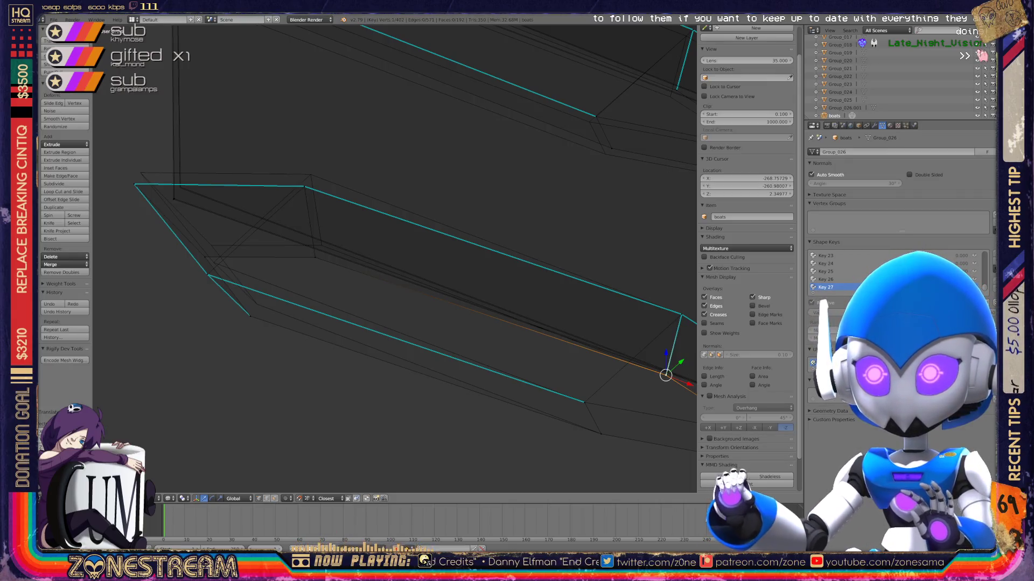
# Nudge the selected vertex slightly lower, then back slightly higher.
pyautogui.moveTo(393, 258); pyautogui.dragTo(328, 247, button='middle')
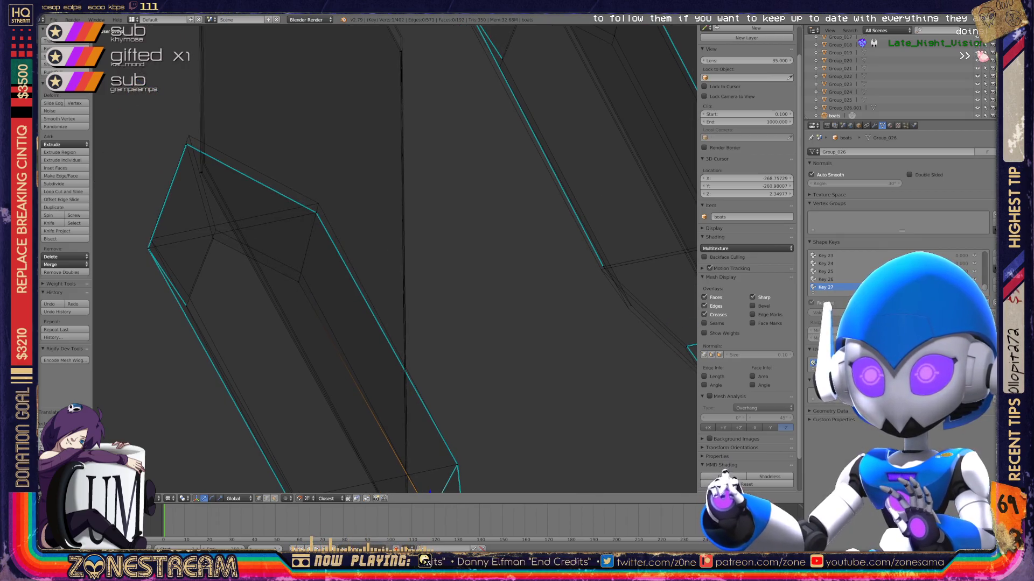
pyautogui.press('g')
pyautogui.click(300, 273)
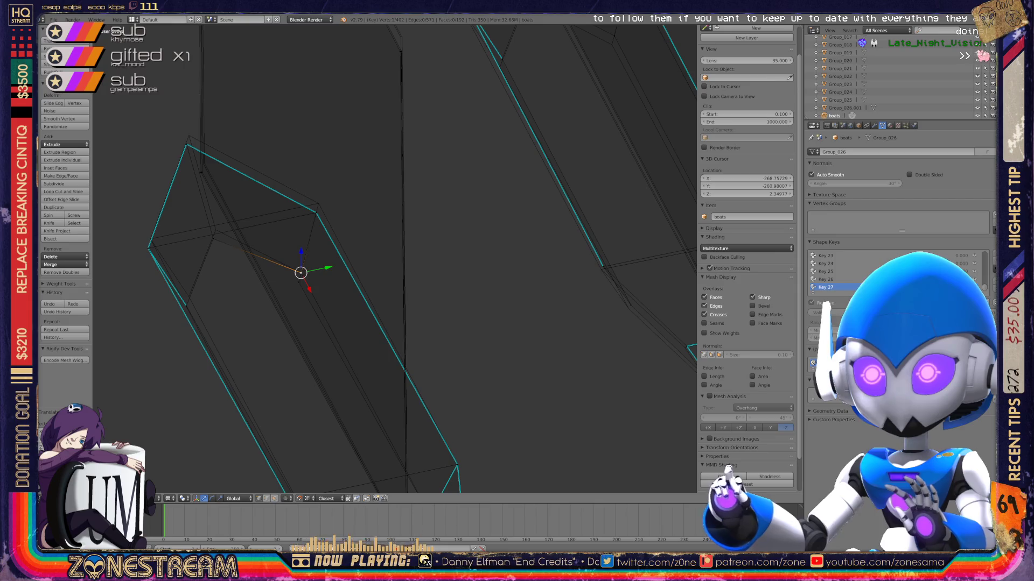
pyautogui.press('g')
pyautogui.click(300, 273)
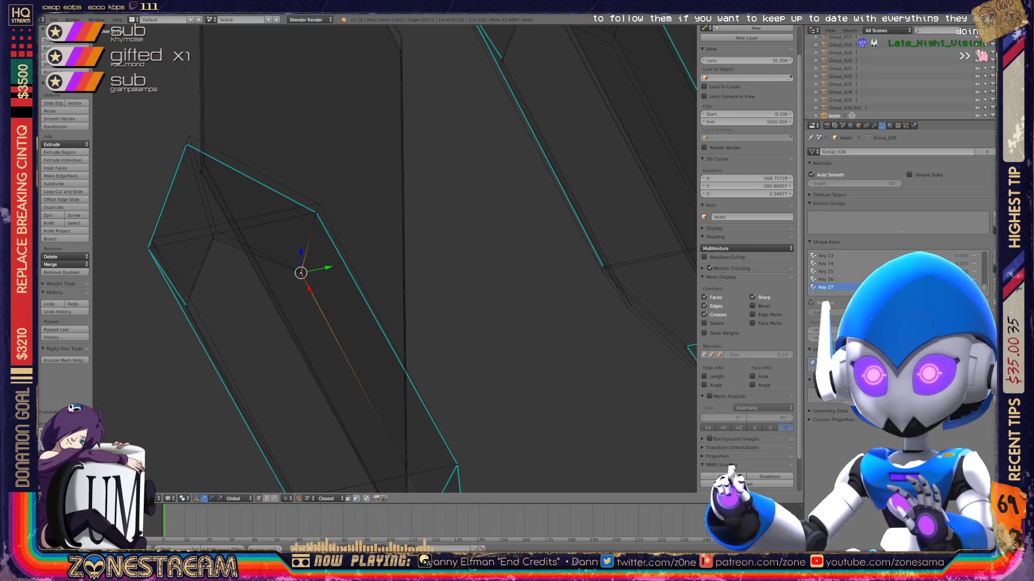
pyautogui.moveTo(300, 273); pyautogui.dragTo(258, 269, button='middle')
# Raise the corner vertex of the left boot mesh.
pyautogui.keyDown('shift'); pyautogui.moveTo(395, 258); pyautogui.dragTo(512, 336, button='middle'); pyautogui.keyUp('shift')
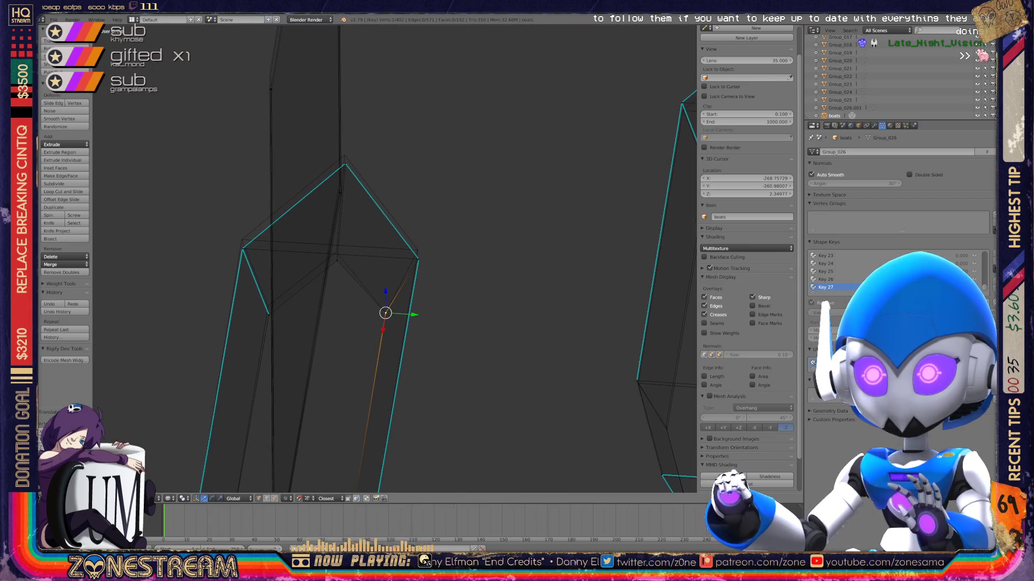
pyautogui.scroll(2, 512, 336)
pyautogui.rightClick(213, 338)
pyautogui.press('g')
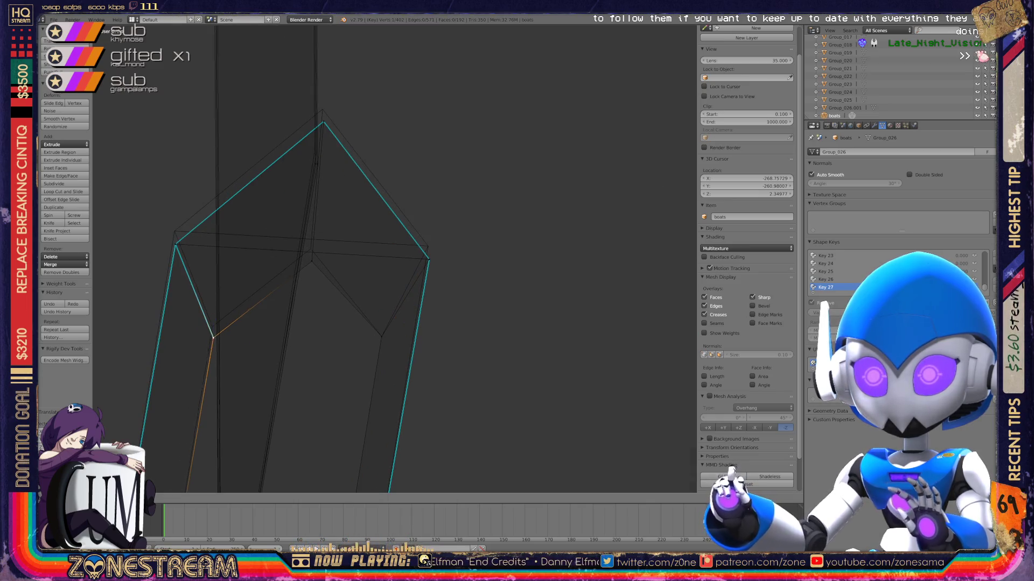
pyautogui.click(213, 326)
pyautogui.moveTo(212, 326); pyautogui.dragTo(242, 301, button='middle')
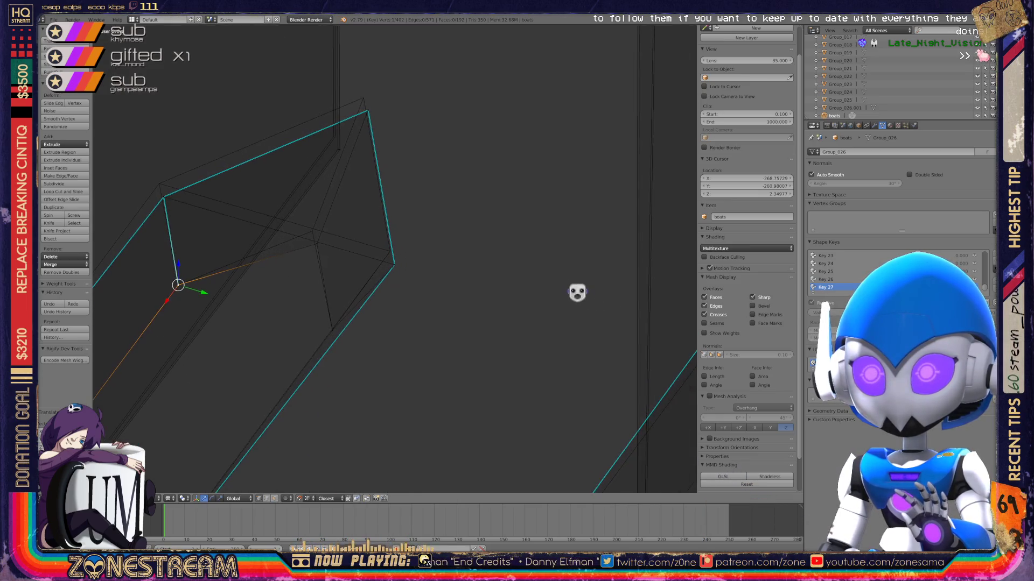
# Move the outer corner vertex to a new spot, leaving the inner vertex unchanged.
pyautogui.rightClick(313, 231)
pyautogui.press('g')
pyautogui.rightClick(486, 250)
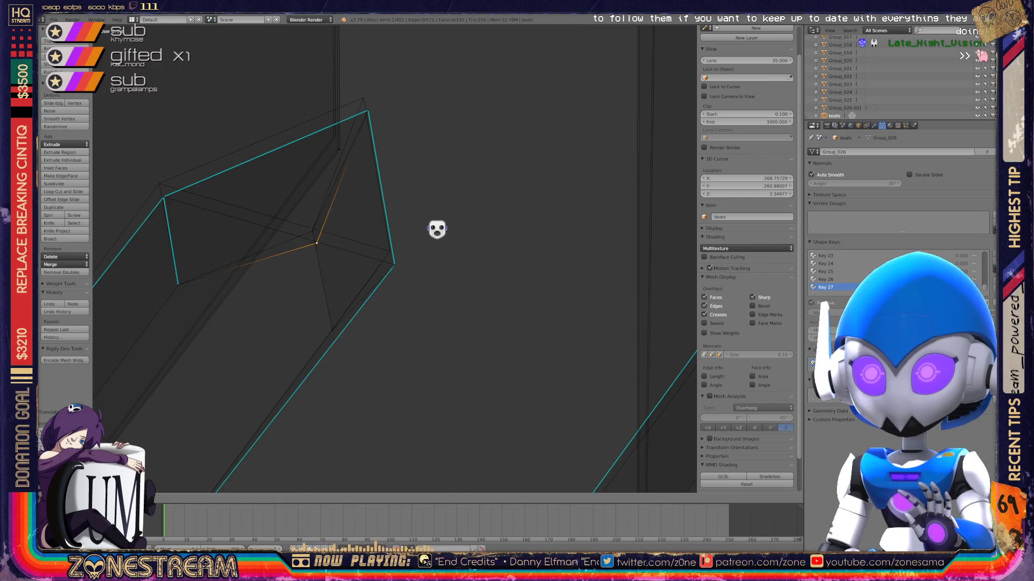
pyautogui.moveTo(377, 202); pyautogui.dragTo(425, 237, button='middle')
pyautogui.rightClick(277, 273)
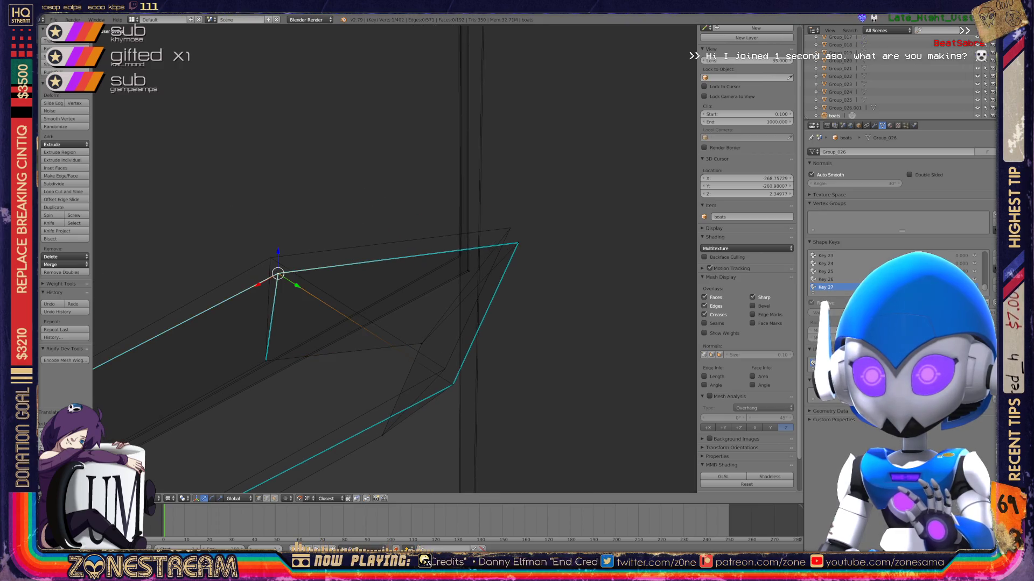
pyautogui.press('g')
pyautogui.rightClick(278, 273)
pyautogui.press('g')
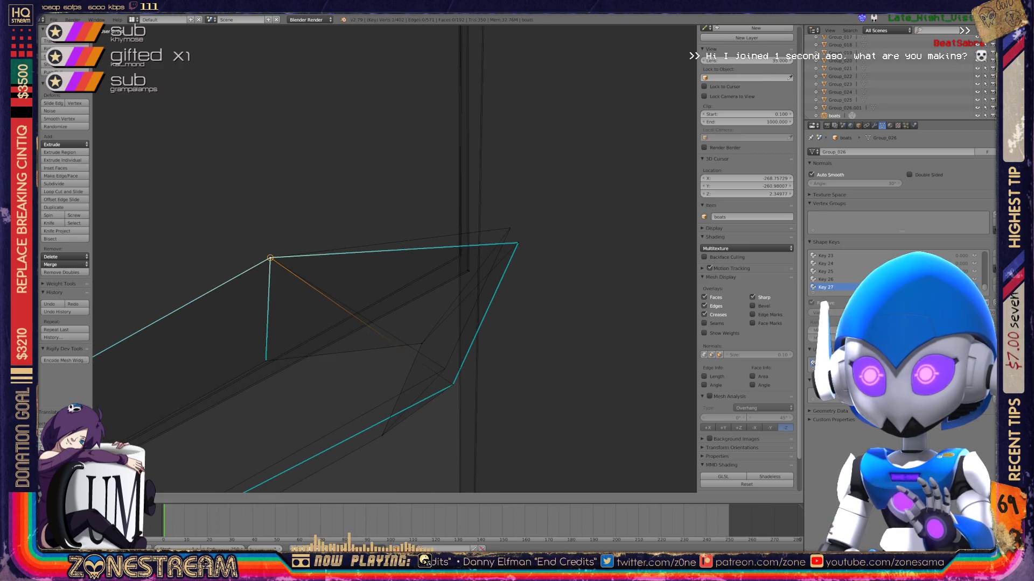
pyautogui.click(271, 260)
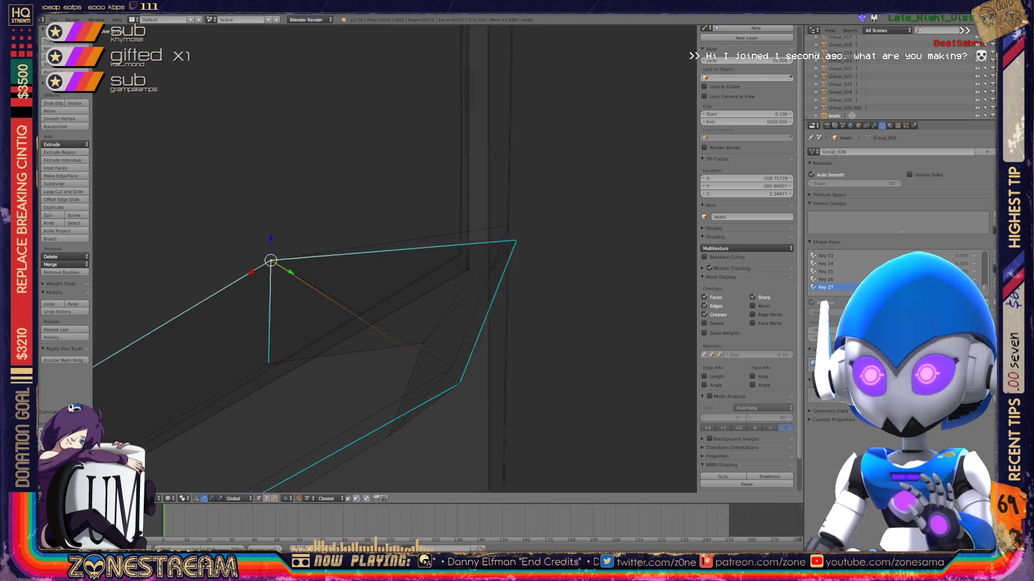
# Shift an outline vertex and the upper-left corner up-right, and the right-hand vertex down-left.
pyautogui.moveTo(377, 243)
pyautogui.mouseDown(button='middle')
pyautogui.moveTo(420, 237)
pyautogui.moveTo(393, 243)
pyautogui.mouseUp(button='middle')
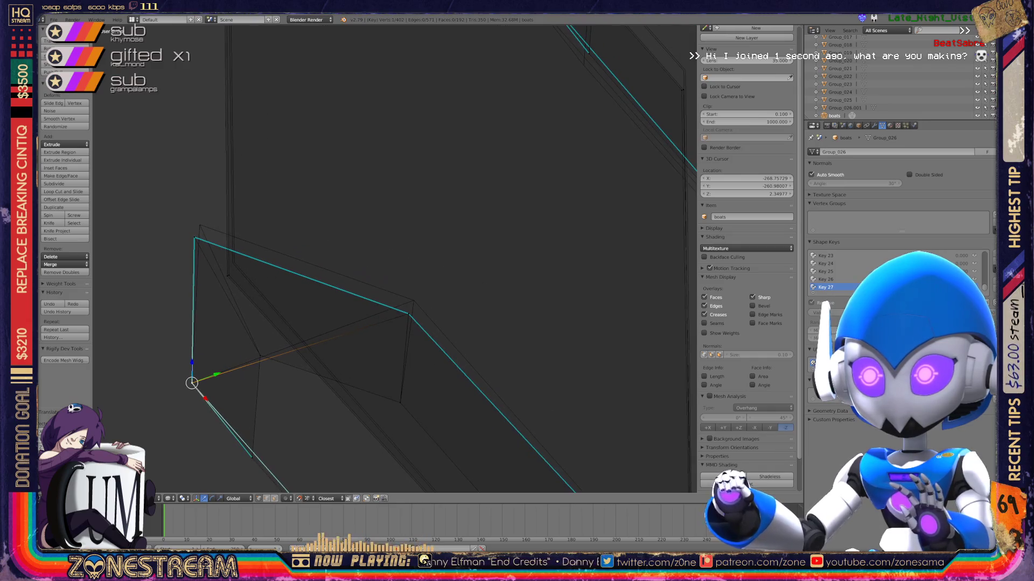
pyautogui.rightClick(408, 313)
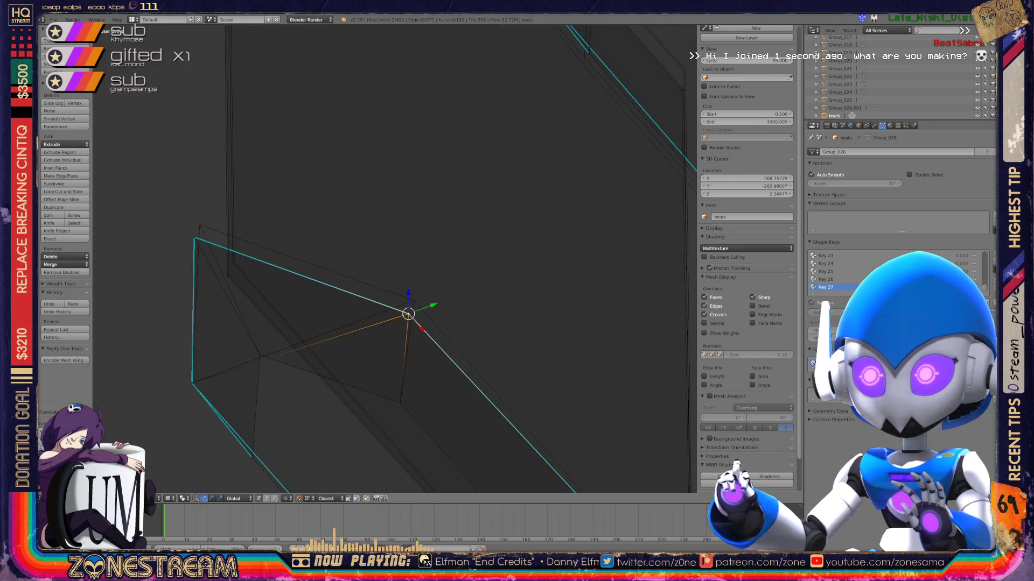
pyautogui.moveTo(409, 270); pyautogui.dragTo(479, 289, button='middle')
pyautogui.keyDown('shift'); pyautogui.rightClick(319, 279); pyautogui.keyUp('shift')
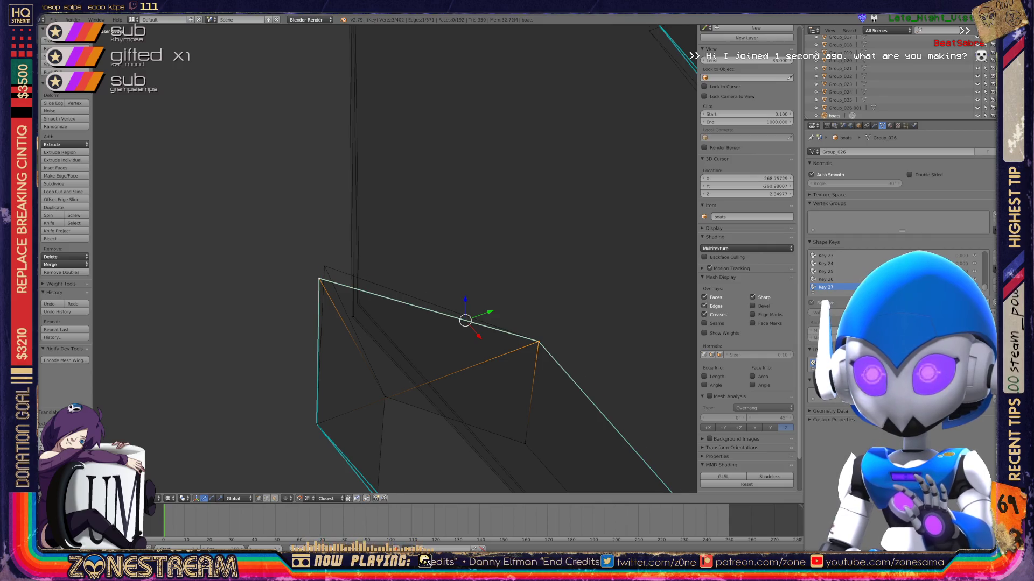
pyautogui.moveTo(465, 320); pyautogui.dragTo(470, 308)
pyautogui.rightClick(544, 329)
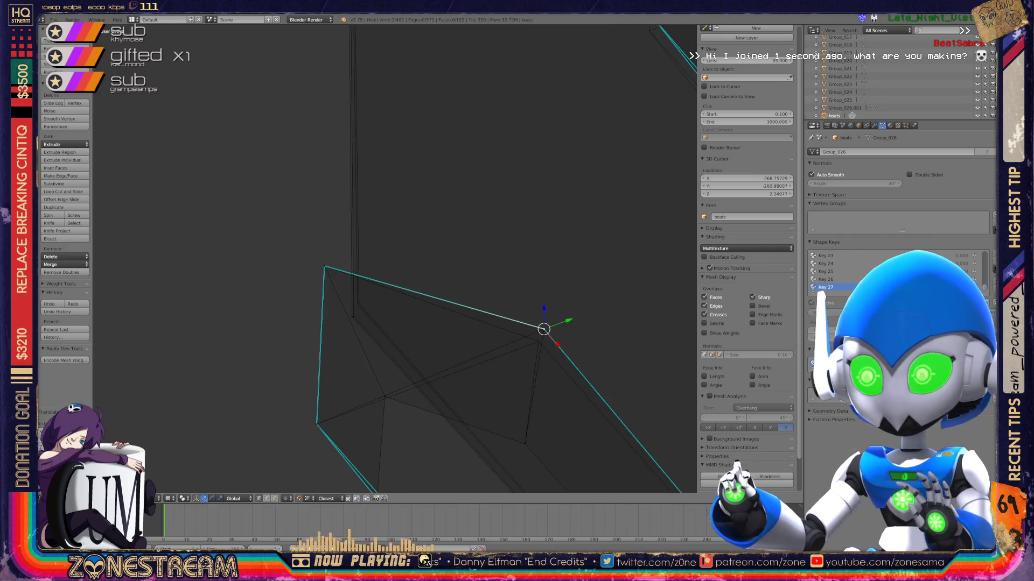
pyautogui.moveTo(543, 329); pyautogui.dragTo(539, 342)
# Raise the lower-edge vertex slightly, then view both meshes from the front.
pyautogui.rightClick(352, 317)
pyautogui.moveTo(353, 314); pyautogui.dragTo(357, 304)
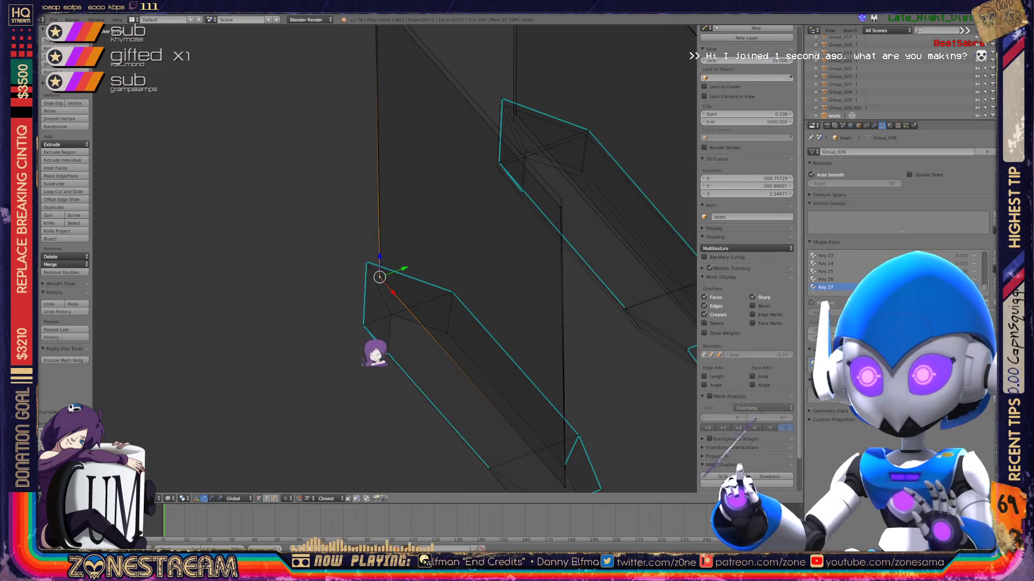
pyautogui.press('KP_1')
pyautogui.moveTo(377, 302); pyautogui.dragTo(361, 197, button='middle')
# Select the boot mesh's tip vertex and zoom in on it.
pyautogui.rightClick(389, 323)
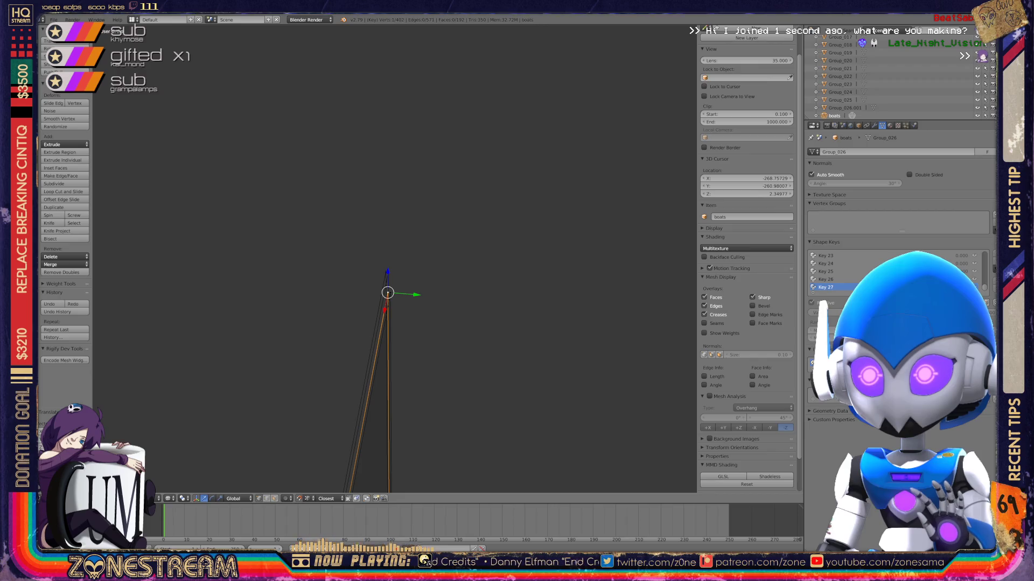
pyautogui.rightClick(377, 312)
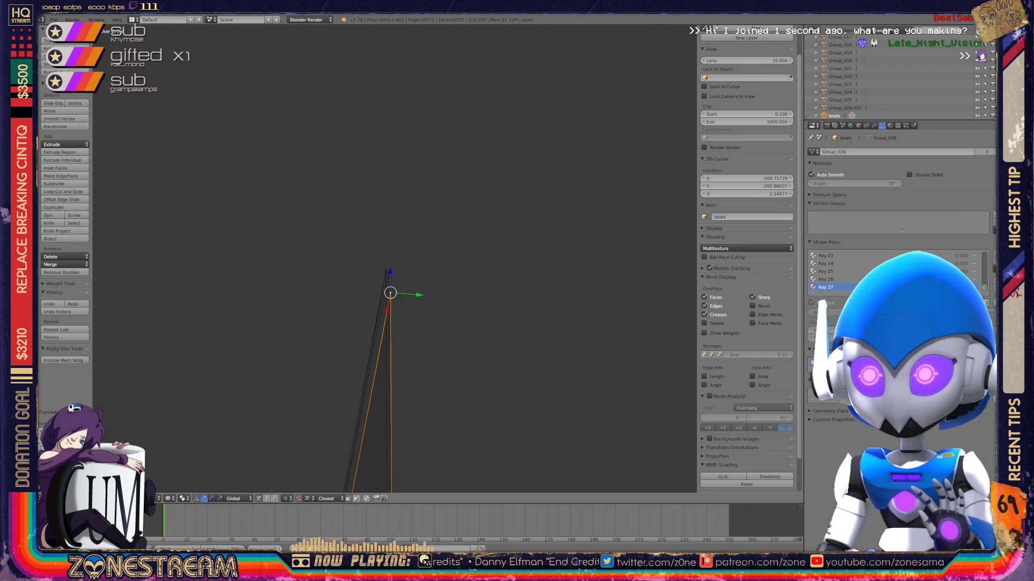
pyautogui.press('a')
pyautogui.rightClick(389, 377)
pyautogui.moveTo(361, 198); pyautogui.dragTo(365, 189, button='middle')
pyautogui.moveTo(393, 258)
pyautogui.mouseDown(button='middle')
pyautogui.moveTo(397, 225)
pyautogui.moveTo(359, 215)
pyautogui.mouseUp(button='middle')
pyautogui.scroll(3, 393, 259)
pyautogui.scroll(4, 395, 259)
pyautogui.scroll(-3, 395, 259)
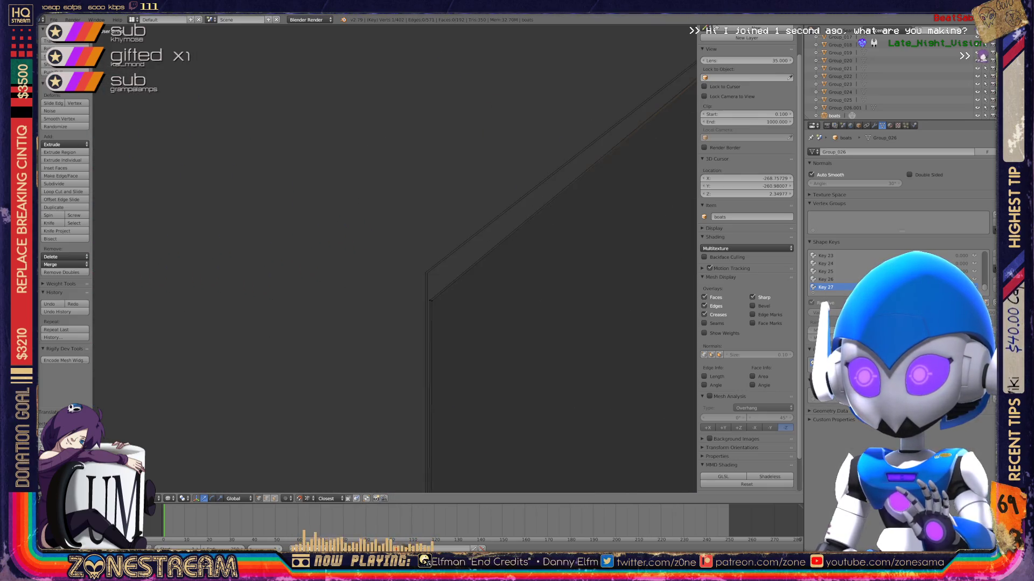
# Raise the tip vertex vertically, then return to Object Mode.
pyautogui.press('g')
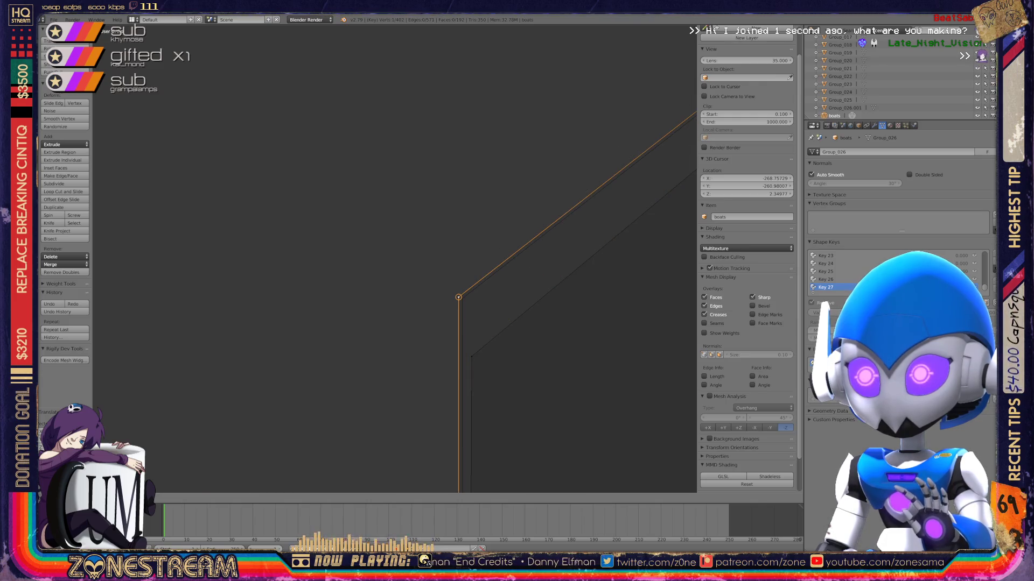
pyautogui.press('Return')
pyautogui.hotkey('ctrl', 'z')
pyautogui.press('g')
pyautogui.press('Return')
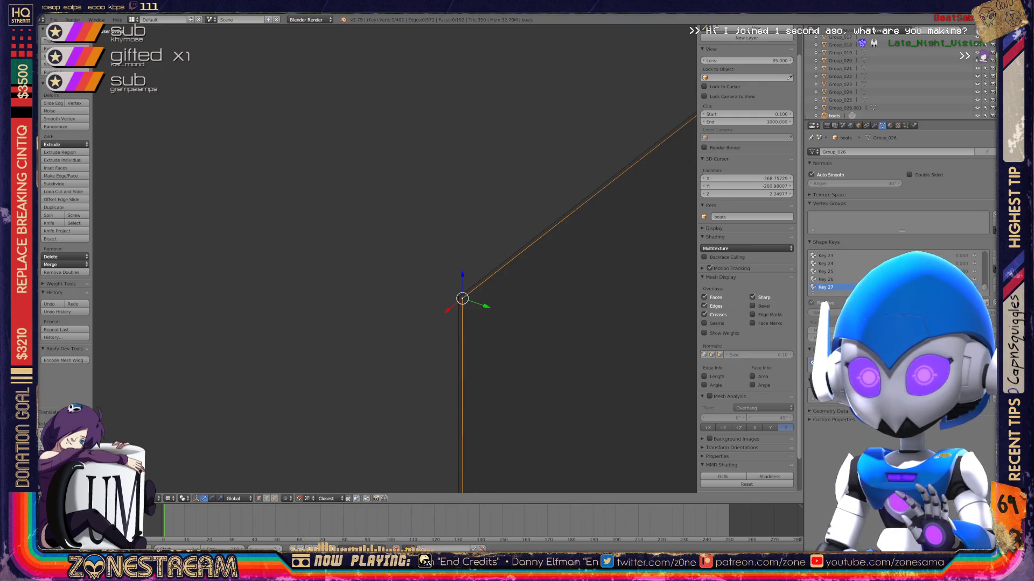
pyautogui.scroll(-5, 394, 258)
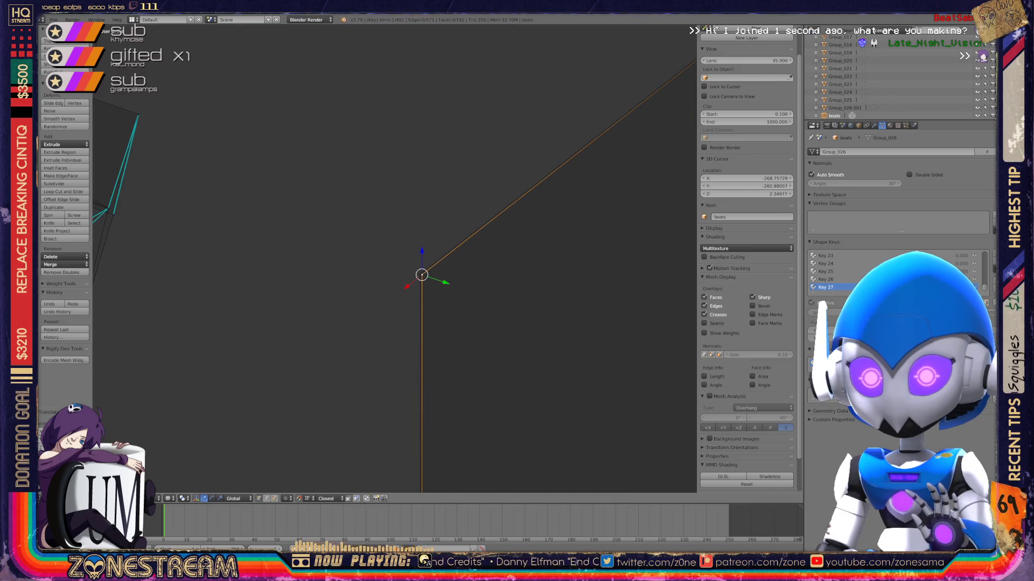
pyautogui.scroll(4, 395, 260)
pyautogui.press('Tab')
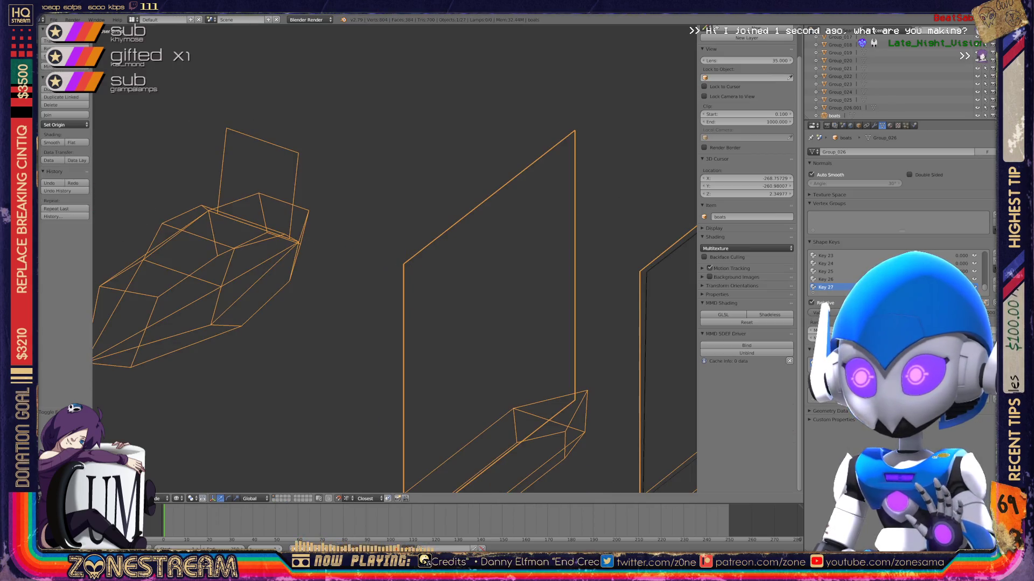
# Re-enter Edit Mode and zoom in on the right boot's toe.
pyautogui.moveTo(395, 261); pyautogui.dragTo(420, 247, button='middle')
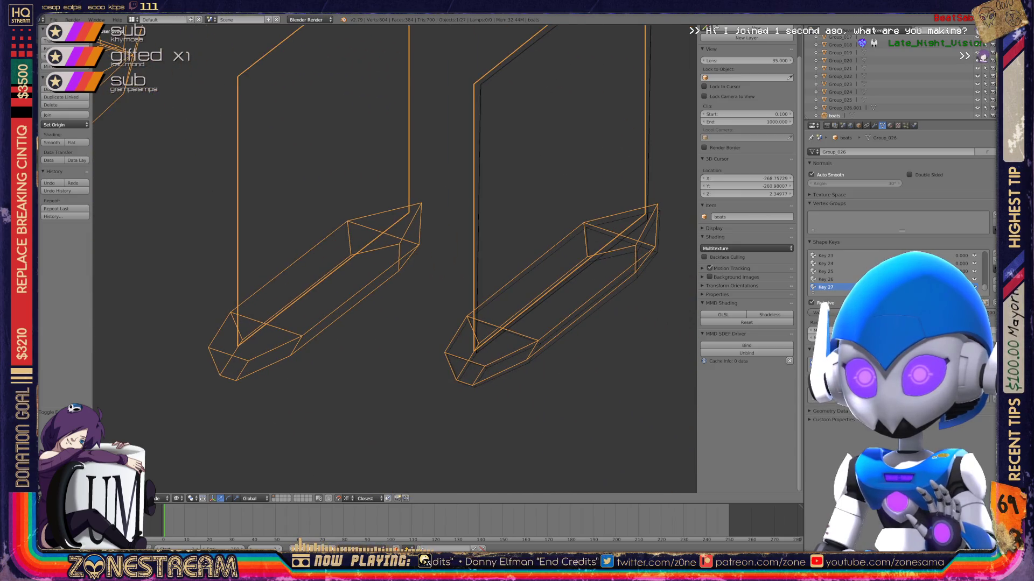
pyautogui.scroll(5, 396, 260)
pyautogui.press('Tab')
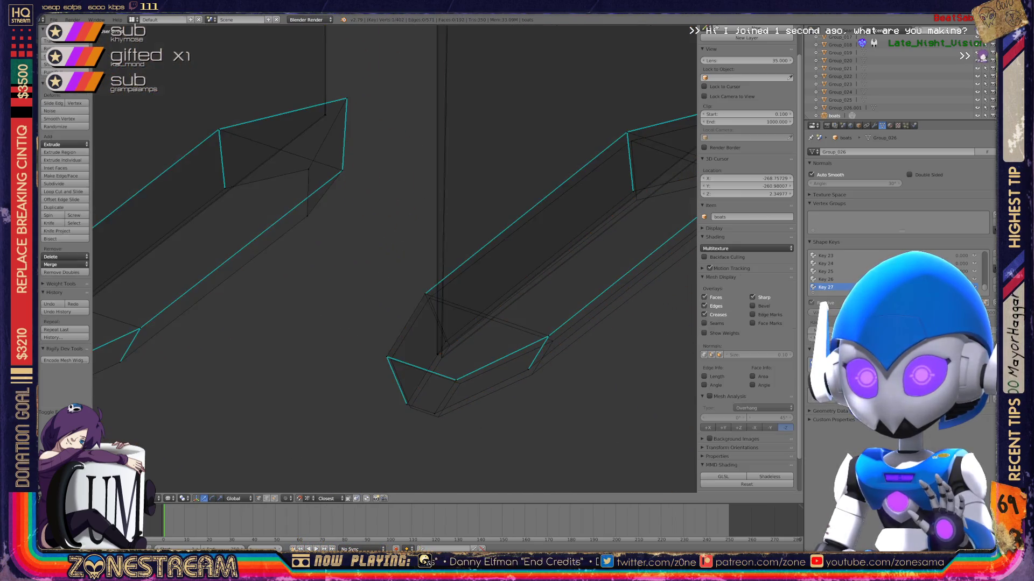
pyautogui.moveTo(396, 261)
pyautogui.mouseDown(button='middle')
pyautogui.moveTo(409, 253)
pyautogui.moveTo(145, 256)
pyautogui.moveTo(276, 229)
pyautogui.moveTo(149, 206)
pyautogui.mouseUp(button='middle')
pyautogui.scroll(3, 395, 261)
pyautogui.scroll(-3, 396, 261)
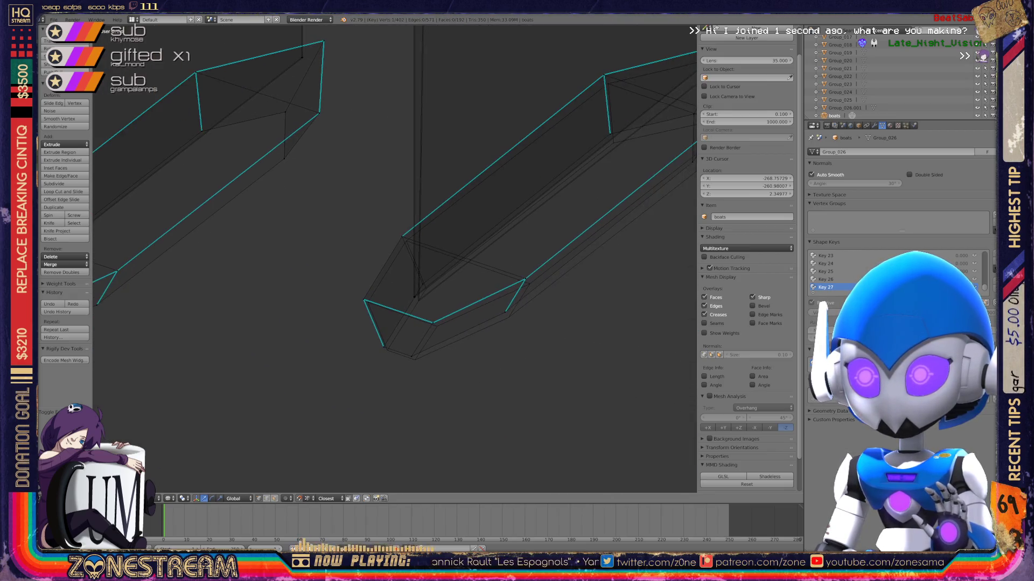
pyautogui.scroll(1, 395, 261)
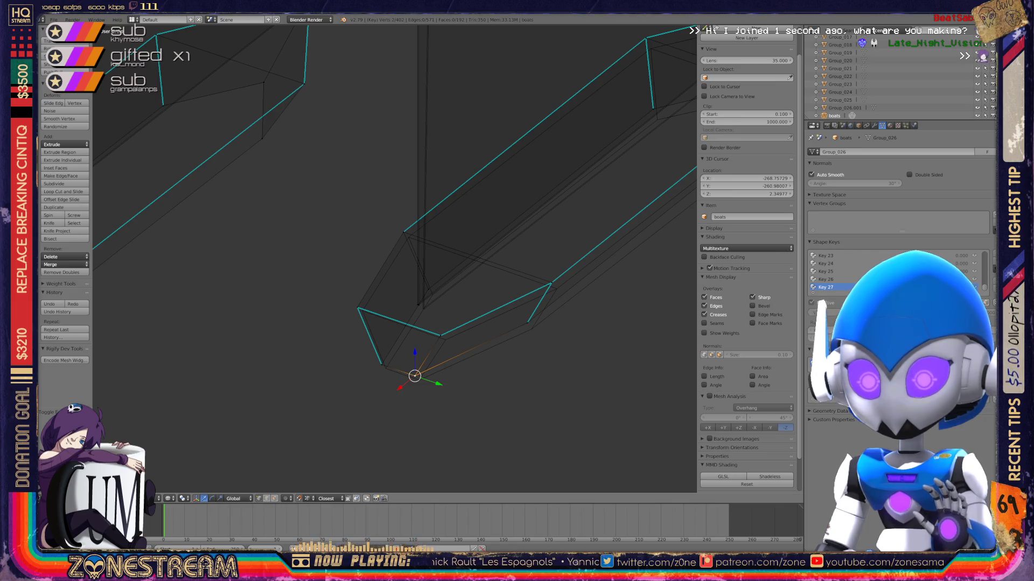
# Shift the toe vertex left and reposition the vertex along the toe edge.
pyautogui.press('g')
pyautogui.press('Return')
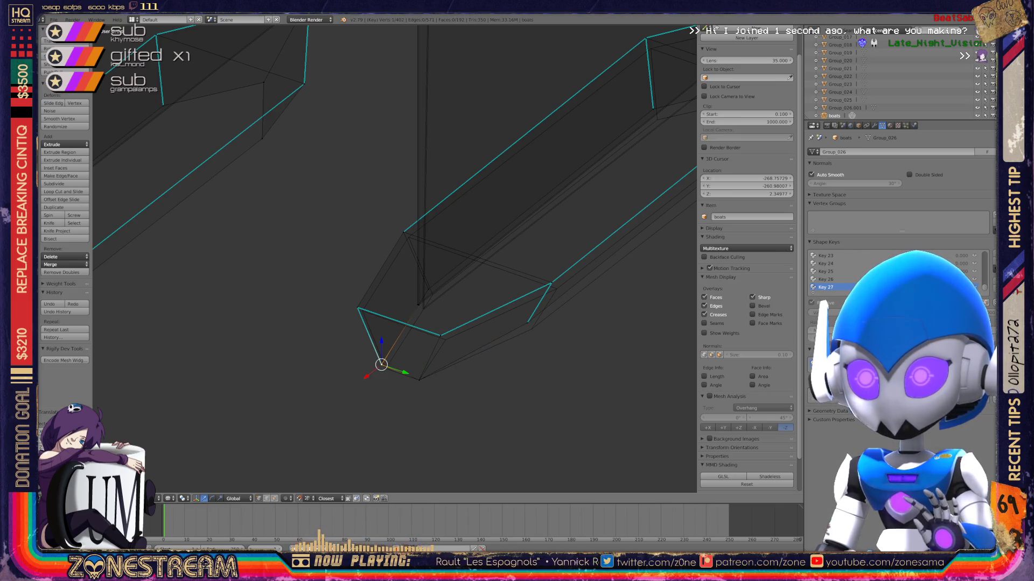
pyautogui.press('g')
pyautogui.press('Return')
pyautogui.rightClick(441, 335)
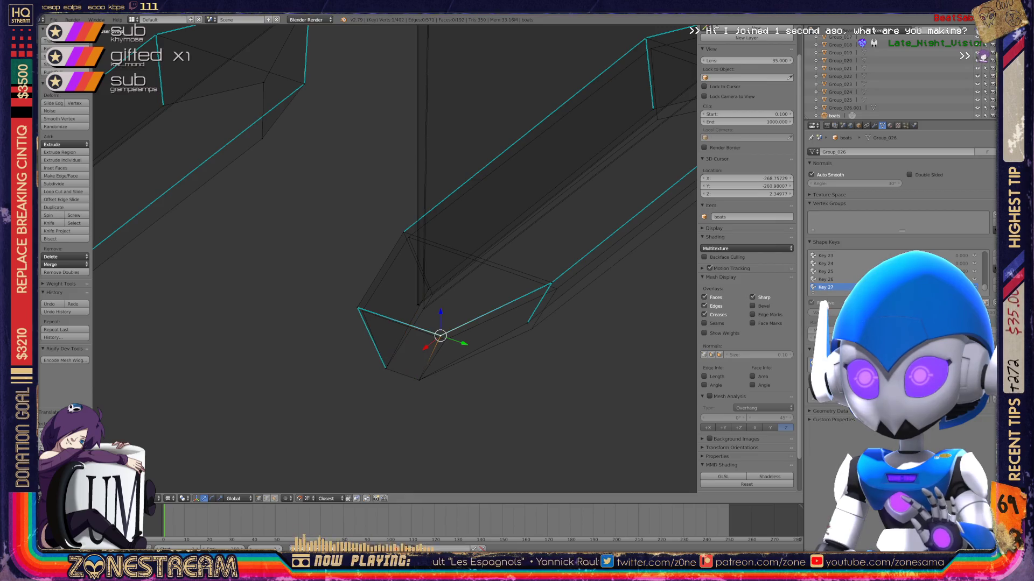
pyautogui.press('Return')
# Shift the toe's left corner vertex slightly.
pyautogui.rightClick(358, 308)
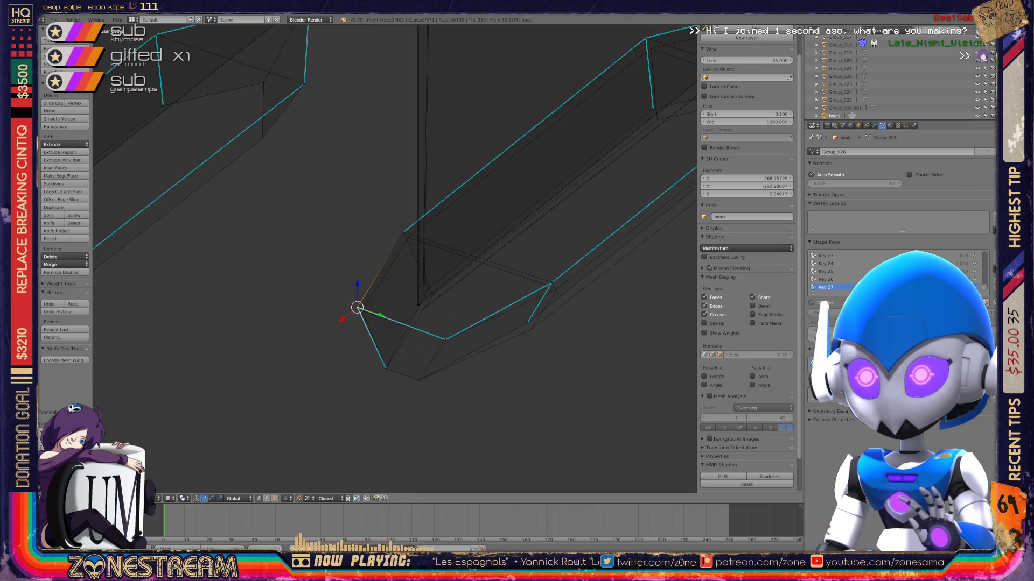
pyautogui.press('g')
pyautogui.press('Return')
pyautogui.scroll(3, 396, 258)
pyautogui.moveTo(376, 269)
pyautogui.mouseDown(button='middle')
pyautogui.moveTo(355, 291)
pyautogui.moveTo(425, 274)
pyautogui.mouseUp(button='middle')
pyautogui.press('Return')
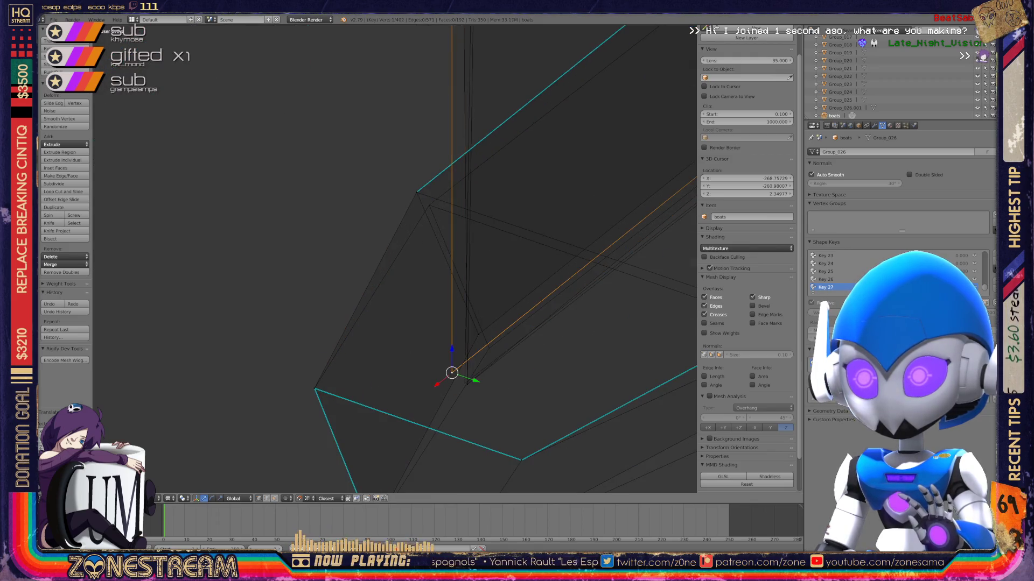
# Return the vertex near its spot and move another mesh vertex down-right.
pyautogui.press('g')
pyautogui.press('Return')
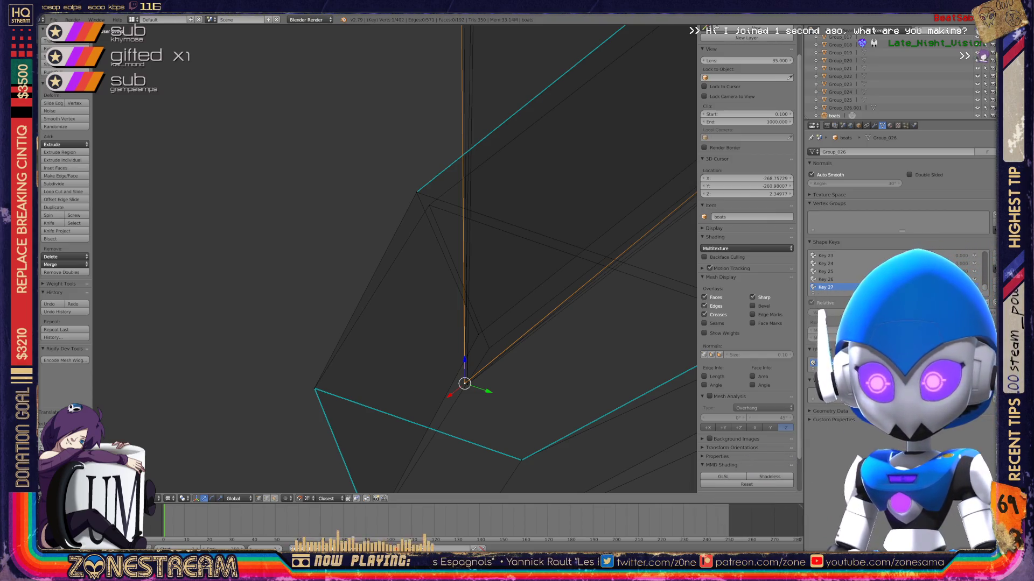
pyautogui.rightClick(478, 335)
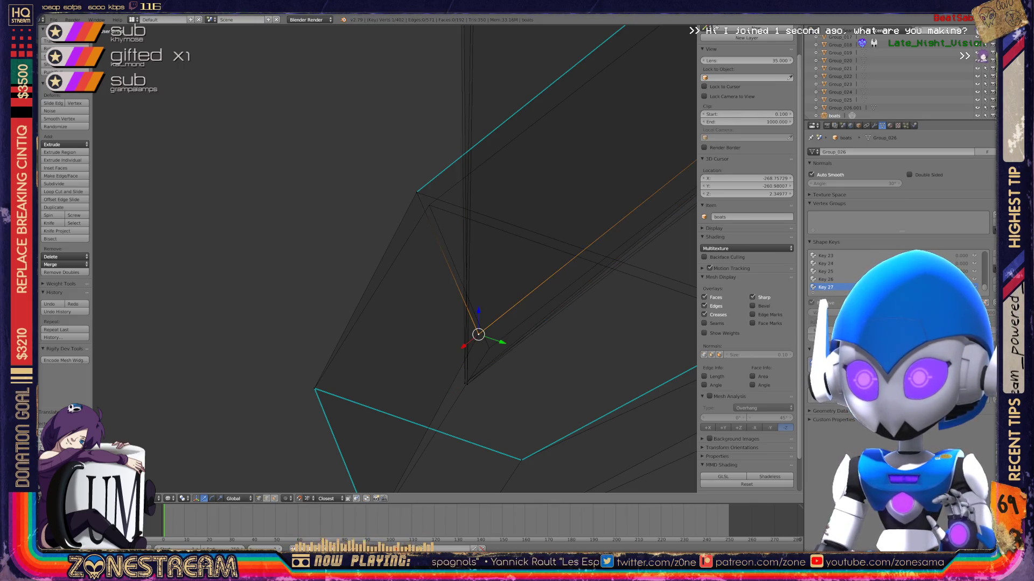
pyautogui.press('g')
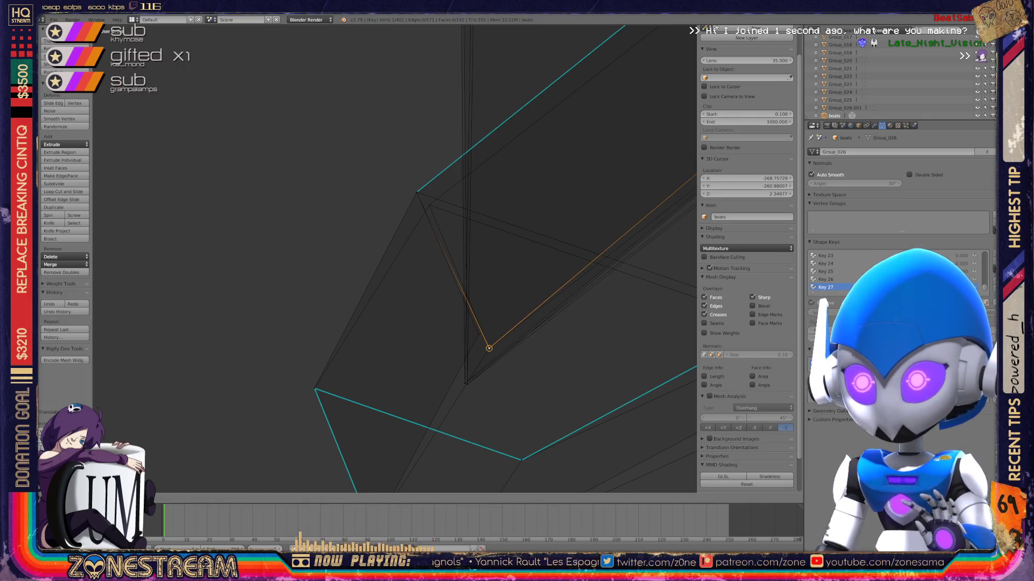
pyautogui.click(488, 348)
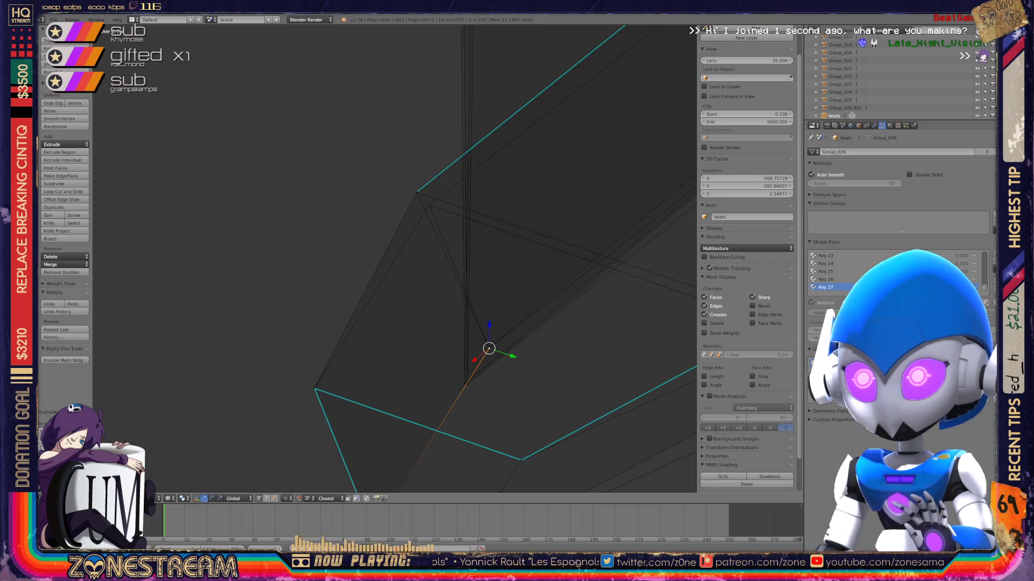
# Reposition the upper corner vertex slightly down and right.
pyautogui.rightClick(417, 192)
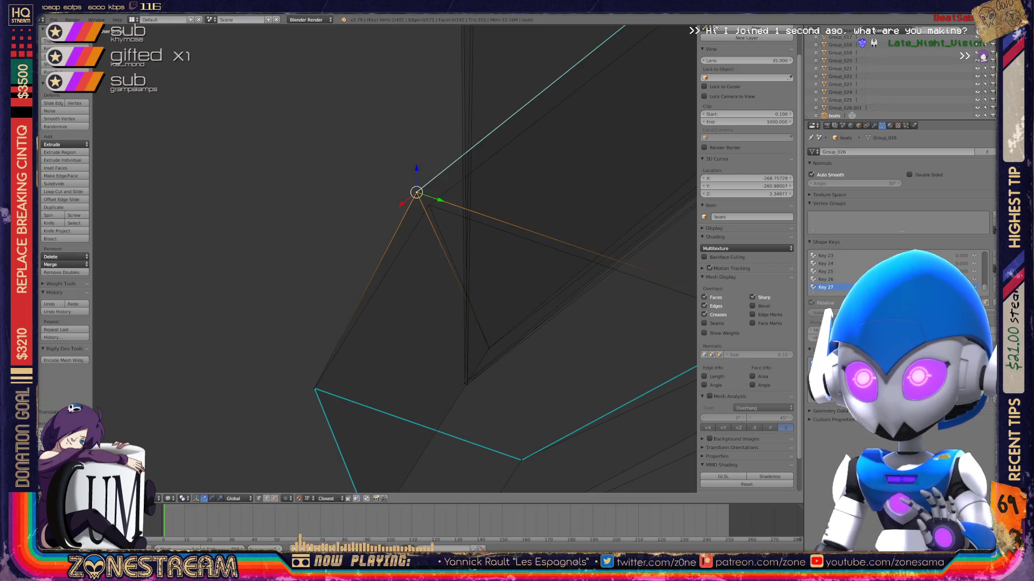
pyautogui.press('g')
pyautogui.click(427, 203)
pyautogui.press('g')
pyautogui.click(429, 205)
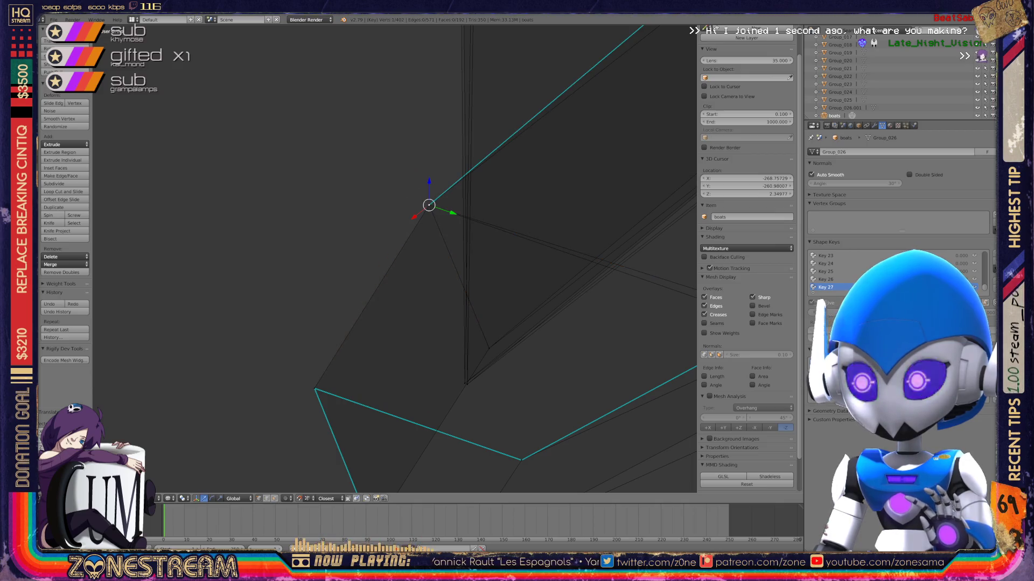
pyautogui.moveTo(429, 205)
pyautogui.mouseDown(button='middle')
pyautogui.moveTo(408, 233)
pyautogui.moveTo(300, 215)
pyautogui.moveTo(232, 187)
pyautogui.mouseUp(button='middle')
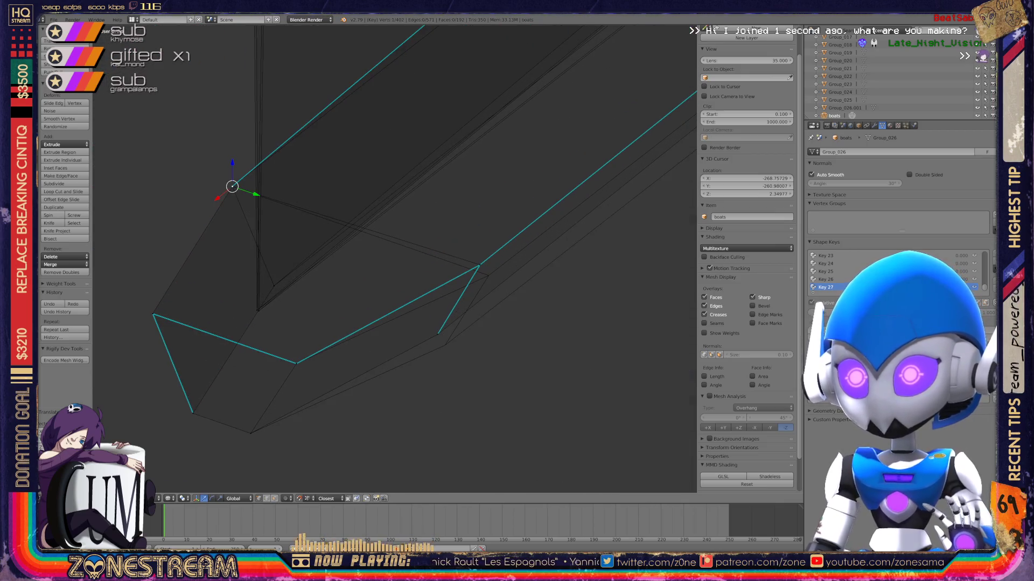
# Lower the edge vertex and the vertex below it on the mesh.
pyautogui.rightClick(479, 266)
pyautogui.press('g')
pyautogui.click(479, 266)
pyautogui.press('g')
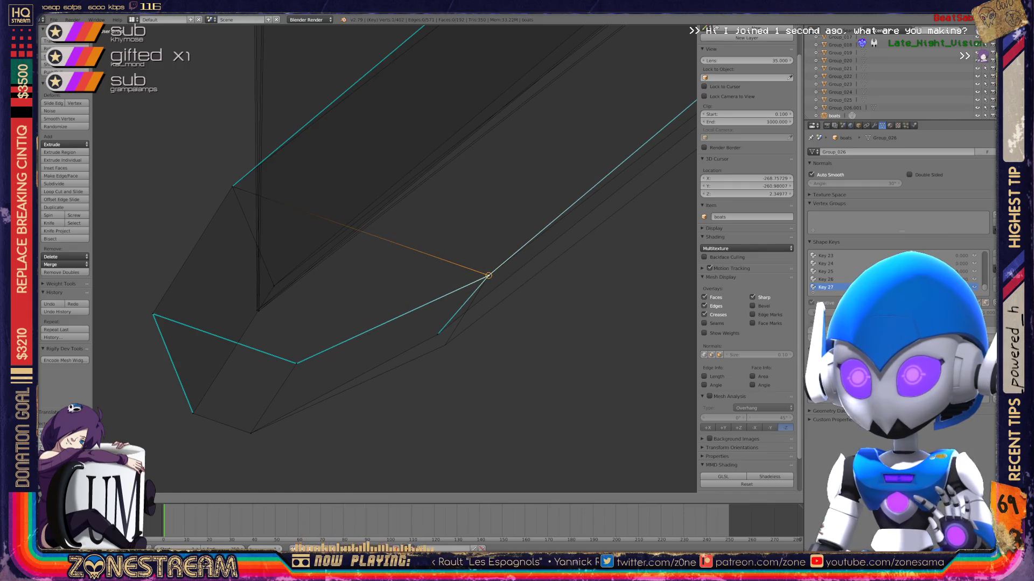
pyautogui.click(488, 276)
pyautogui.rightClick(438, 334)
pyautogui.press('g')
pyautogui.click(444, 345)
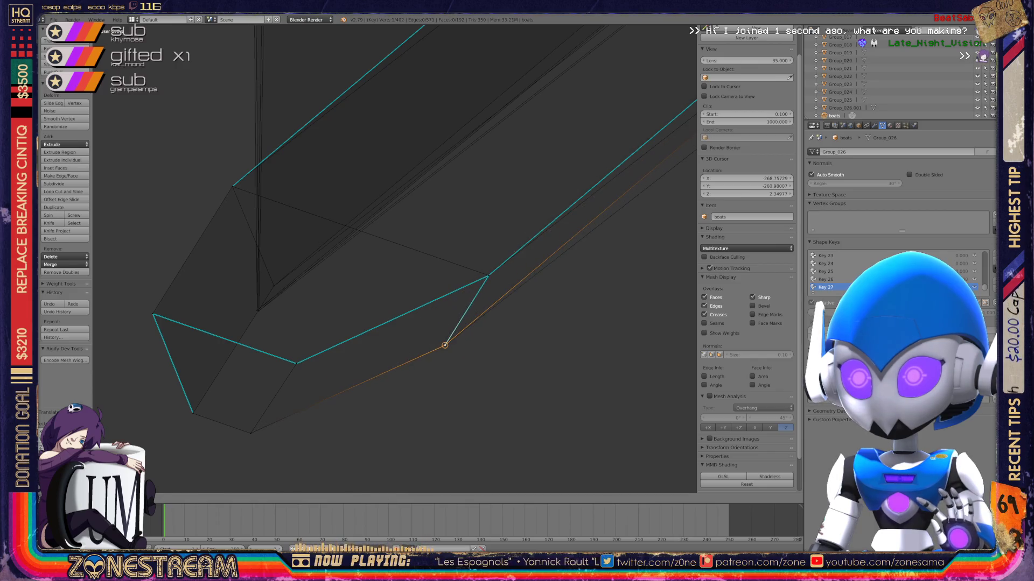
# Orbit to a top-down view and select the mesh corner vertex.
pyautogui.moveTo(444, 344); pyautogui.dragTo(396, 267, button='middle')
pyautogui.scroll(3, 397, 267)
pyautogui.scroll(4, 397, 261)
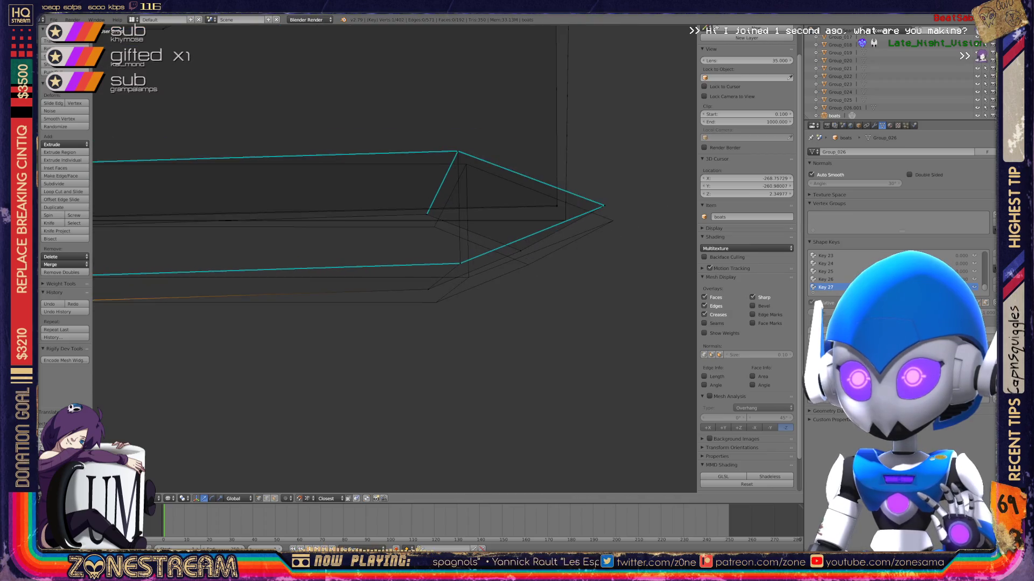
pyautogui.keyDown('shift'); pyautogui.rightClick(452, 311); pyautogui.keyUp('shift')
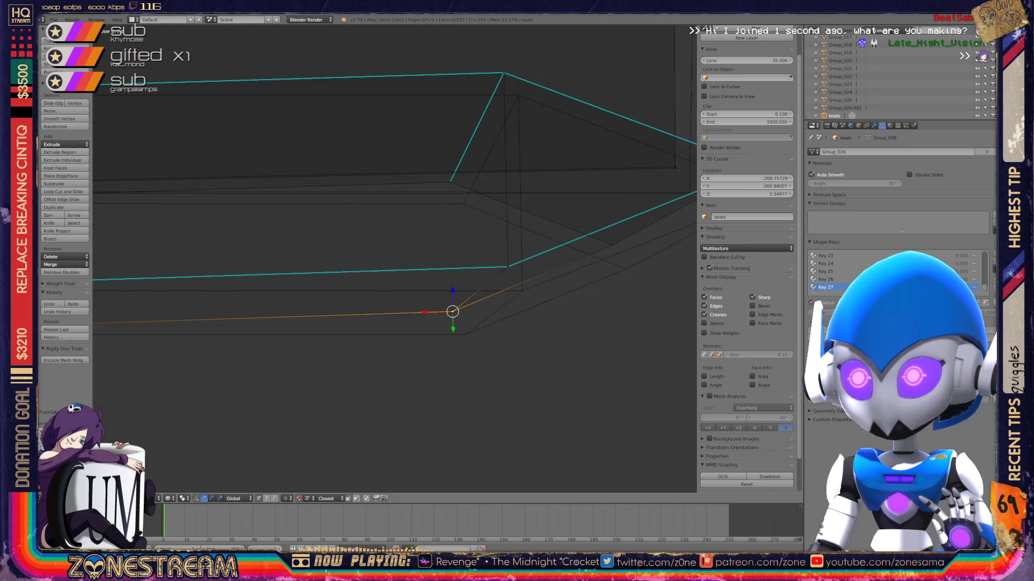
pyautogui.rightClick(464, 332)
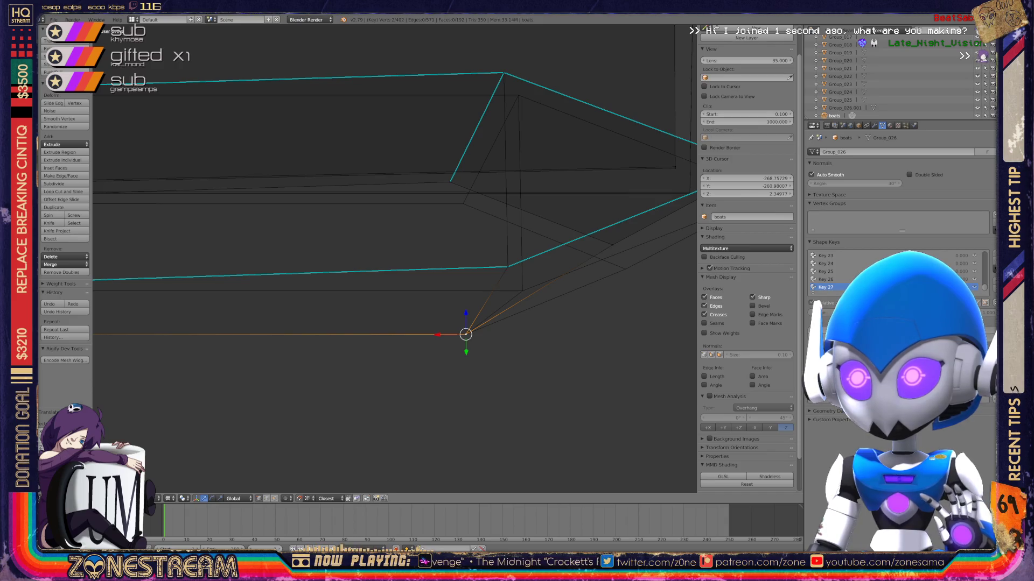
pyautogui.rightClick(508, 266)
pyautogui.keyDown('shift'); pyautogui.rightClick(507, 267); pyautogui.keyUp('shift')
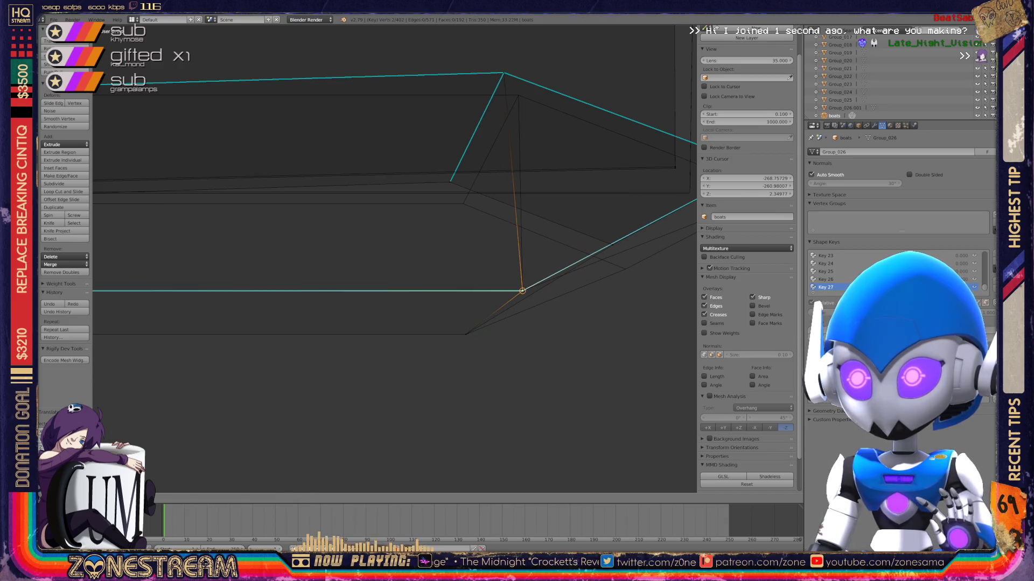
pyautogui.moveTo(393, 258); pyautogui.dragTo(431, 242, button='middle')
pyautogui.scroll(-6, 396, 258)
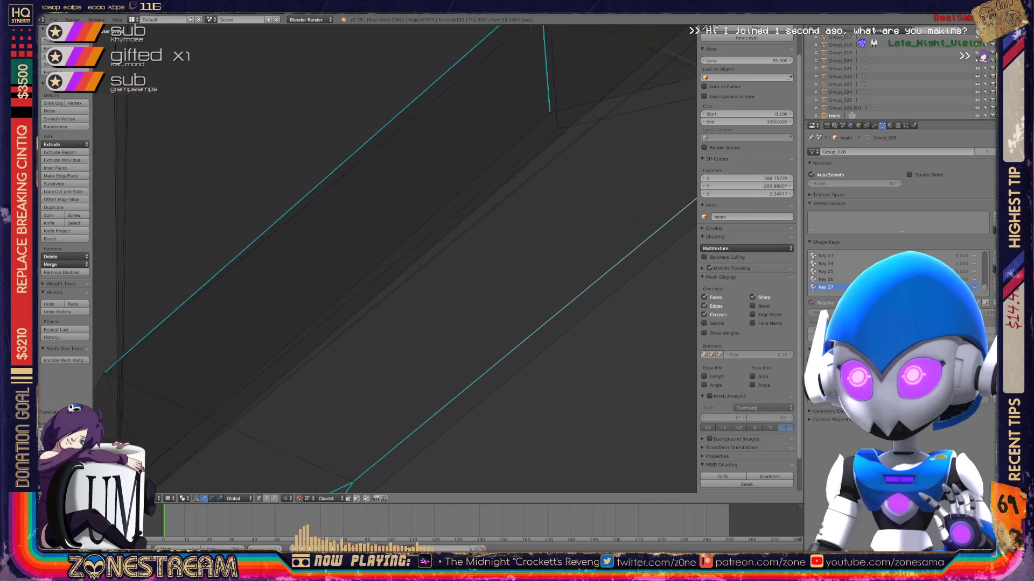
# Move the inner, bottom-left and top-left outline vertices slightly down.
pyautogui.rightClick(409, 250)
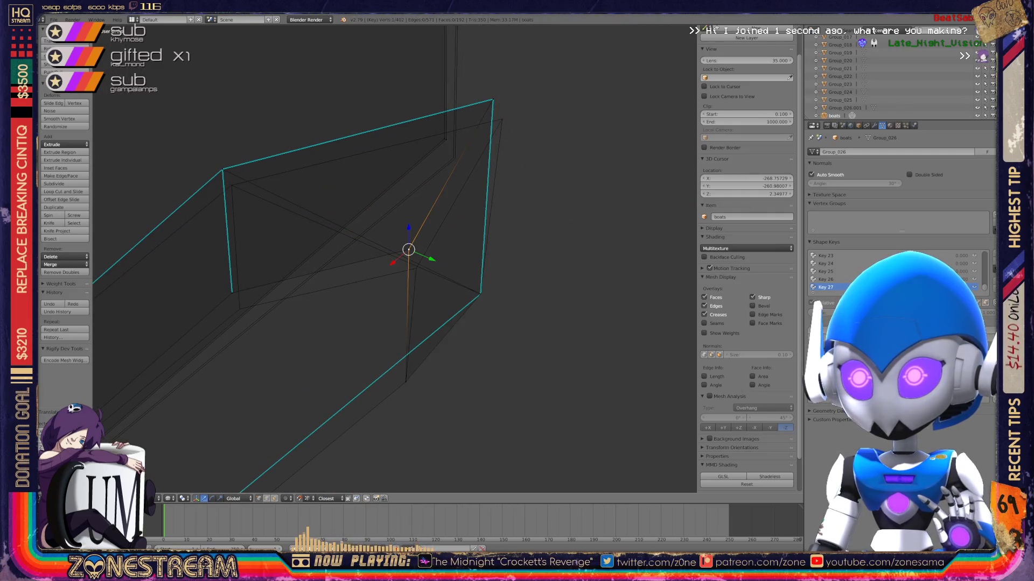
pyautogui.moveTo(409, 249); pyautogui.dragTo(416, 267)
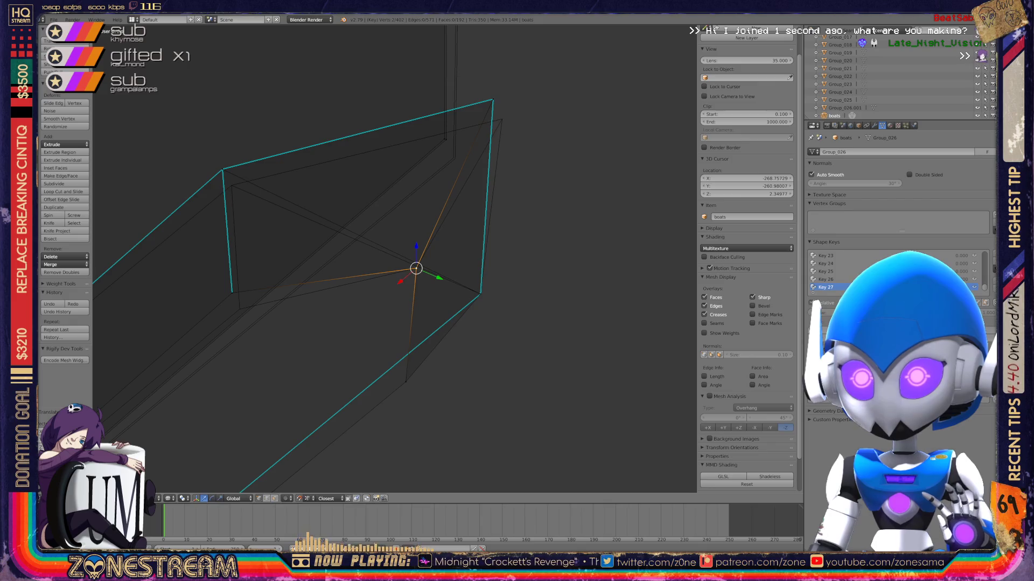
pyautogui.rightClick(231, 293)
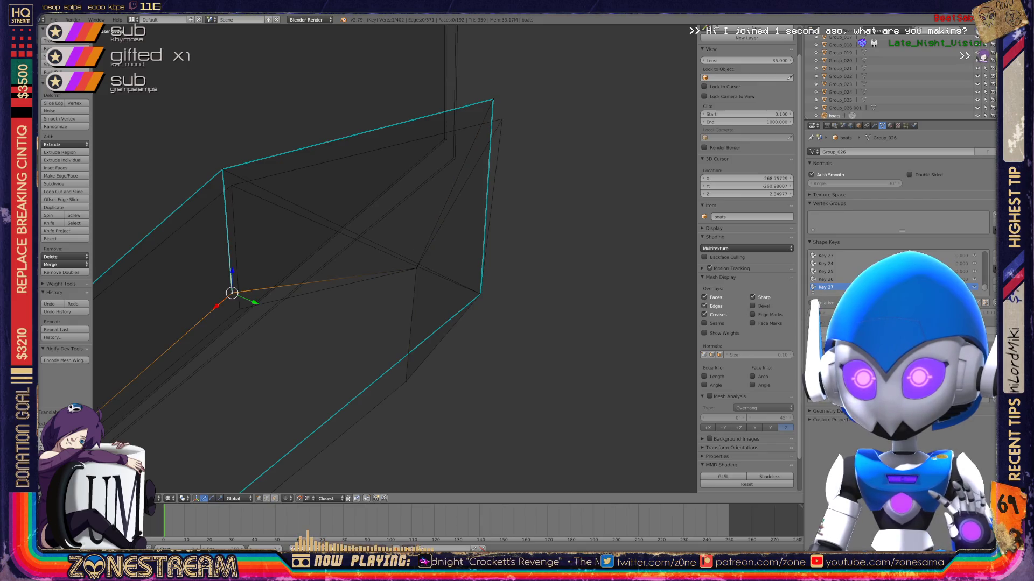
pyautogui.moveTo(232, 292); pyautogui.dragTo(240, 309)
pyautogui.rightClick(223, 170)
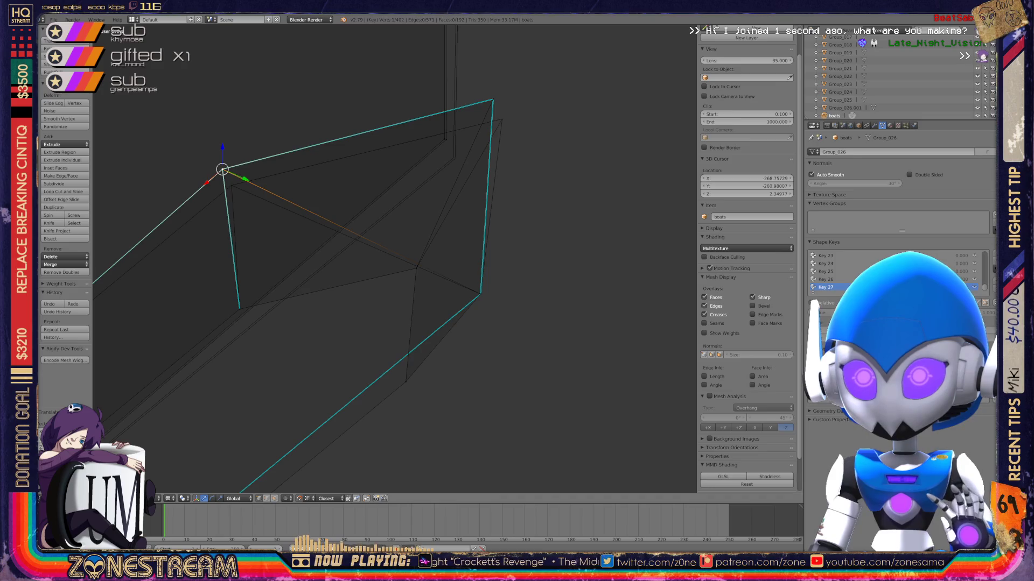
pyautogui.moveTo(222, 170); pyautogui.dragTo(231, 186)
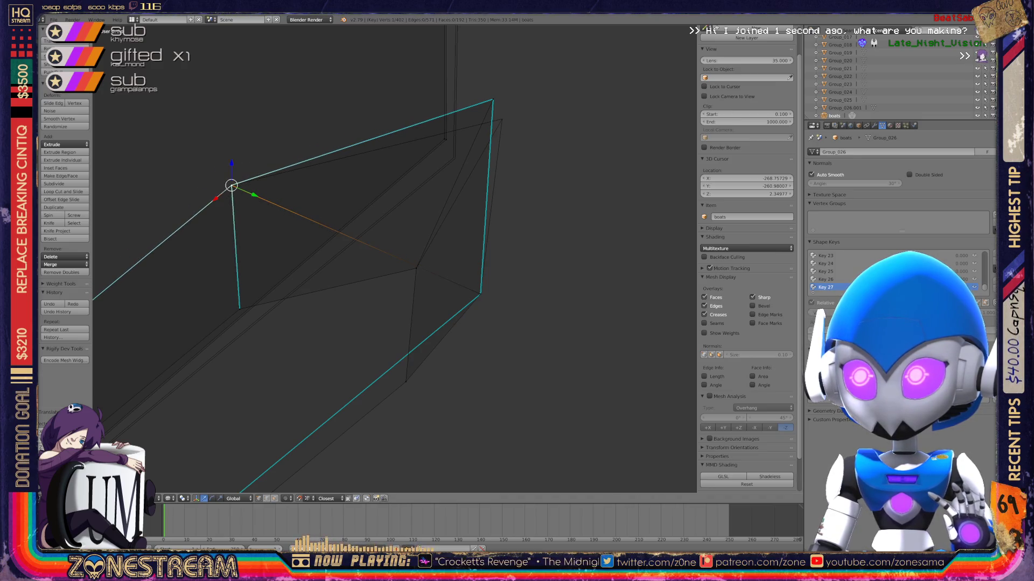
# Move the top-right vertex onto the corner and lower the inner vertex below it.
pyautogui.rightClick(493, 100)
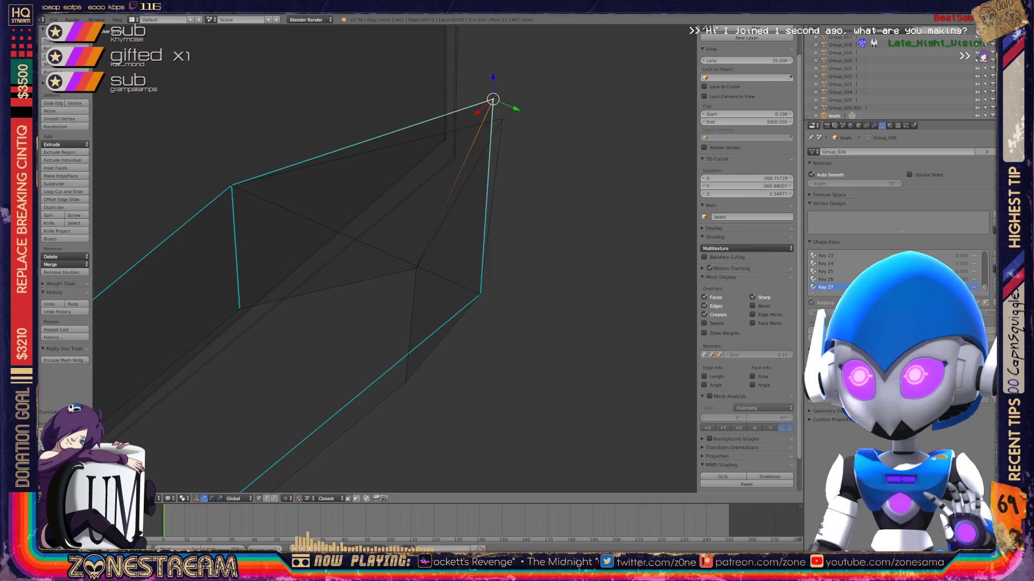
pyautogui.moveTo(493, 100); pyautogui.dragTo(501, 120)
pyautogui.rightClick(446, 138)
pyautogui.moveTo(446, 138); pyautogui.dragTo(453, 157)
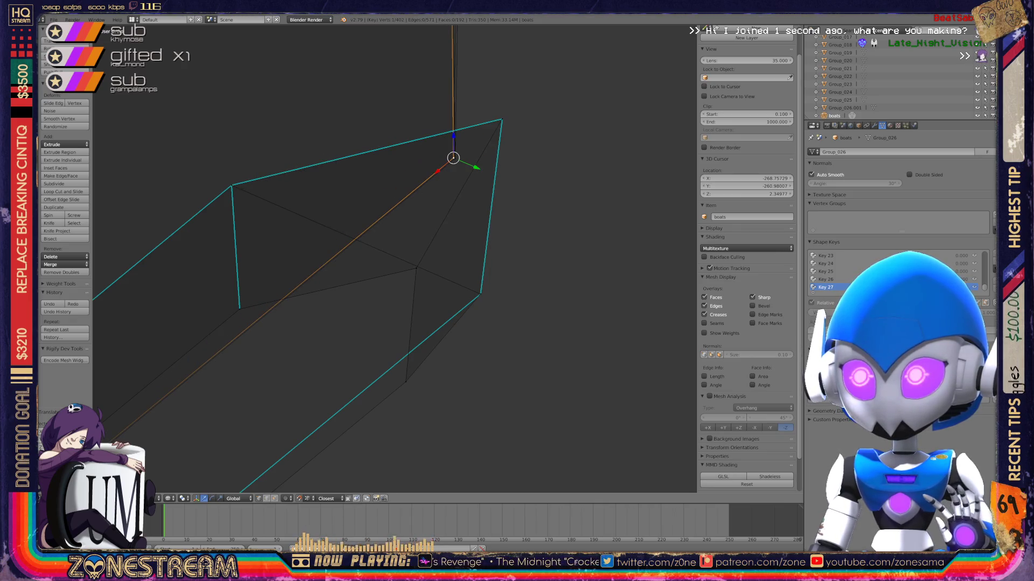
pyautogui.scroll(-3, 393, 259)
pyautogui.moveTo(393, 259)
pyautogui.mouseDown(button='middle')
pyautogui.moveTo(382, 280)
pyautogui.moveTo(431, 242)
pyautogui.mouseUp(button='middle')
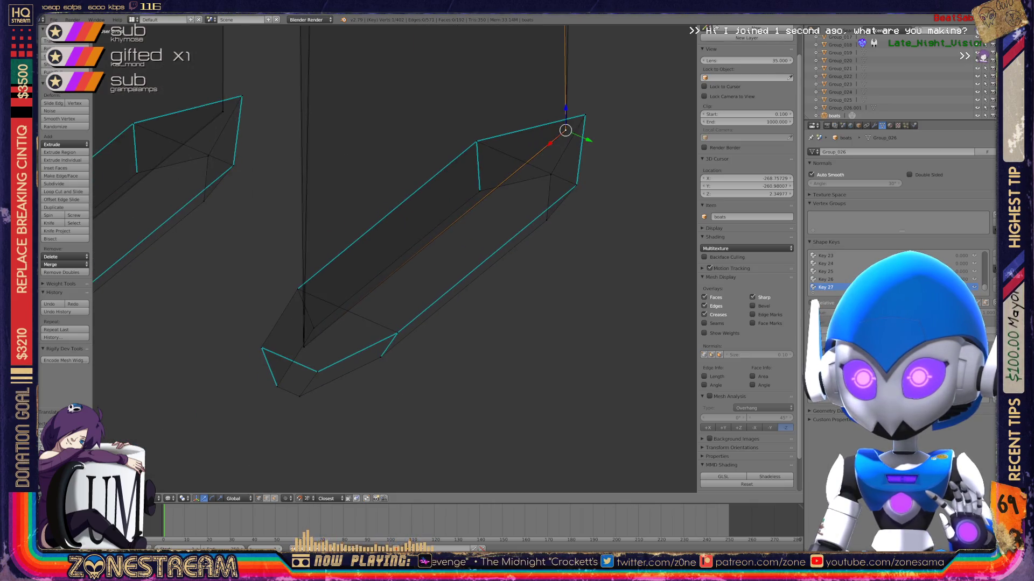
# Snap the left vertex onto the right vertex.
pyautogui.scroll(5, 431, 243)
pyautogui.scroll(2, 431, 242)
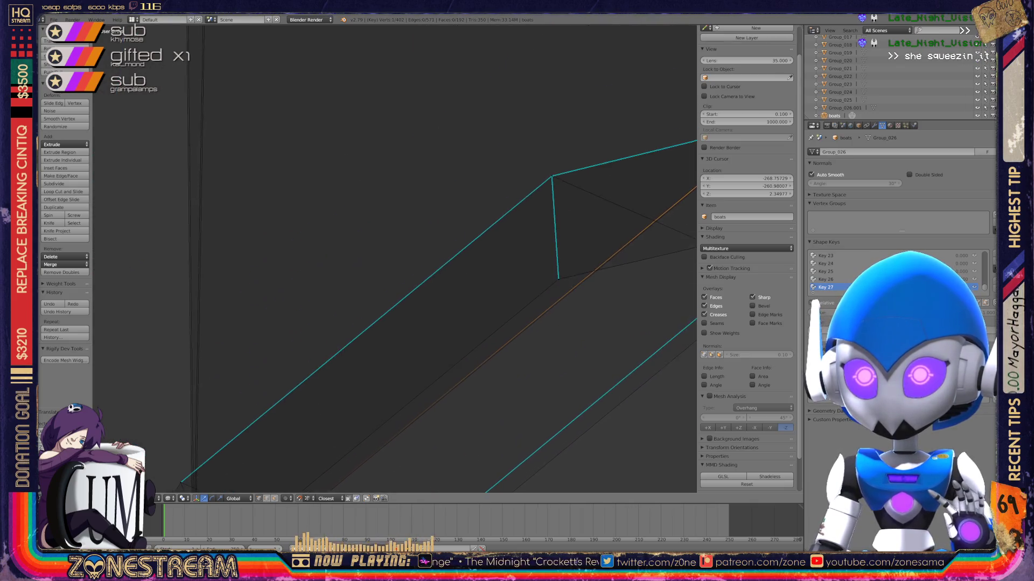
pyautogui.scroll(5, 393, 258)
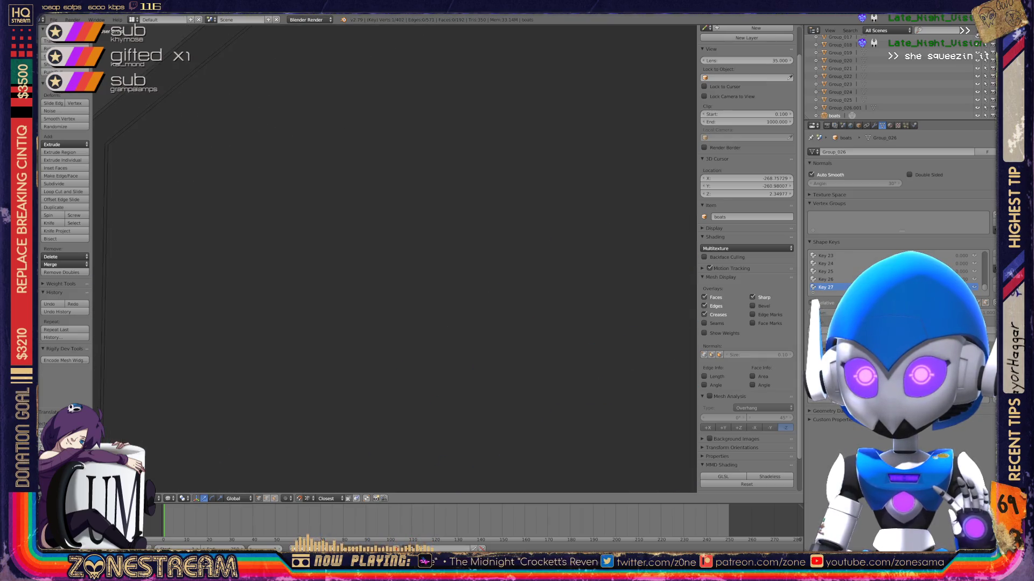
pyautogui.scroll(-2, 393, 258)
pyautogui.rightClick(214, 280)
pyautogui.rightClick(259, 280)
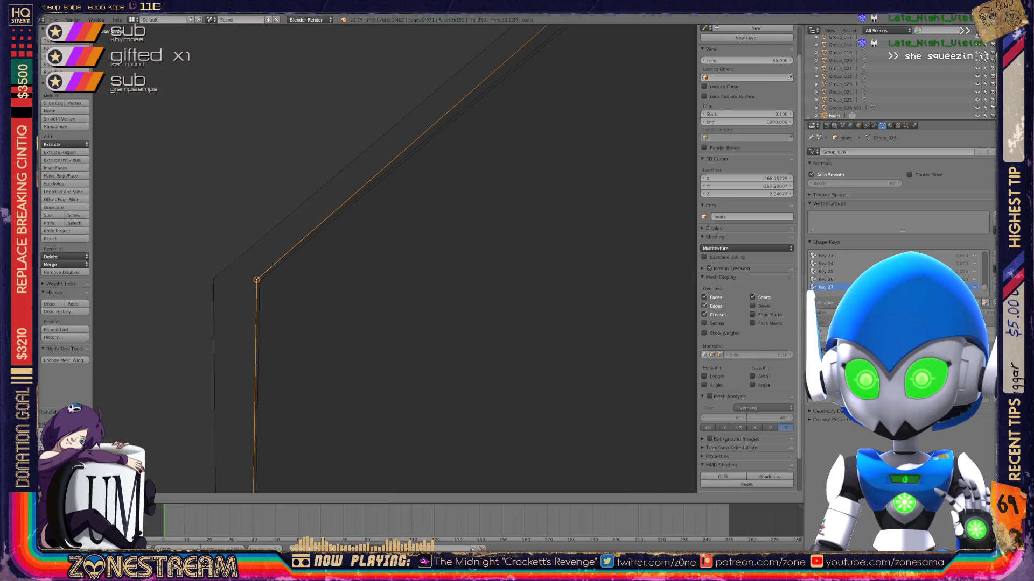
pyautogui.rightClick(214, 279)
pyautogui.press('g')
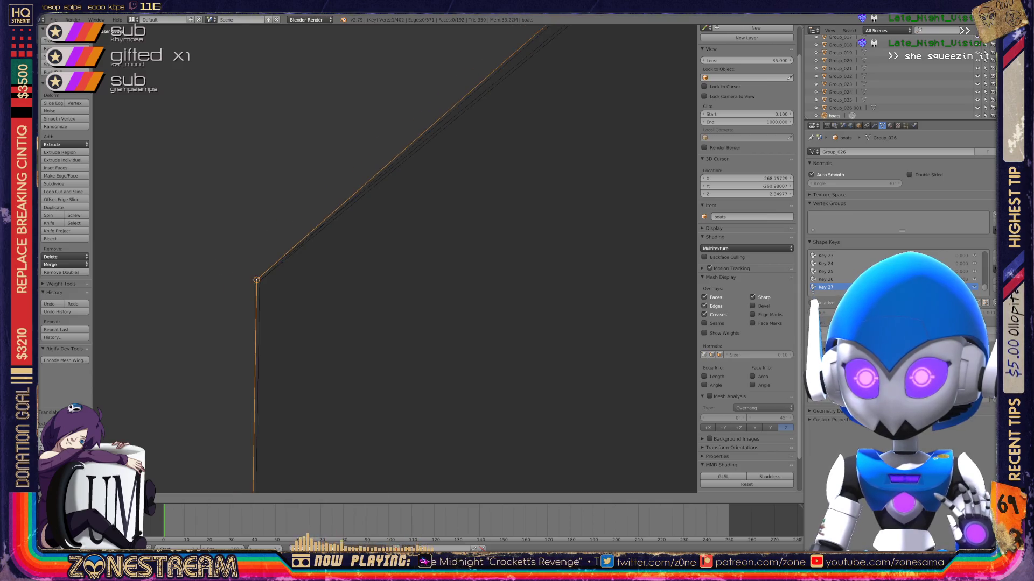
pyautogui.click(257, 280)
pyautogui.press('g')
pyautogui.click(257, 280)
# Move the vertex at the top of the edge, then centre the view on it.
pyautogui.scroll(-5, 393, 259)
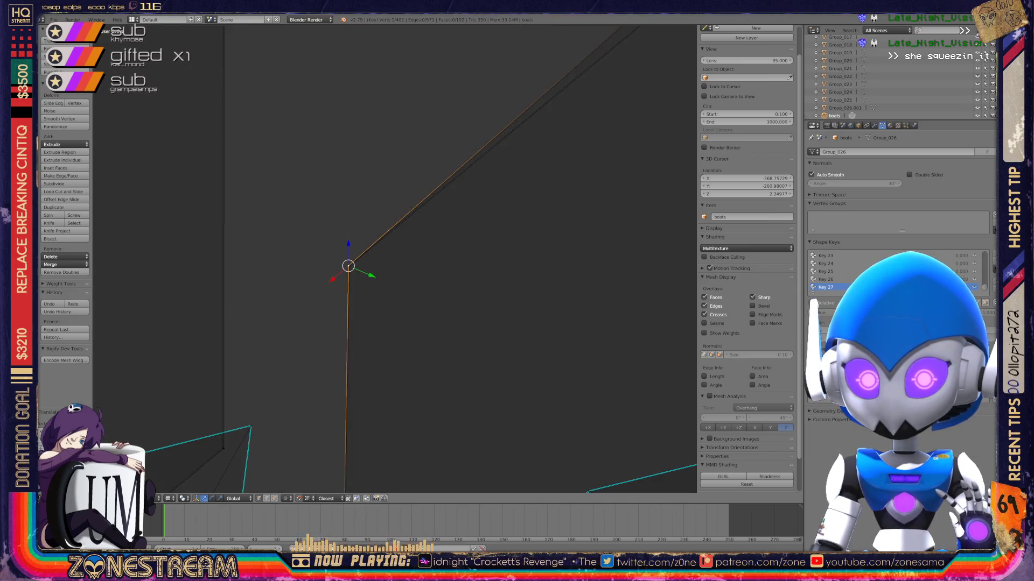
pyautogui.scroll(-5, 393, 258)
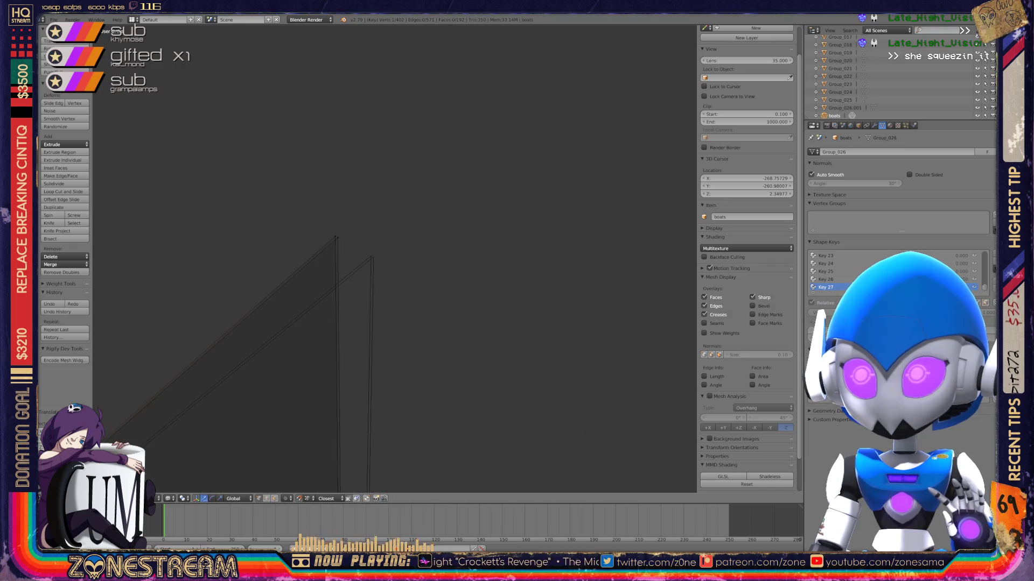
pyautogui.rightClick(349, 257)
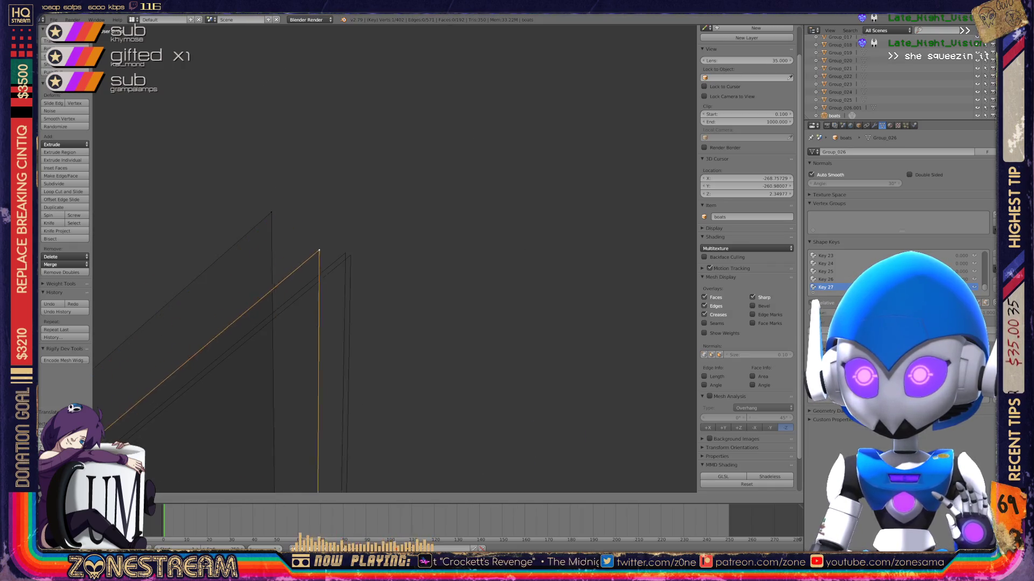
pyautogui.press('g')
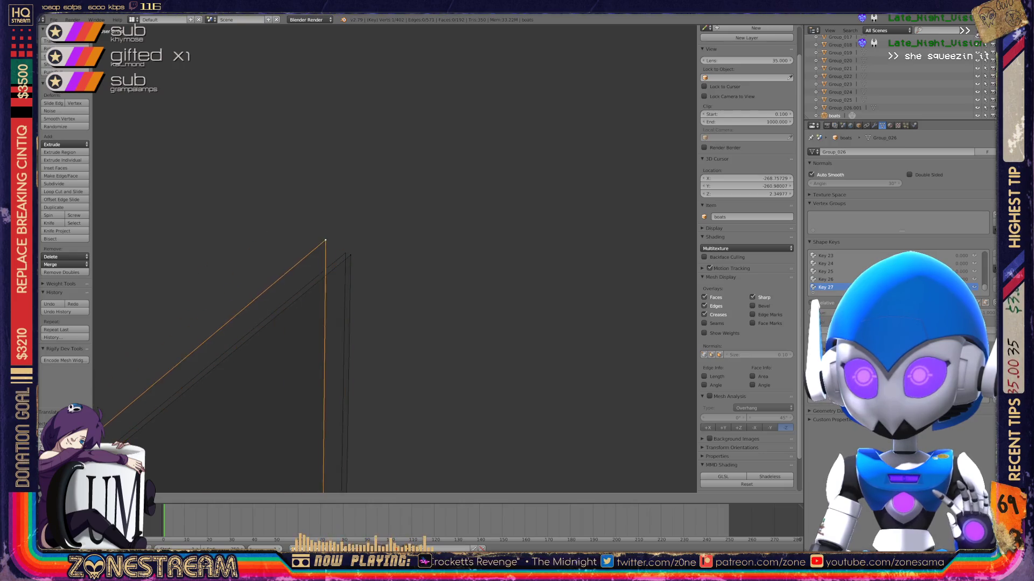
pyautogui.click(345, 253)
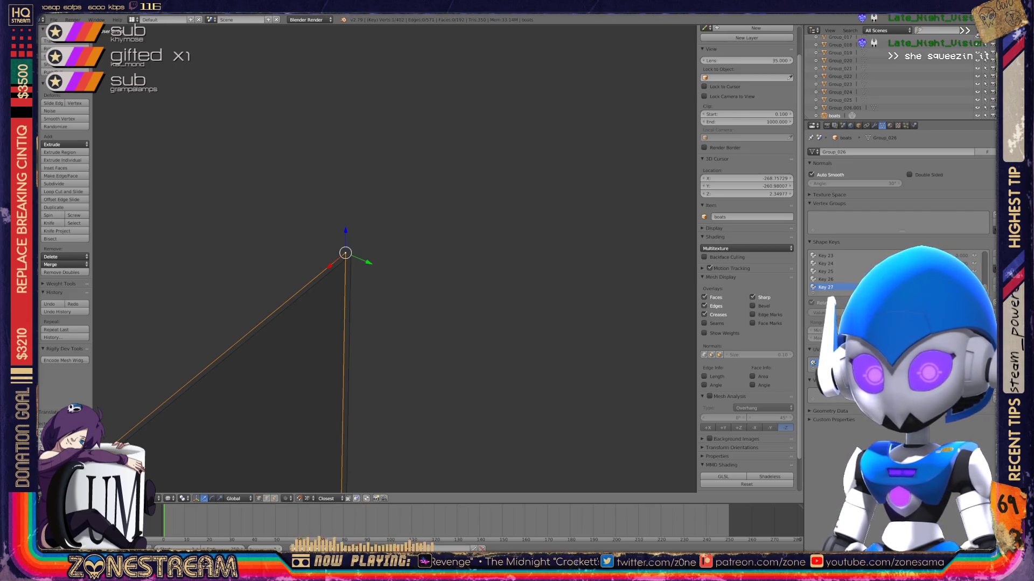
pyautogui.press('KP_Decimal')
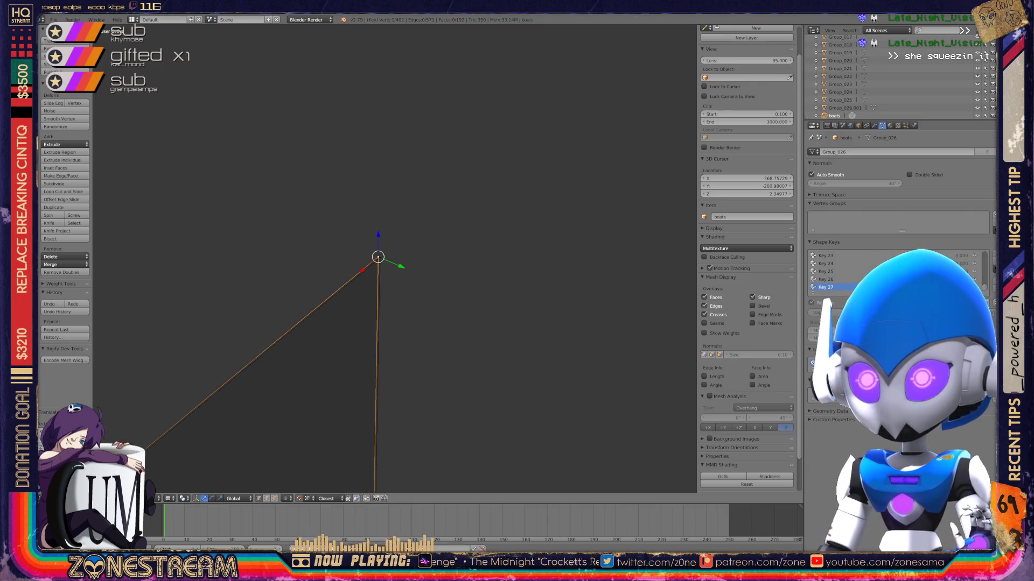
pyautogui.scroll(-5, 394, 258)
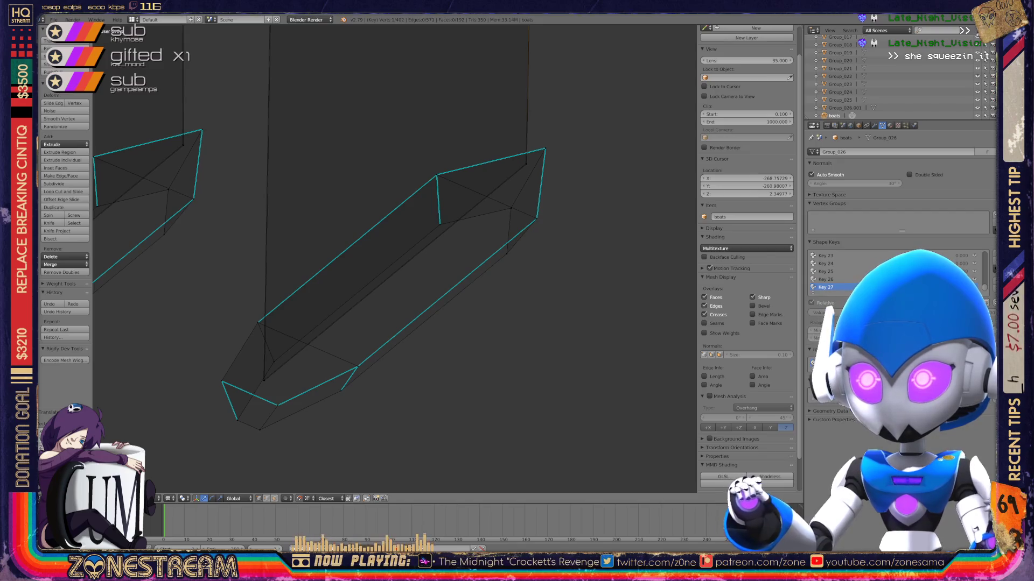
# Return to Object Mode and orbit around the orange boot wireframes, zooming on one boot.
pyautogui.press('KP_6')
pyautogui.press('KP_6')
pyautogui.press('KP_6')
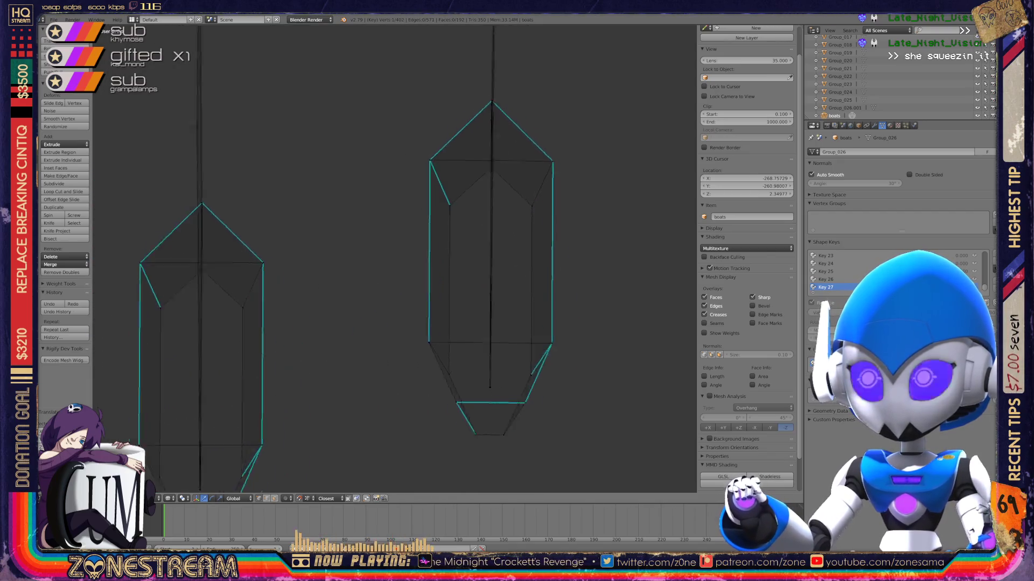
pyautogui.press('Tab')
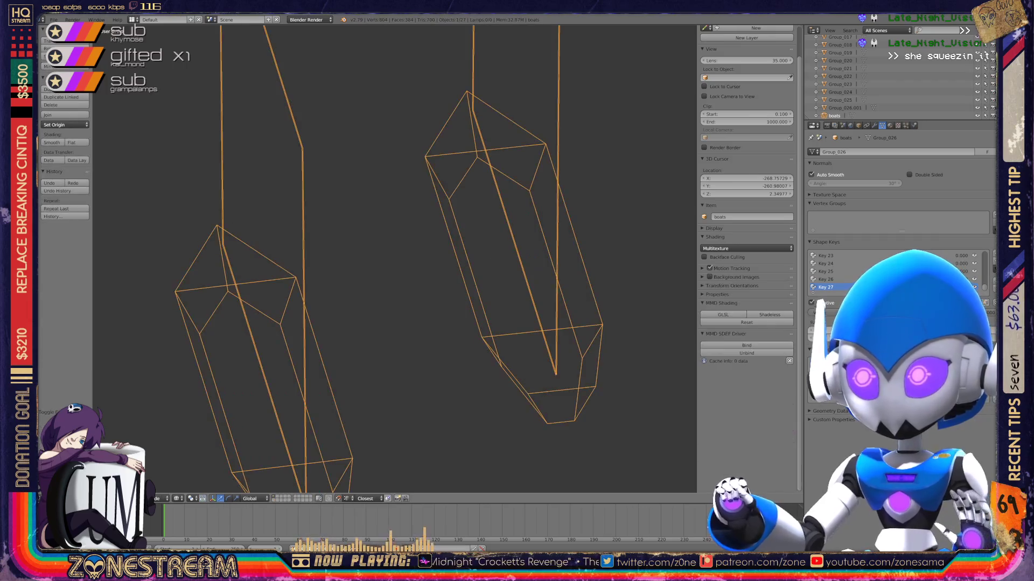
pyautogui.scroll(-4, 395, 258)
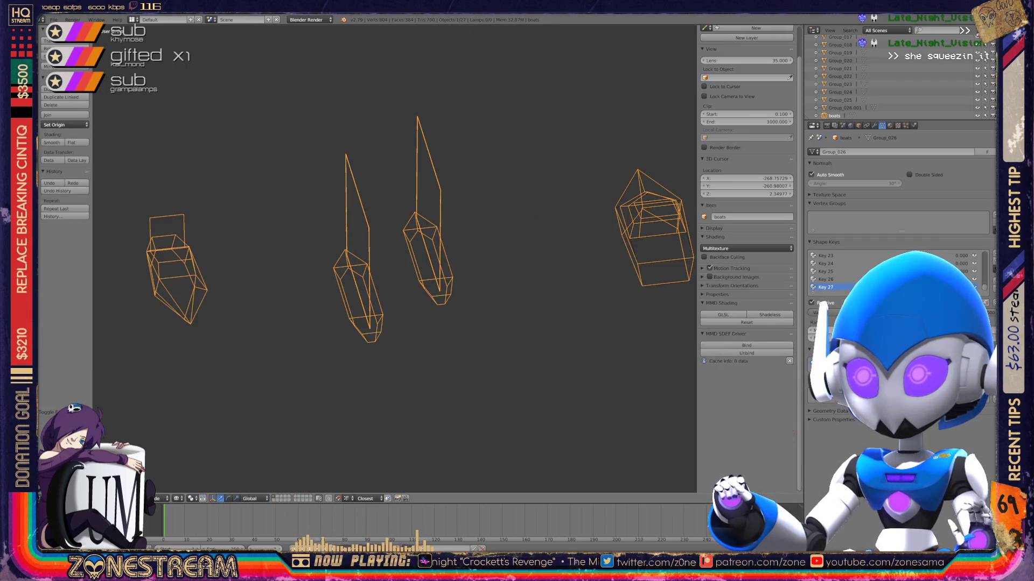
pyautogui.press('KP_6')
pyautogui.press('KP_6')
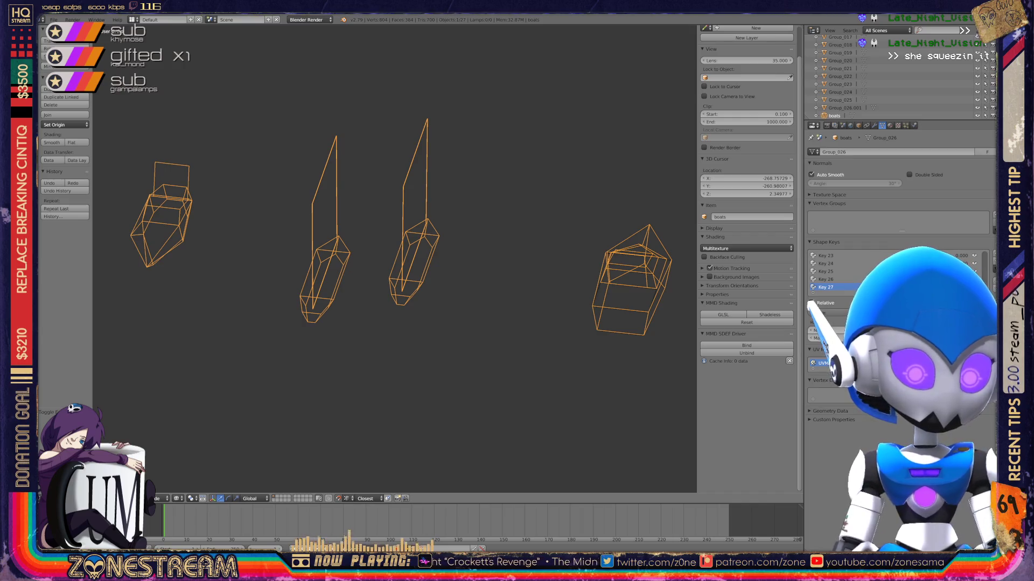
pyautogui.scroll(-2, 392, 259)
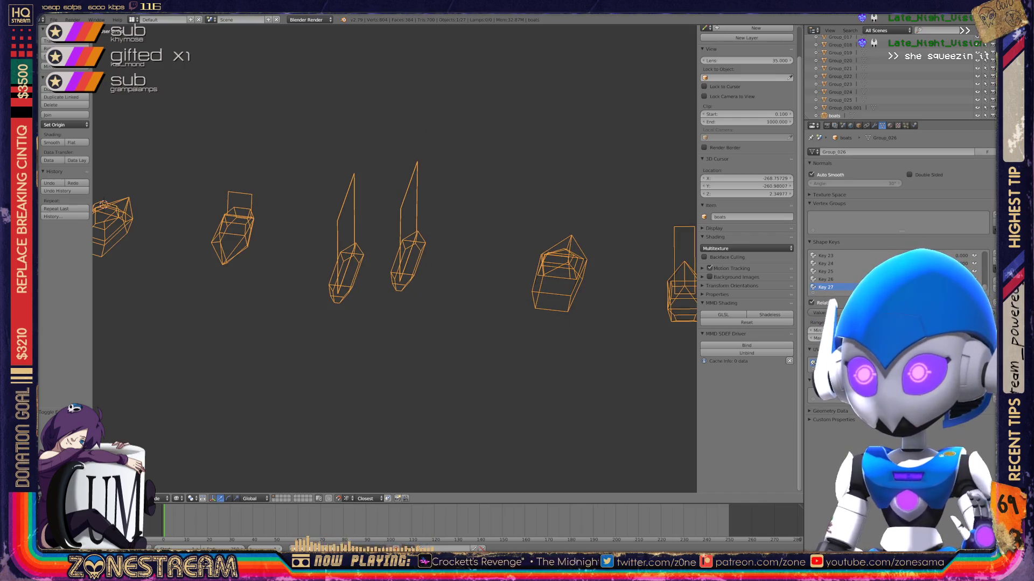
pyautogui.scroll(5, 393, 259)
pyautogui.moveTo(393, 259); pyautogui.dragTo(302, 227, button='middle')
pyautogui.scroll(4, 446, 242)
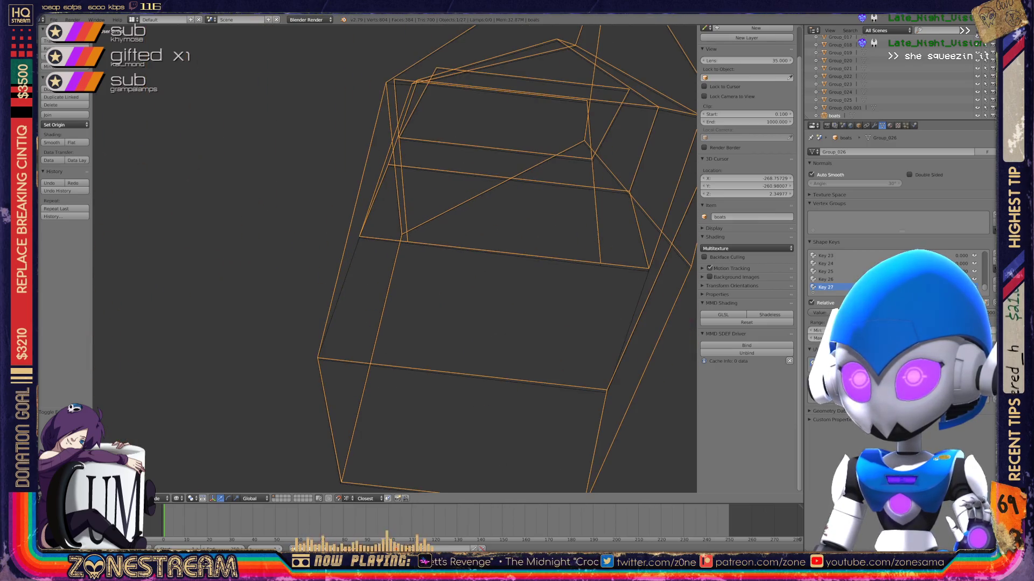
# Enter Edit Mode on the boot mesh and nudge its bottom-left corner vertex.
pyautogui.scroll(3, 447, 243)
pyautogui.press('Tab')
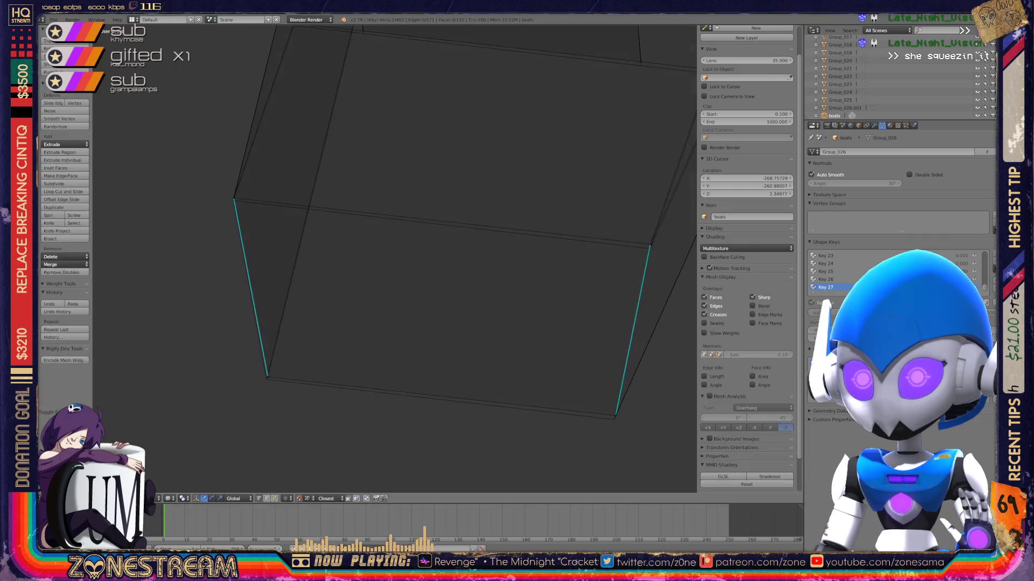
pyautogui.rightClick(268, 377)
pyautogui.keyDown('shift'); pyautogui.rightClick(267, 376); pyautogui.keyUp('shift')
pyautogui.rightClick(268, 377)
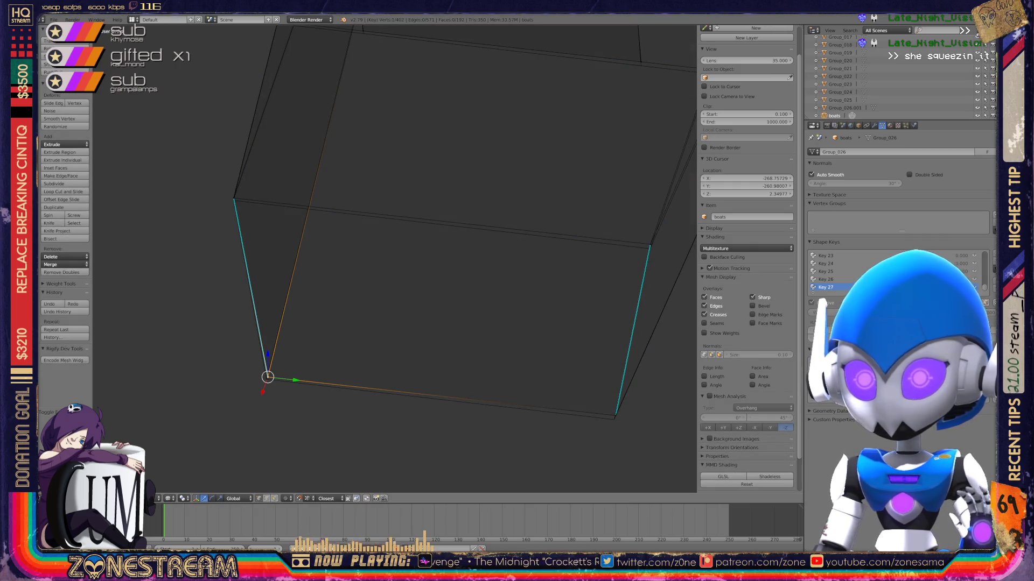
pyautogui.press('g')
pyautogui.click(265, 379)
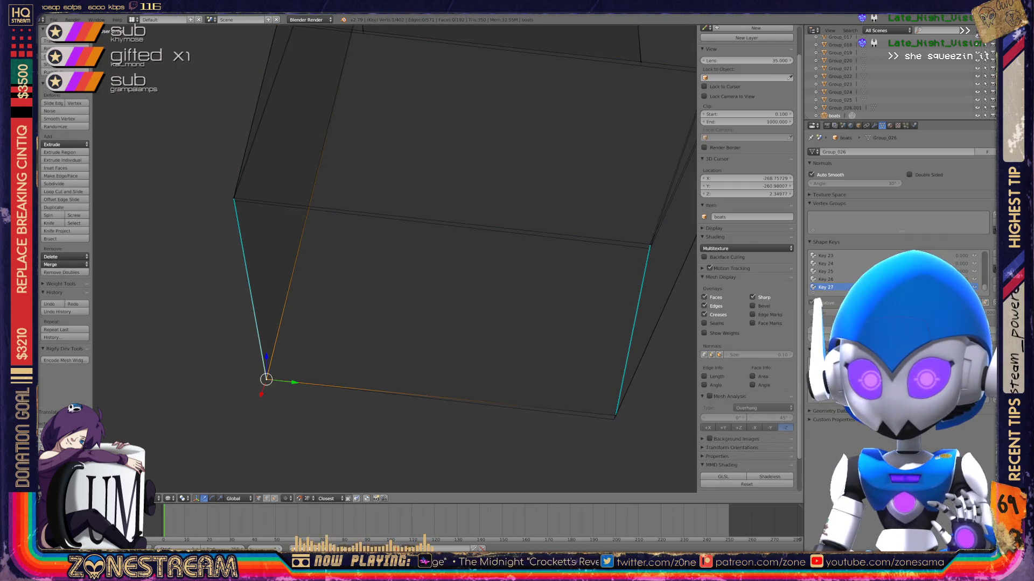
# Select the upper-left corner and a second vertex, then merge them into one with Alt+M.
pyautogui.rightClick(614, 418)
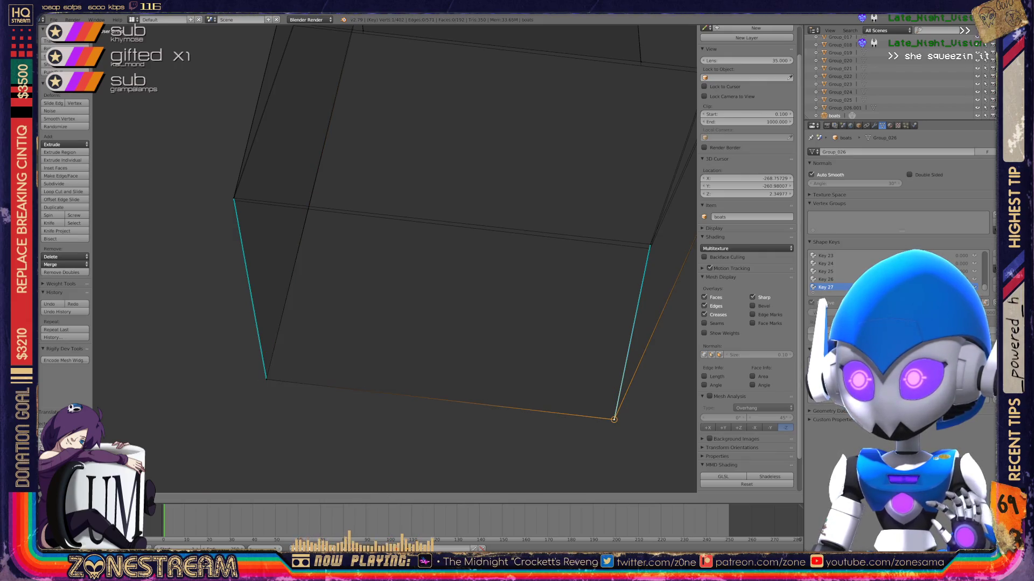
pyautogui.rightClick(233, 201)
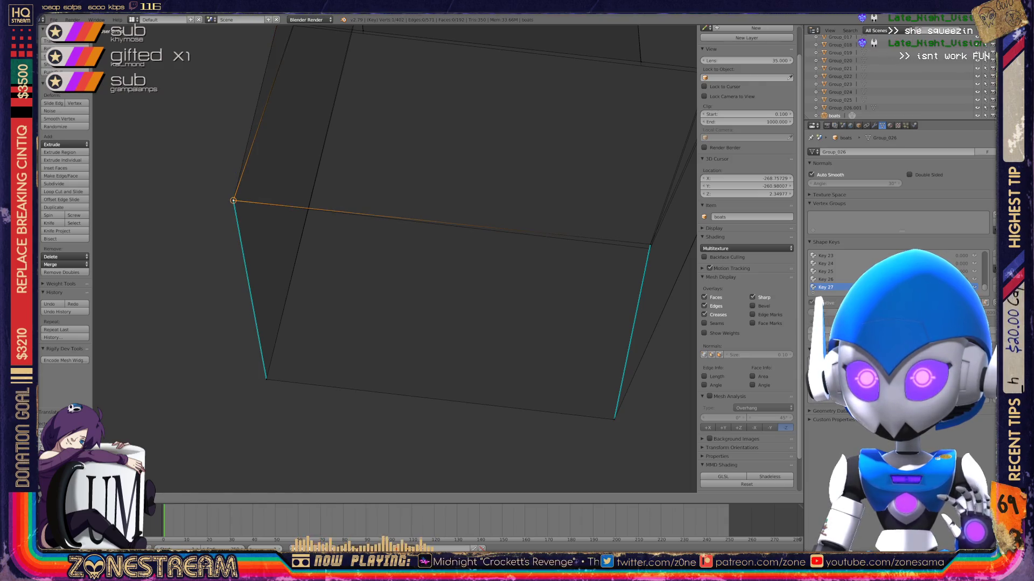
pyautogui.moveTo(484, 269); pyautogui.dragTo(554, 260, button='middle')
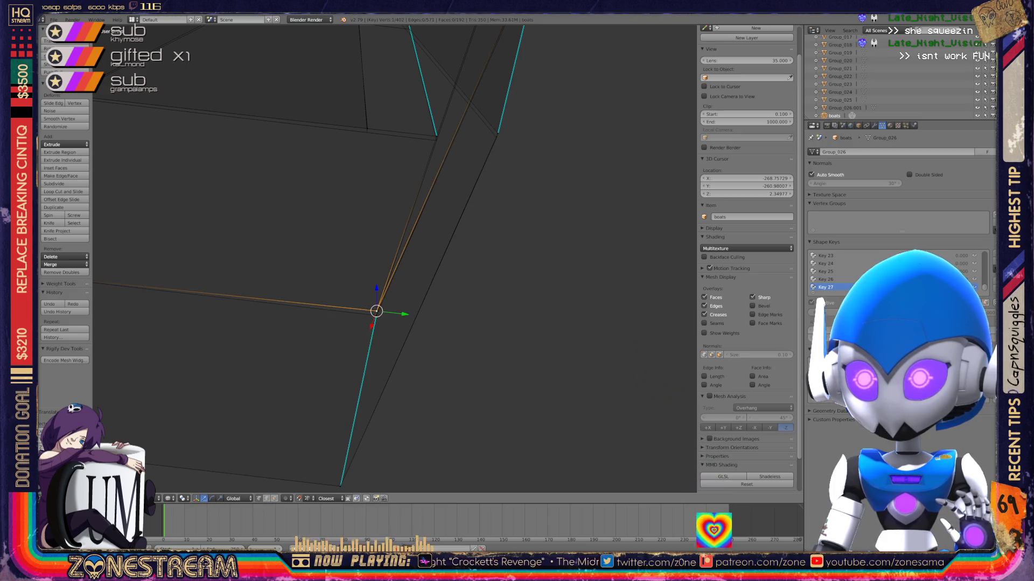
pyautogui.scroll(-3, 395, 258)
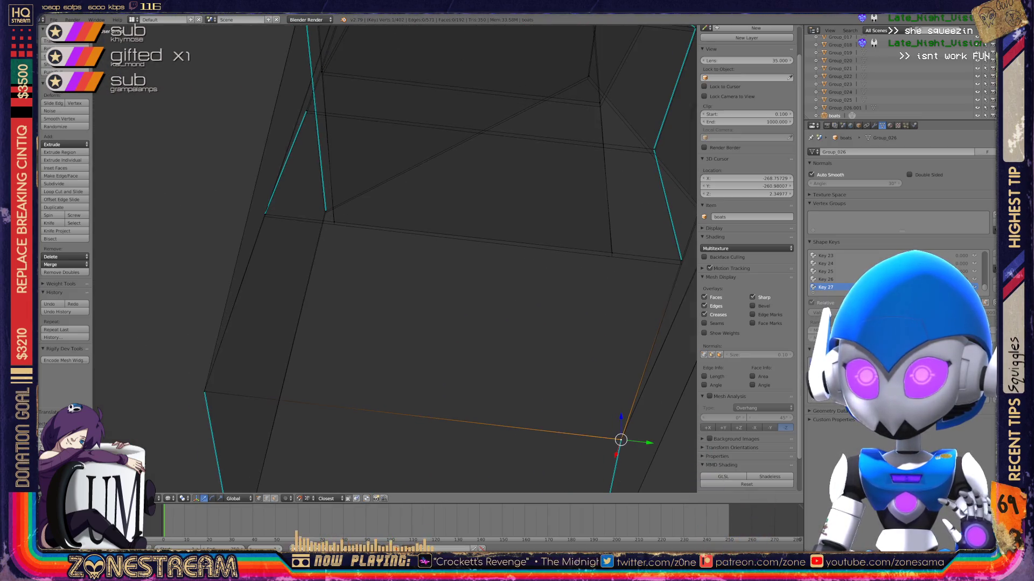
pyautogui.keyDown('shift'); pyautogui.rightClick(626, 94); pyautogui.keyUp('shift')
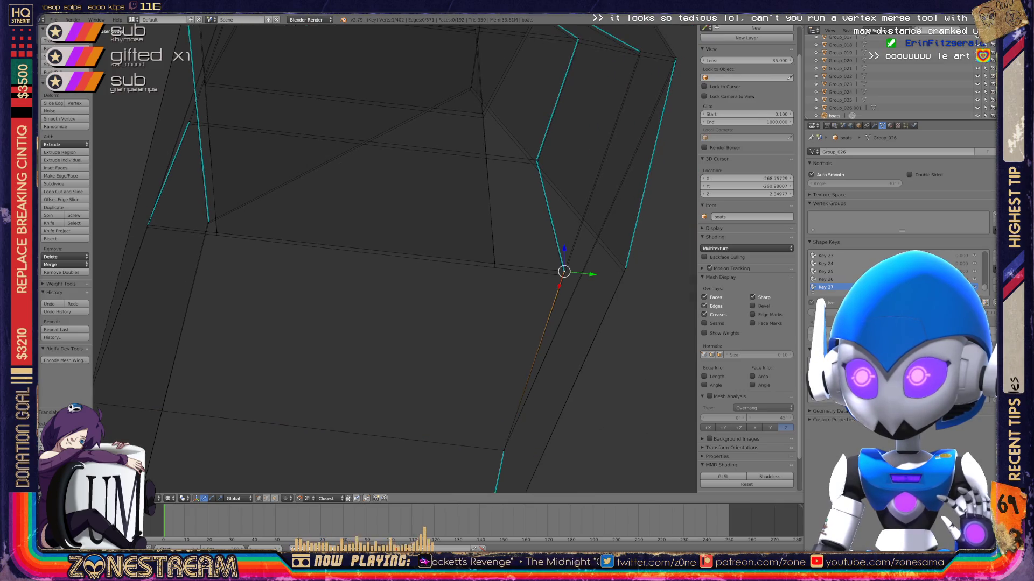
pyautogui.hotkey('alt', 'm')
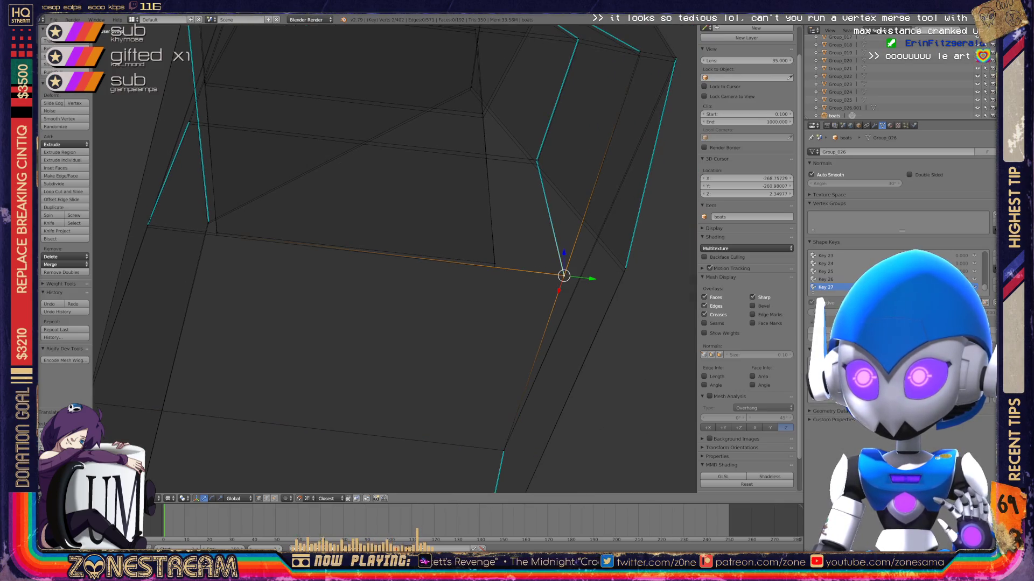
# Slide the merged vertex left along its edge.
pyautogui.press('g')
pyautogui.press('g')
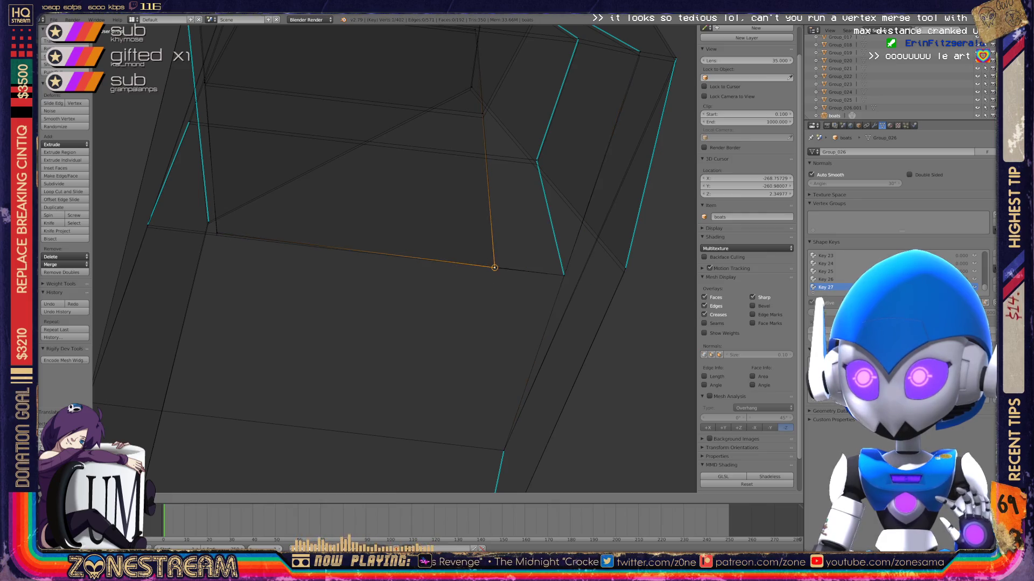
pyautogui.press('Return')
pyautogui.keyDown('shift'); pyautogui.moveTo(492, 267); pyautogui.dragTo(711, 299, button='middle'); pyautogui.keyUp('shift')
pyautogui.scroll(5, 394, 259)
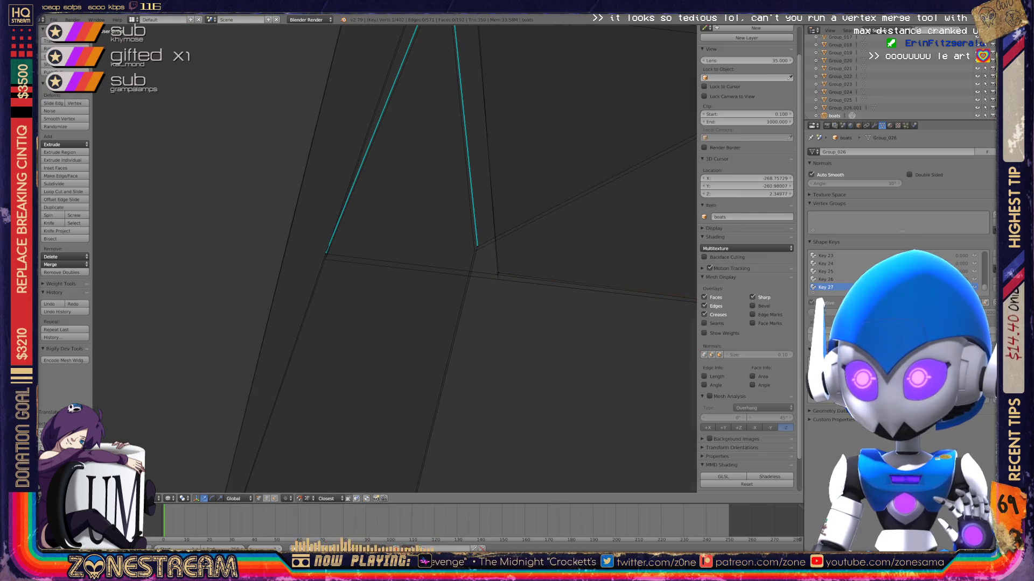
# Move the vertex near the right edge junction slightly down, then frame the whole mesh.
pyautogui.rightClick(498, 275)
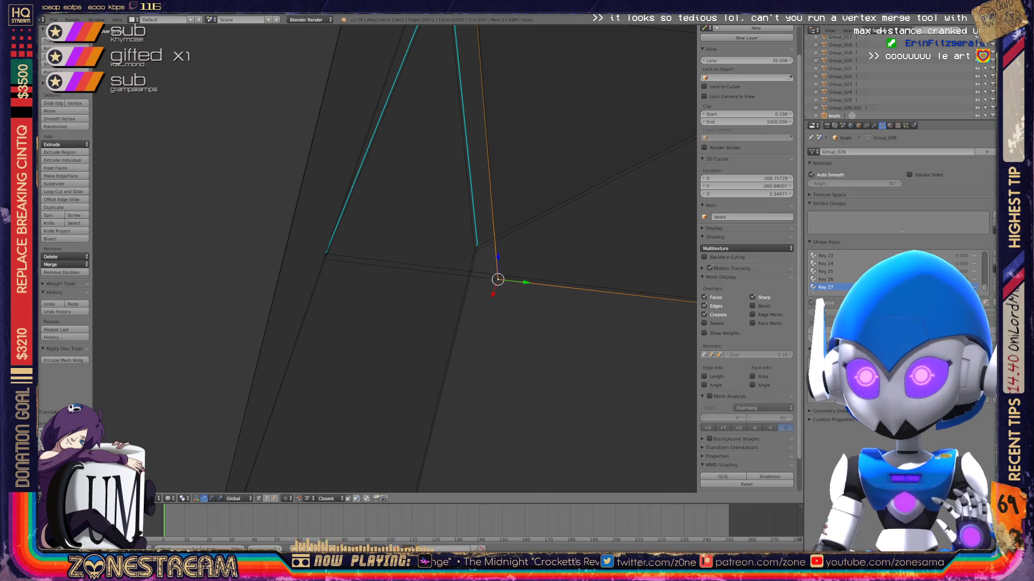
pyautogui.rightClick(325, 259)
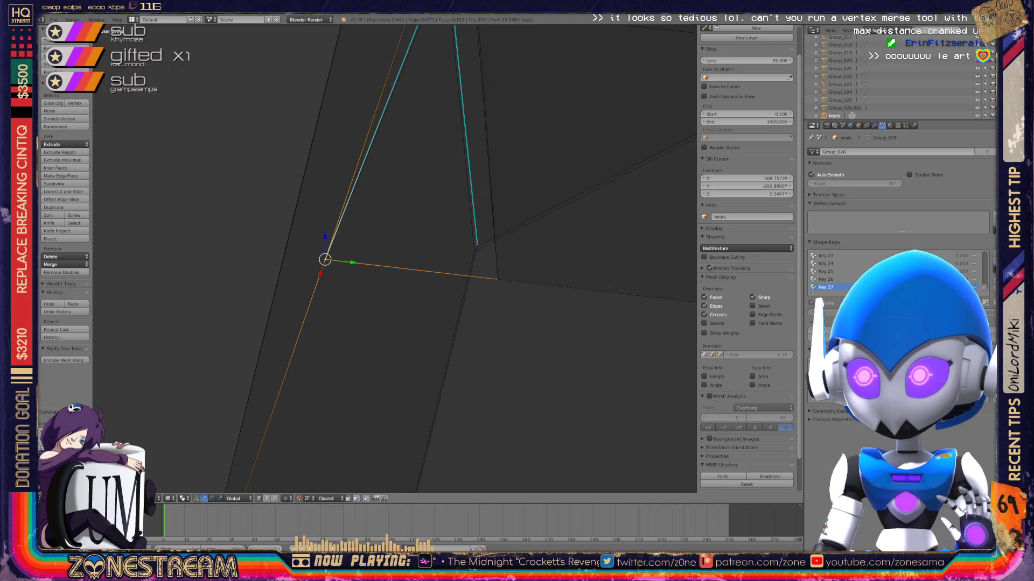
pyautogui.rightClick(477, 247)
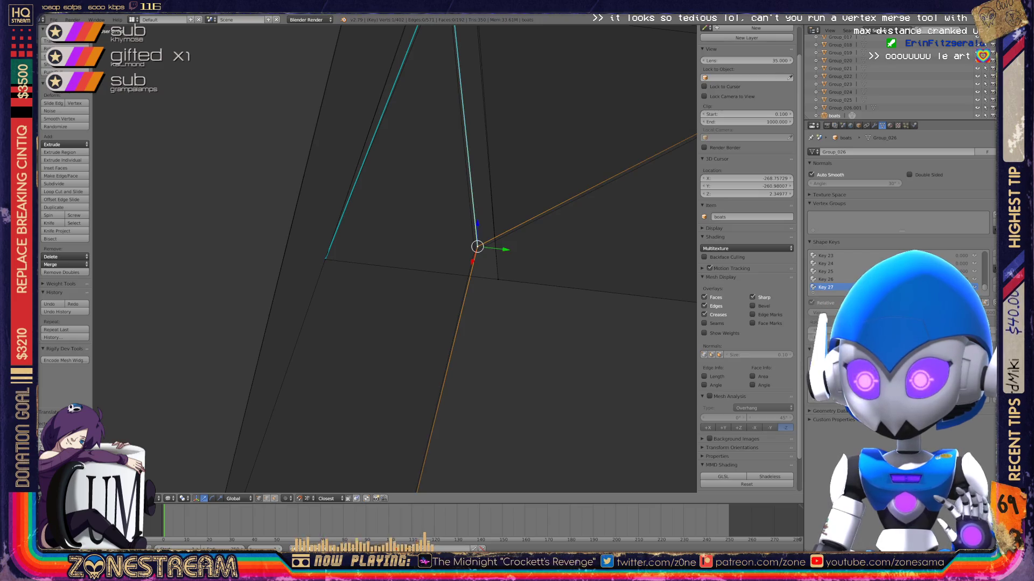
pyautogui.moveTo(477, 247); pyautogui.dragTo(474, 251, button='right')
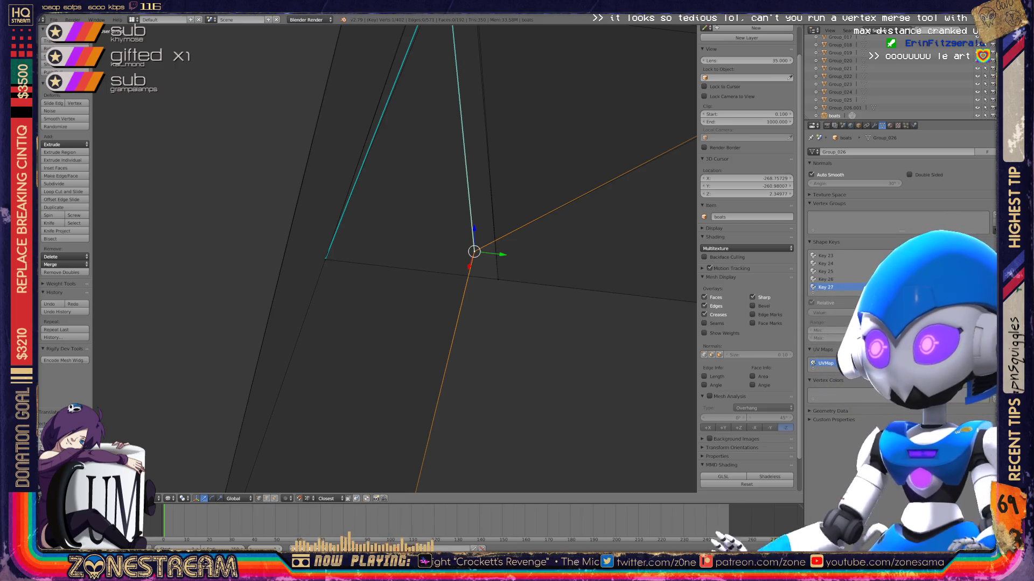
pyautogui.press('Home')
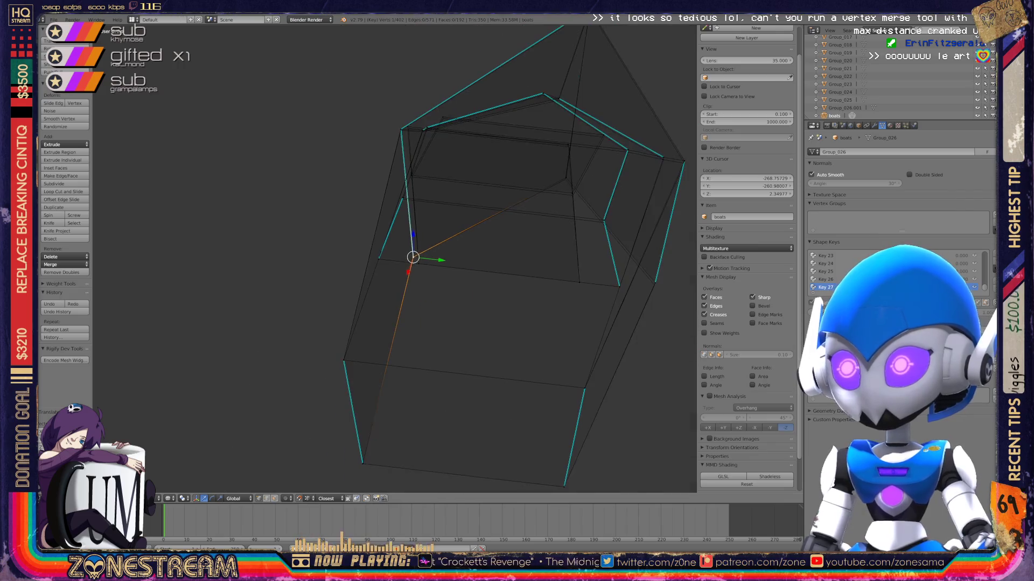
# Shift the selected boot vertex to a new spot along its edge.
pyautogui.moveTo(322, 277)
pyautogui.mouseDown(button='middle')
pyautogui.moveTo(108, 157)
pyautogui.moveTo(370, 242)
pyautogui.mouseUp(button='middle')
pyautogui.scroll(5, 370, 242)
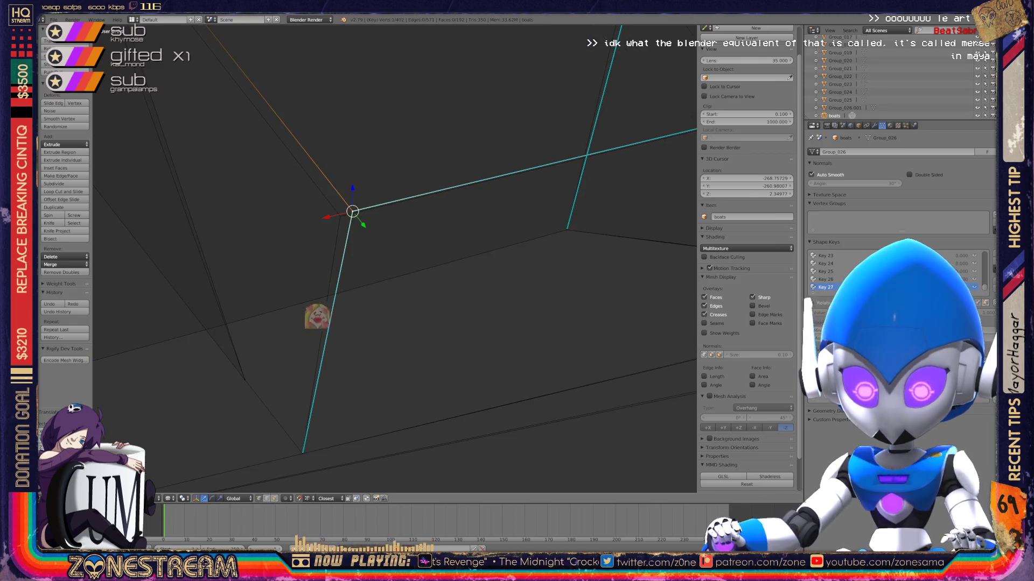
pyautogui.press('g')
pyautogui.click(344, 215)
# Move the vertex near the lower centre slightly to the left.
pyautogui.scroll(-4, 371, 244)
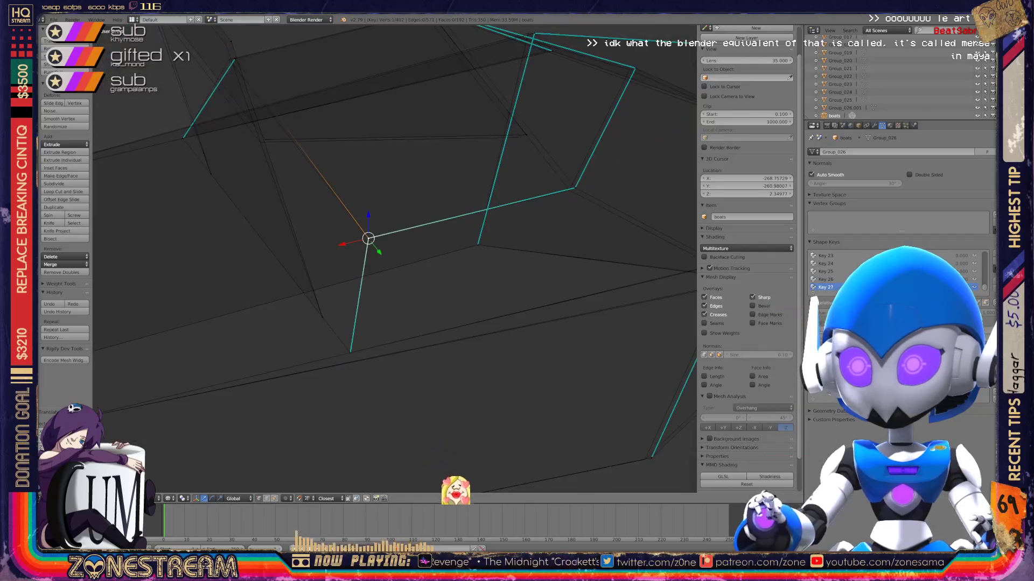
pyautogui.moveTo(371, 244)
pyautogui.keyDown('shift'); pyautogui.mouseDown(button='middle')
pyautogui.moveTo(181, 224)
pyautogui.moveTo(153, 200)
pyautogui.mouseUp(button='middle'); pyautogui.keyUp('shift')
pyautogui.rightClick(432, 415)
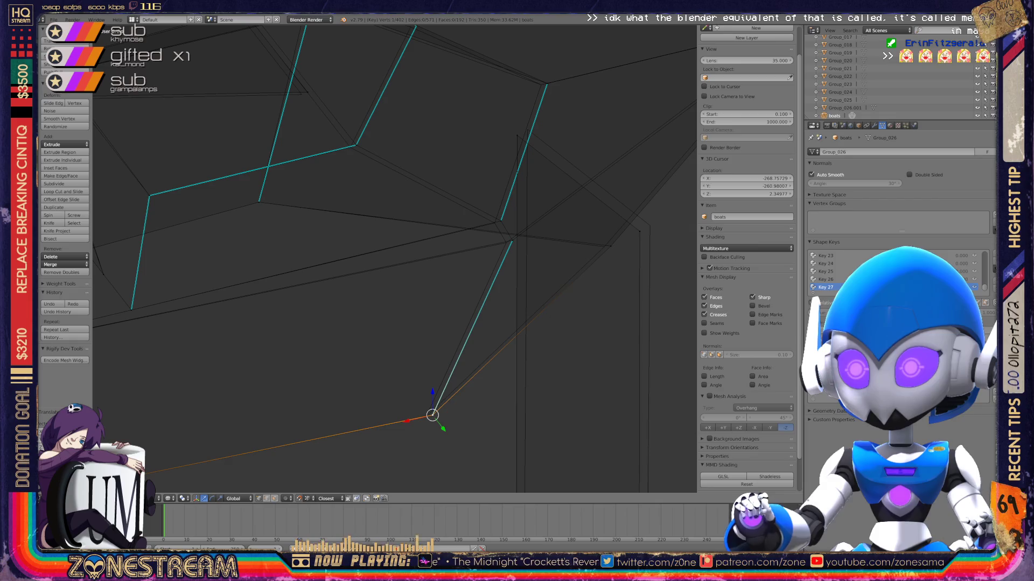
pyautogui.press('g')
pyautogui.click(425, 417)
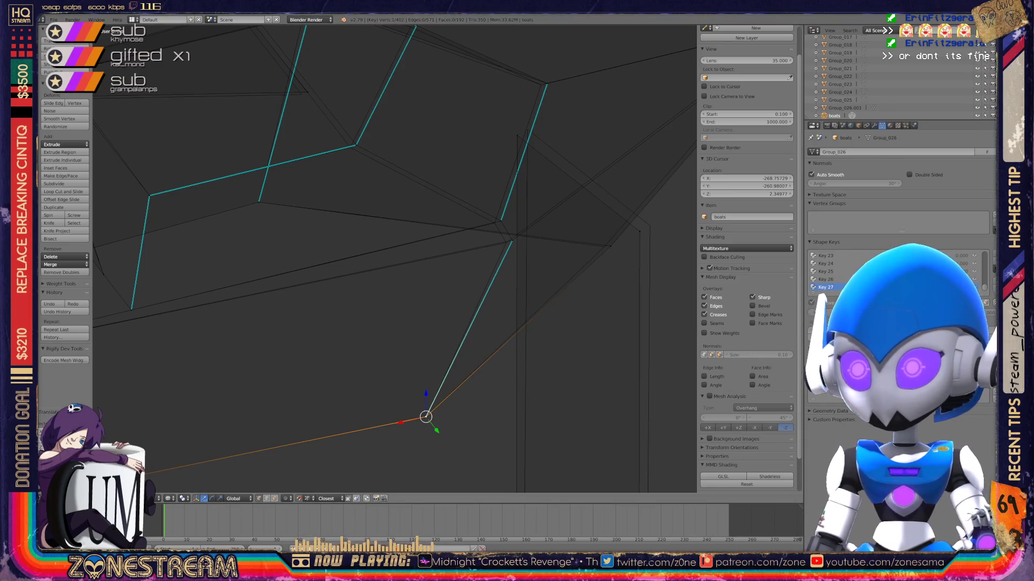
# Centre on the selected vertex and move it up and left, then slightly left.
pyautogui.press('KP_Decimal')
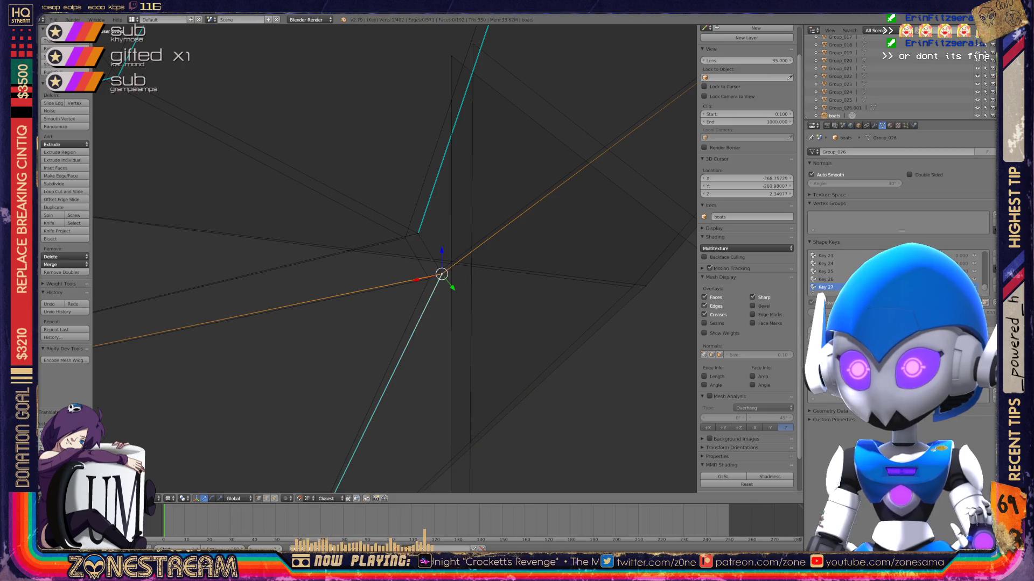
pyautogui.press('g')
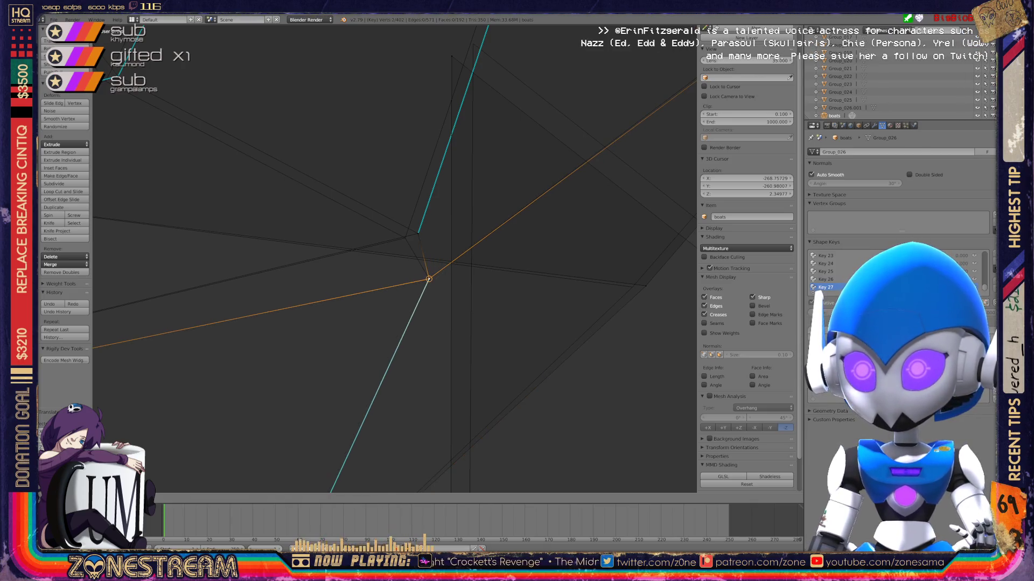
pyautogui.press('Return')
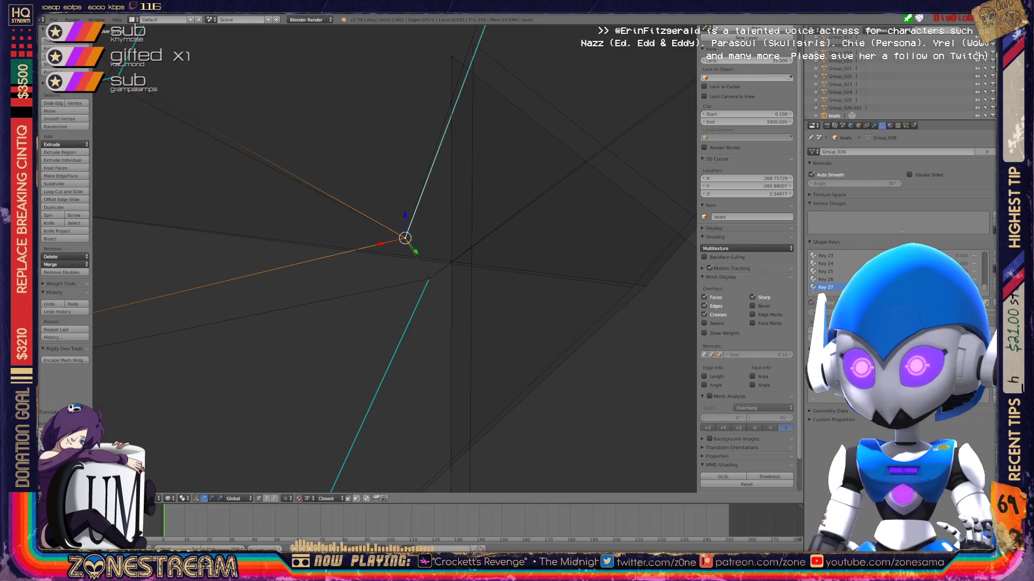
pyautogui.moveTo(405, 237)
pyautogui.mouseDown(button='middle')
pyautogui.moveTo(323, 274)
pyautogui.moveTo(240, 279)
pyautogui.moveTo(443, 316)
pyautogui.mouseUp(button='middle')
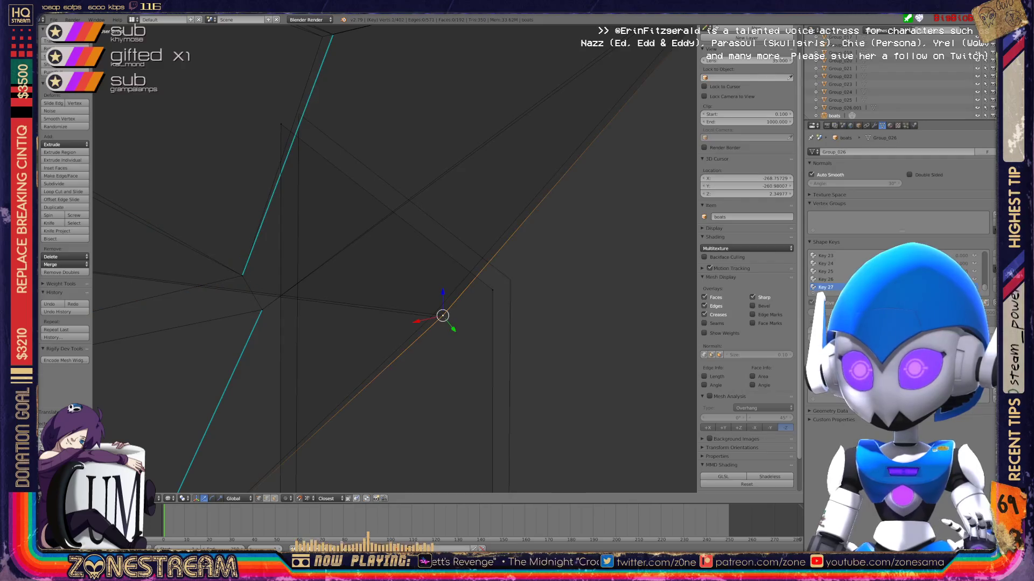
pyautogui.moveTo(442, 316); pyautogui.dragTo(431, 316)
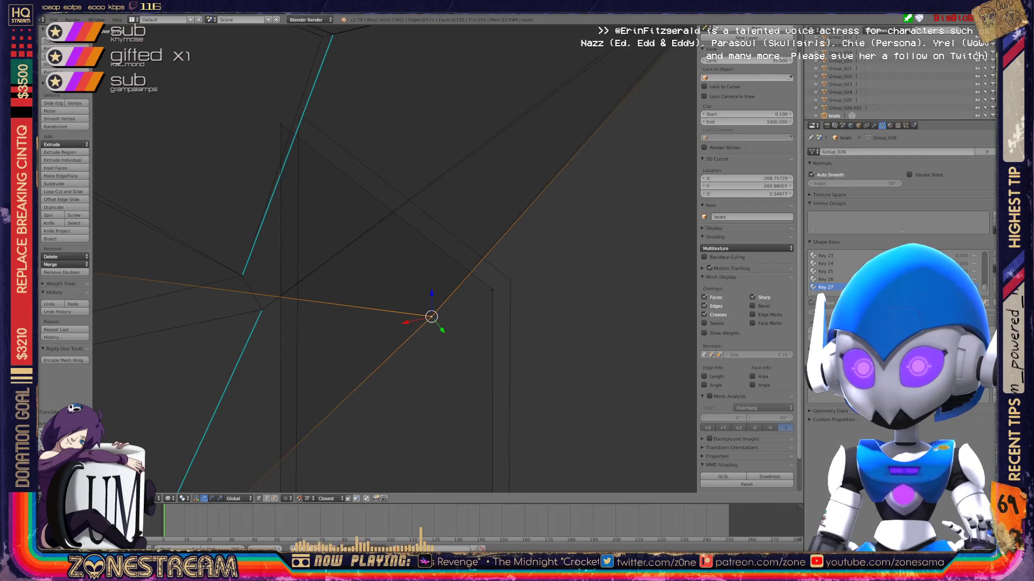
# Select the vertex at the cyan edge's end and zoom in on the mesh edges.
pyautogui.moveTo(431, 316); pyautogui.dragTo(376, 243, button='middle')
pyautogui.rightClick(483, 178)
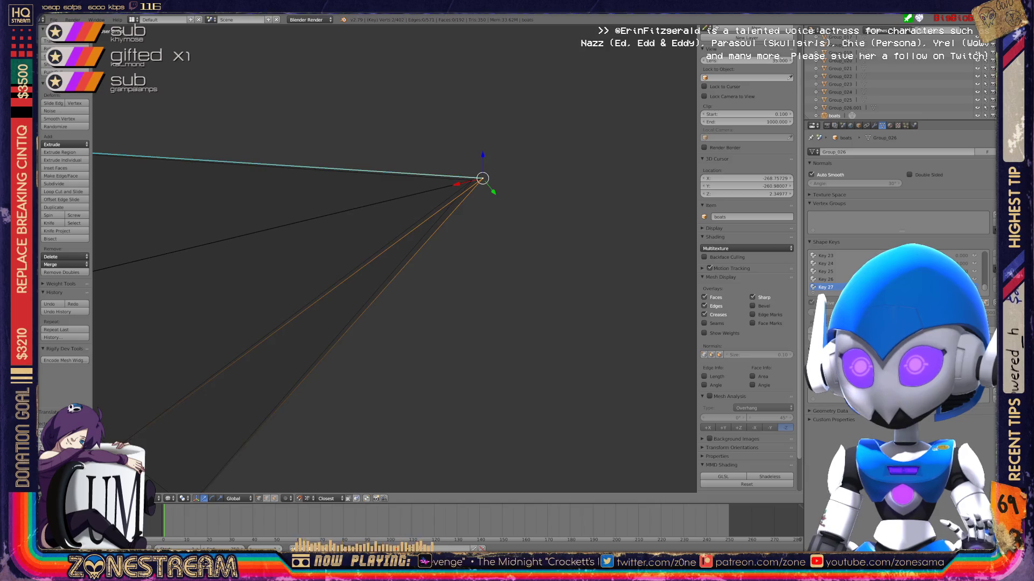
pyautogui.scroll(-4, 395, 258)
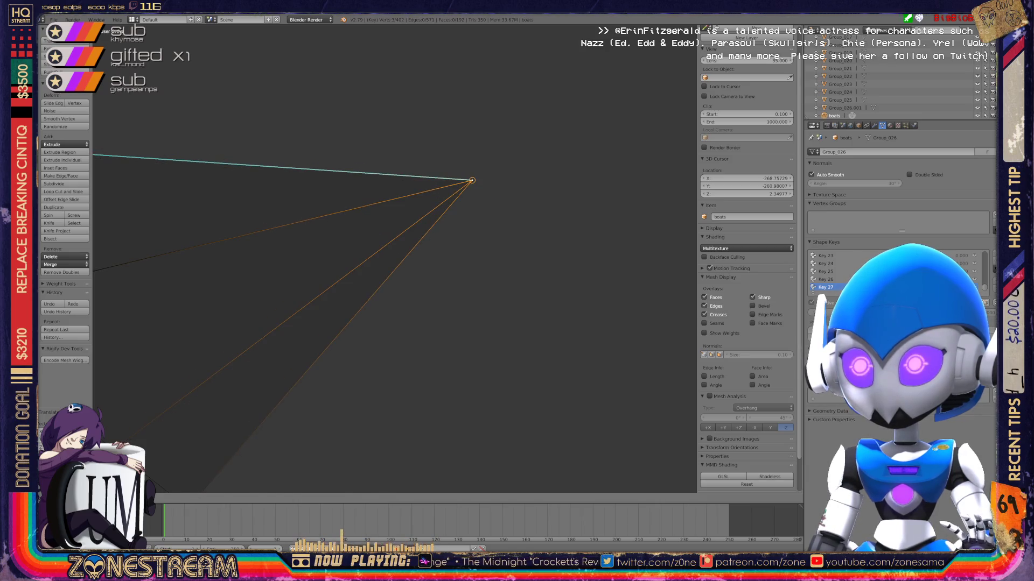
pyautogui.moveTo(394, 258)
pyautogui.keyDown('shift'); pyautogui.mouseDown(button='middle')
pyautogui.moveTo(558, 201)
pyautogui.moveTo(583, 172)
pyautogui.mouseUp(button='middle'); pyautogui.keyUp('shift')
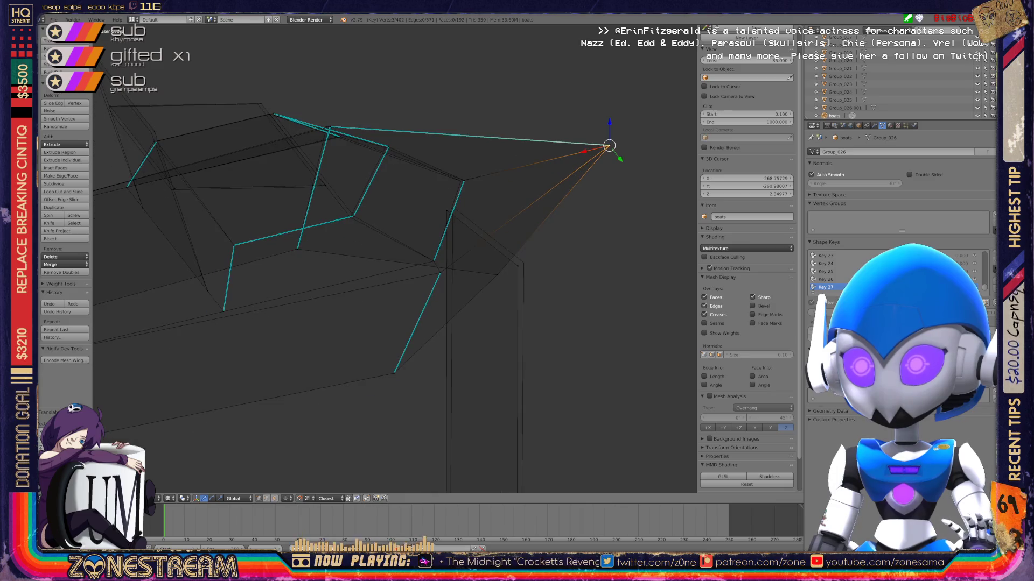
pyautogui.scroll(4, 395, 259)
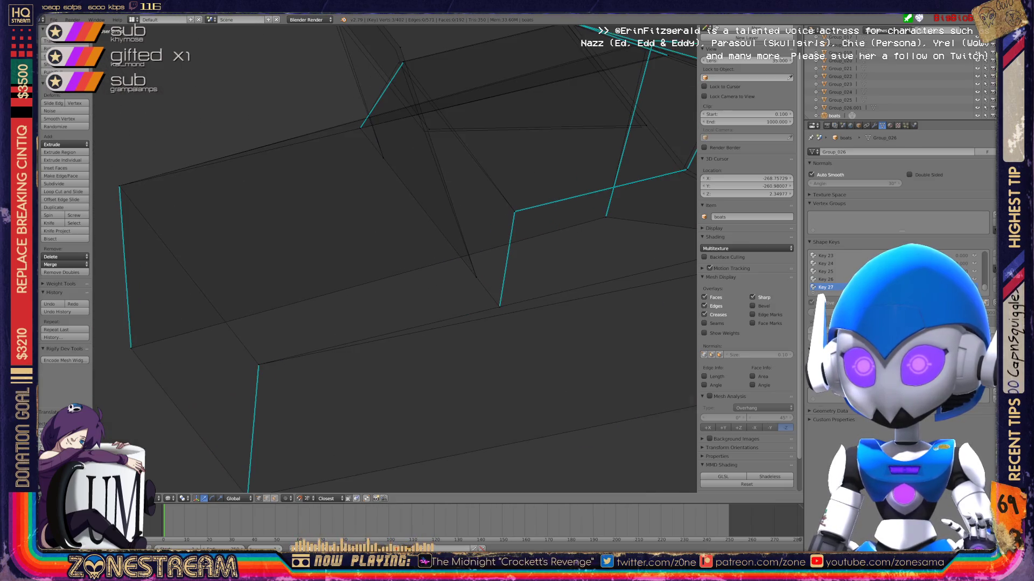
pyautogui.scroll(3, 395, 258)
pyautogui.keyDown('shift'); pyautogui.moveTo(394, 258); pyautogui.dragTo(404, 412, button='middle'); pyautogui.keyUp('shift')
# Select the edge and the successive vertices running down along the cyan edges.
pyautogui.click(353, 198)
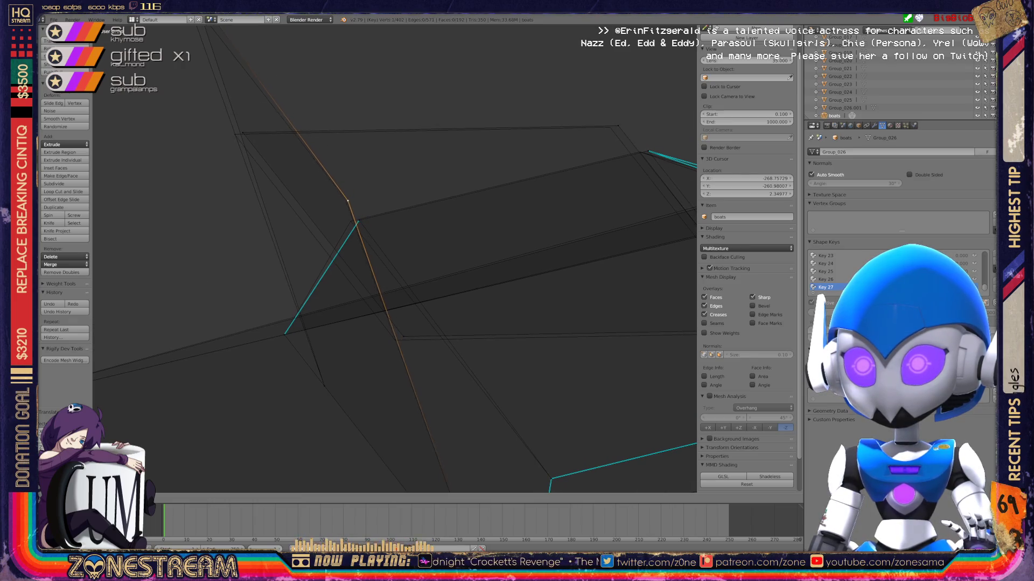
pyautogui.keyDown('shift'); pyautogui.moveTo(353, 198); pyautogui.dragTo(442, 334, button='middle'); pyautogui.keyUp('shift')
pyautogui.rightClick(273, 126)
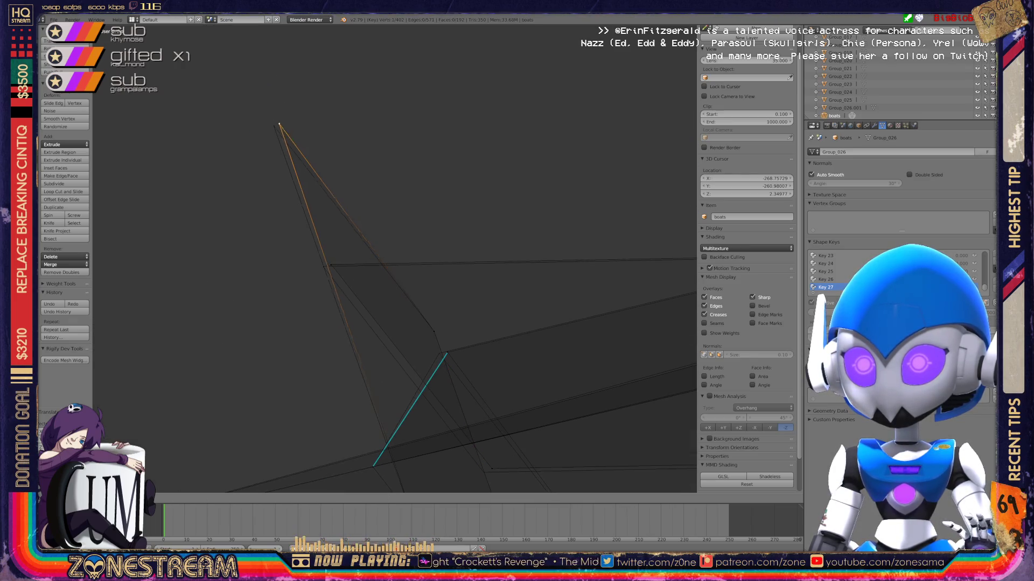
pyautogui.rightClick(330, 265)
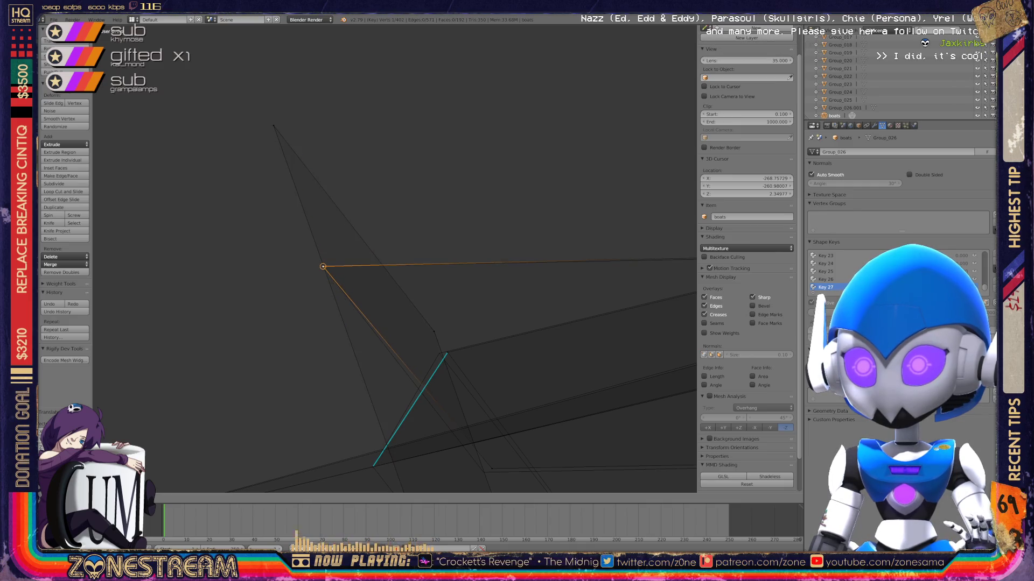
pyautogui.keyDown('shift'); pyautogui.moveTo(323, 265); pyautogui.dragTo(274, 160, button='middle'); pyautogui.keyUp('shift')
pyautogui.rightClick(435, 367)
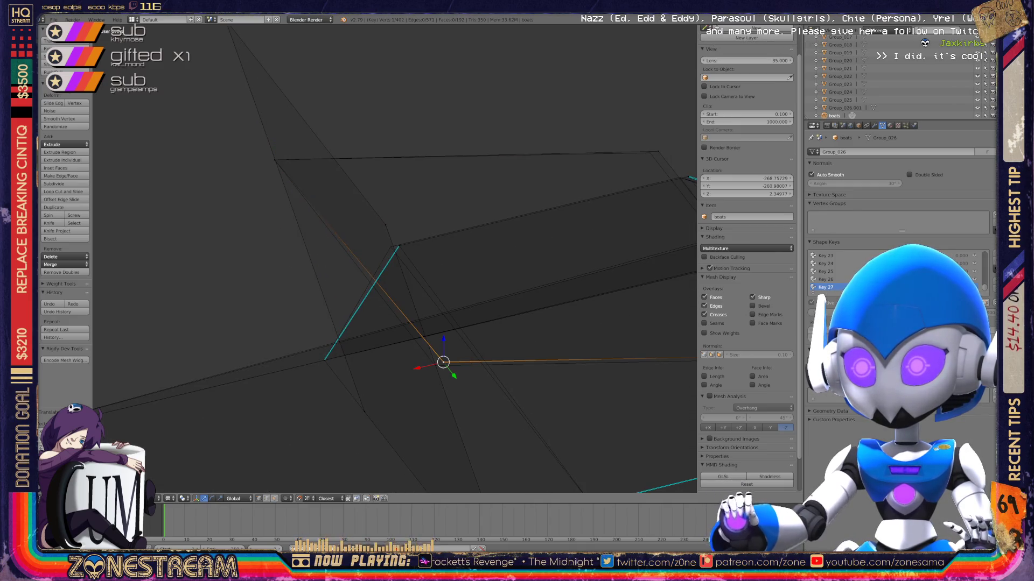
pyautogui.rightClick(390, 247)
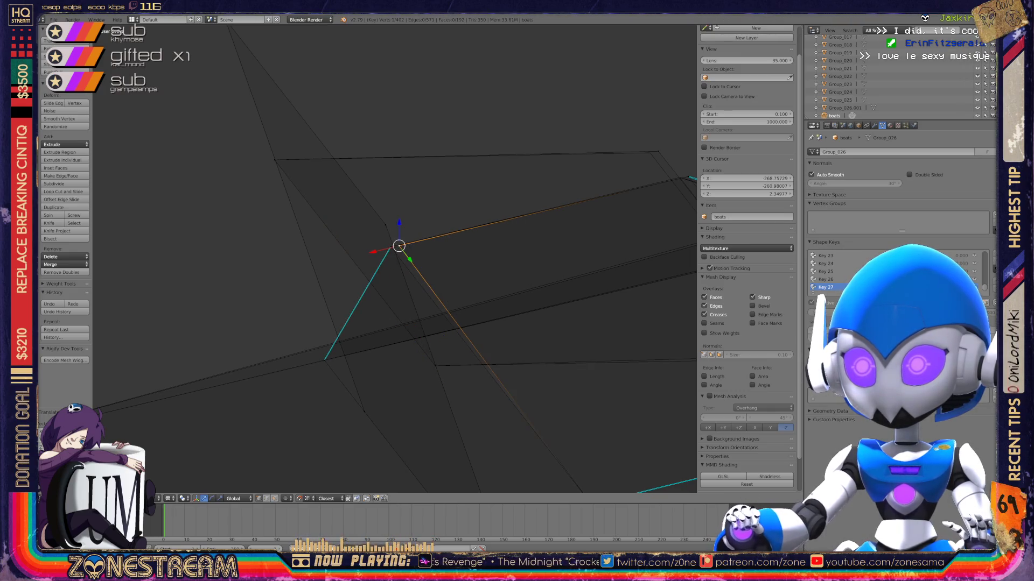
pyautogui.rightClick(391, 247)
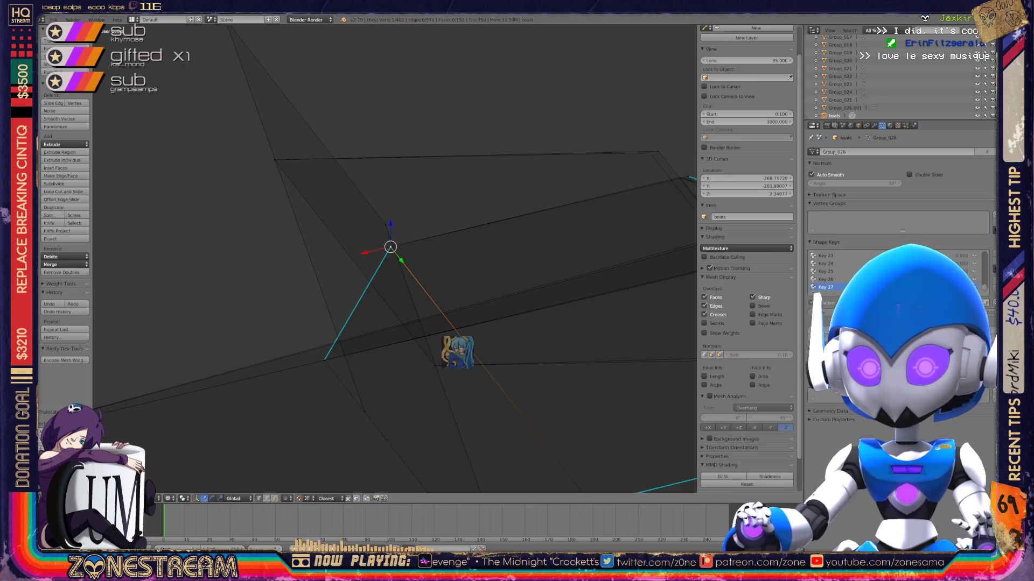
pyautogui.moveTo(513, 327); pyautogui.dragTo(628, 273, button='middle')
pyautogui.scroll(2, 627, 273)
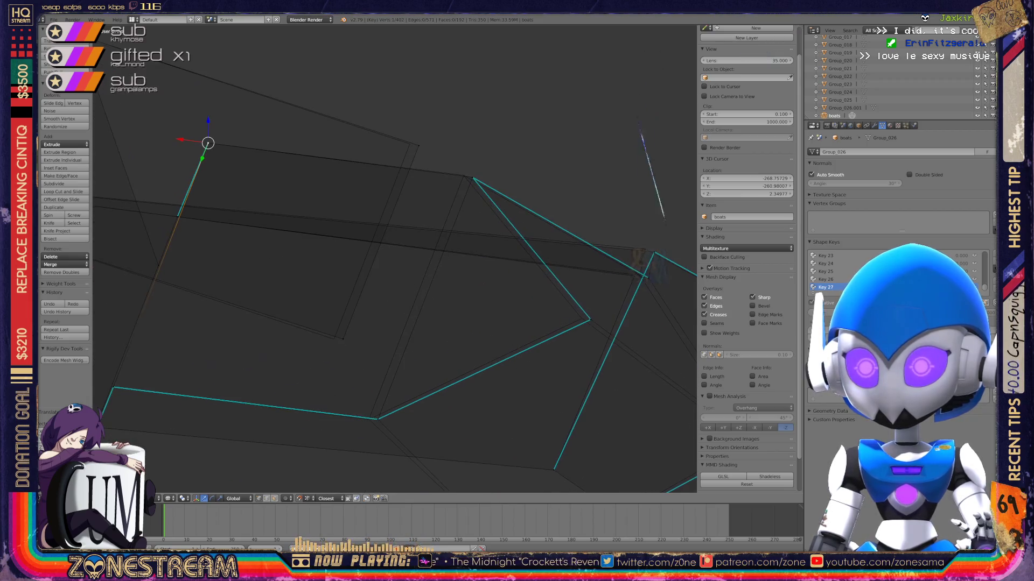
# Move a boot vertex upward and snap it onto the cyan mesh's corner vertex.
pyautogui.rightClick(334, 339)
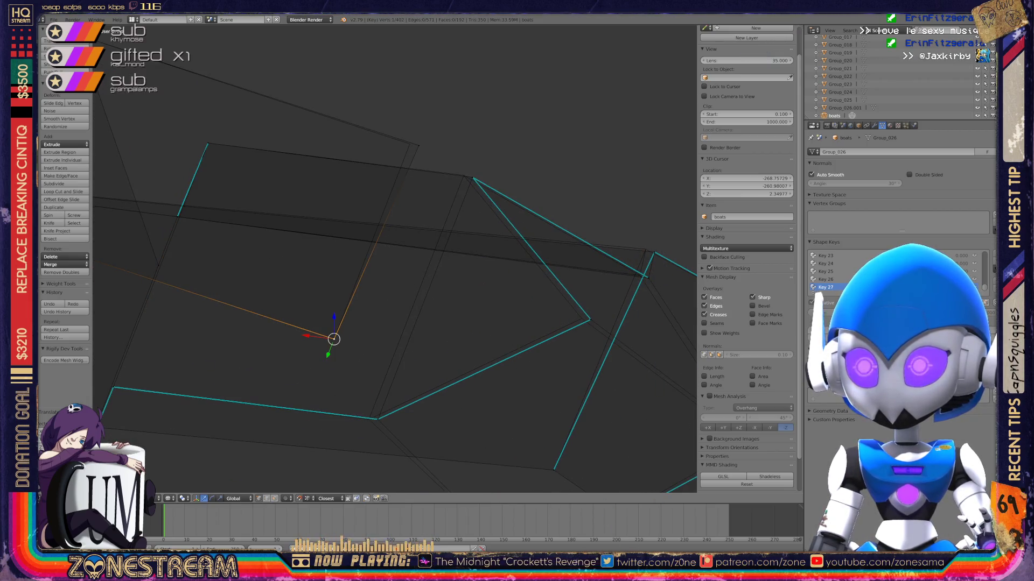
pyautogui.moveTo(334, 339); pyautogui.dragTo(409, 144)
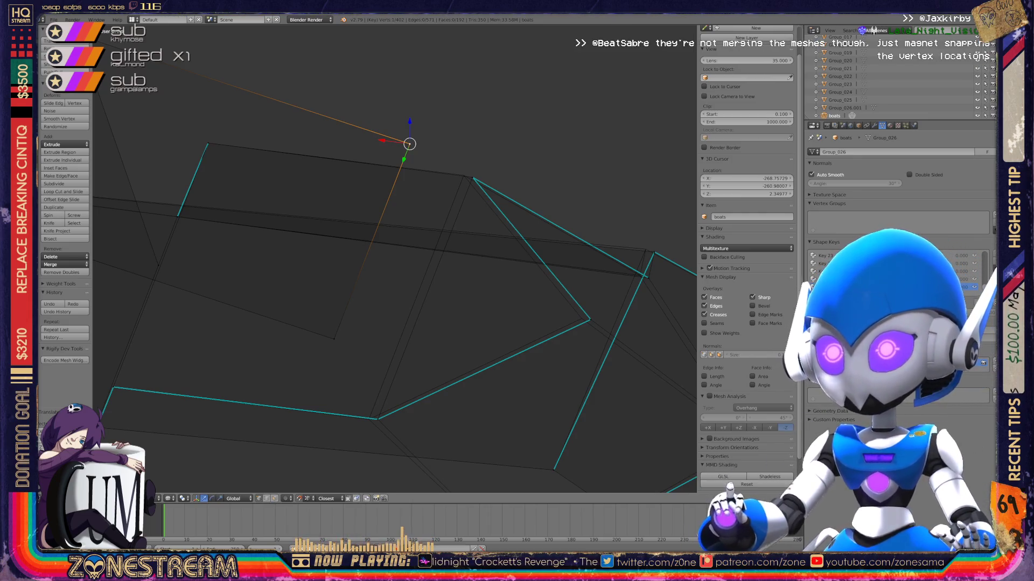
pyautogui.scroll(3, 394, 258)
pyautogui.keyDown('shift'); pyautogui.moveTo(395, 258); pyautogui.dragTo(302, 315, button='middle'); pyautogui.keyUp('shift')
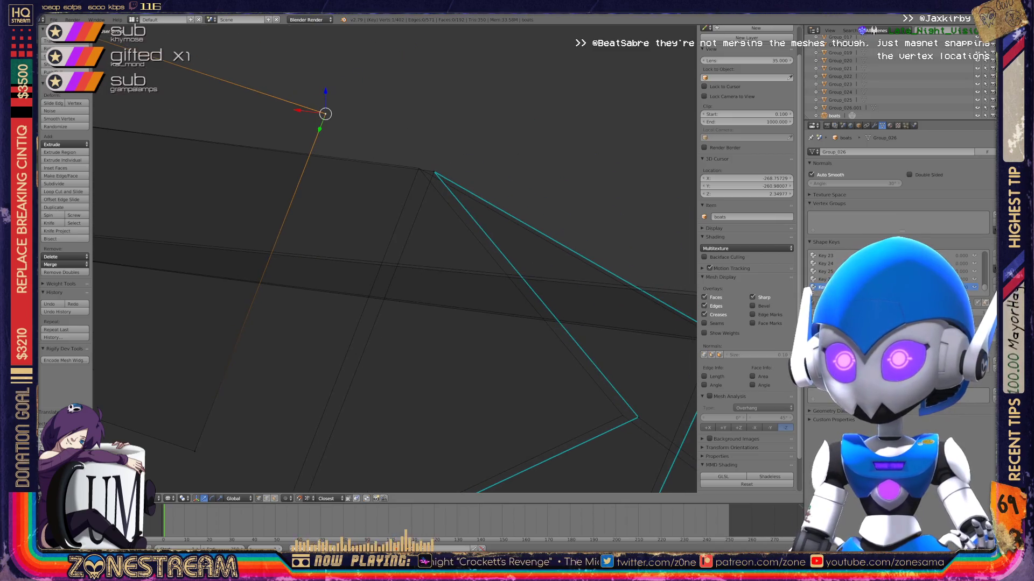
pyautogui.moveTo(325, 113)
pyautogui.mouseDown()
pyautogui.moveTo(433, 172)
pyautogui.moveTo(418, 168)
pyautogui.mouseUp()
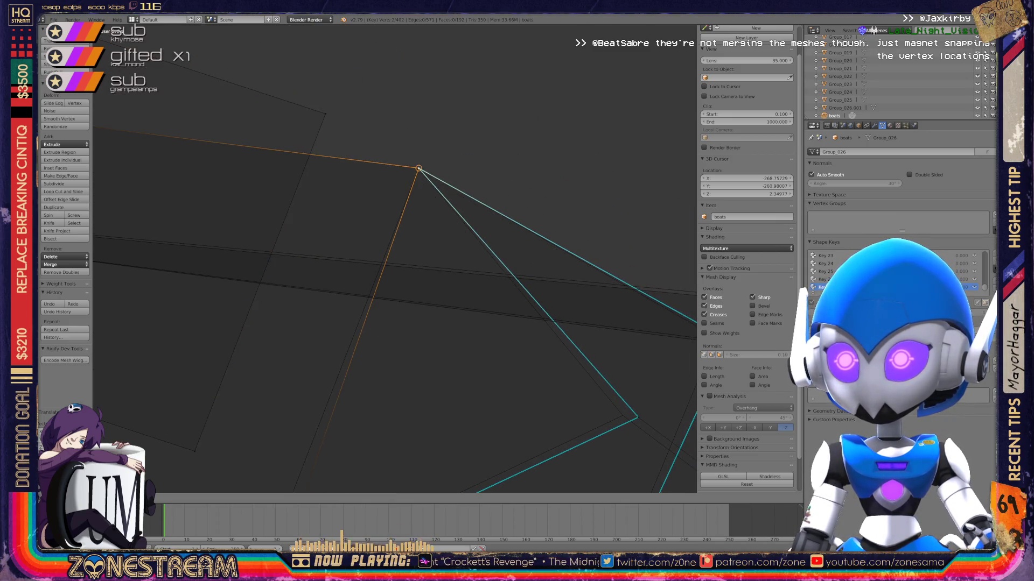
pyautogui.moveTo(419, 169)
pyautogui.keyDown('shift'); pyautogui.mouseDown(button='middle')
pyautogui.moveTo(323, 415)
pyautogui.moveTo(342, 392)
pyautogui.moveTo(334, 323)
pyautogui.moveTo(327, 392)
pyautogui.mouseUp(button='middle'); pyautogui.keyUp('shift')
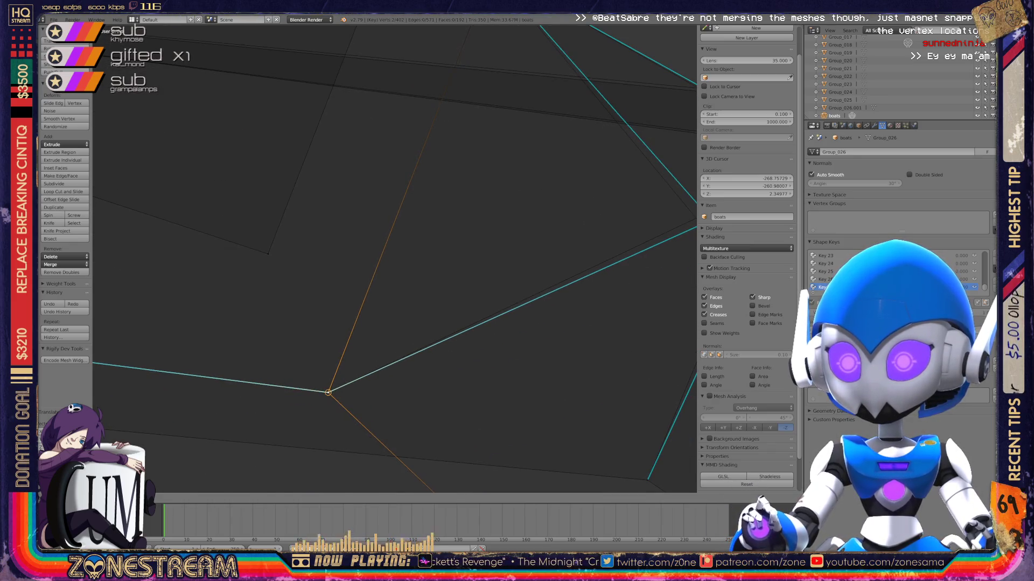
# Reorient the view and select the vertex adjacent to where the edges meet.
pyautogui.scroll(-3, 327, 393)
pyautogui.moveTo(372, 304)
pyautogui.mouseDown(button='middle')
pyautogui.moveTo(323, 334)
pyautogui.moveTo(366, 350)
pyautogui.mouseUp(button='middle')
pyautogui.moveTo(377, 269)
pyautogui.mouseDown(button='middle')
pyautogui.moveTo(356, 291)
pyautogui.moveTo(345, 280)
pyautogui.moveTo(372, 253)
pyautogui.moveTo(372, 216)
pyautogui.mouseUp(button='middle')
pyautogui.rightClick(385, 406)
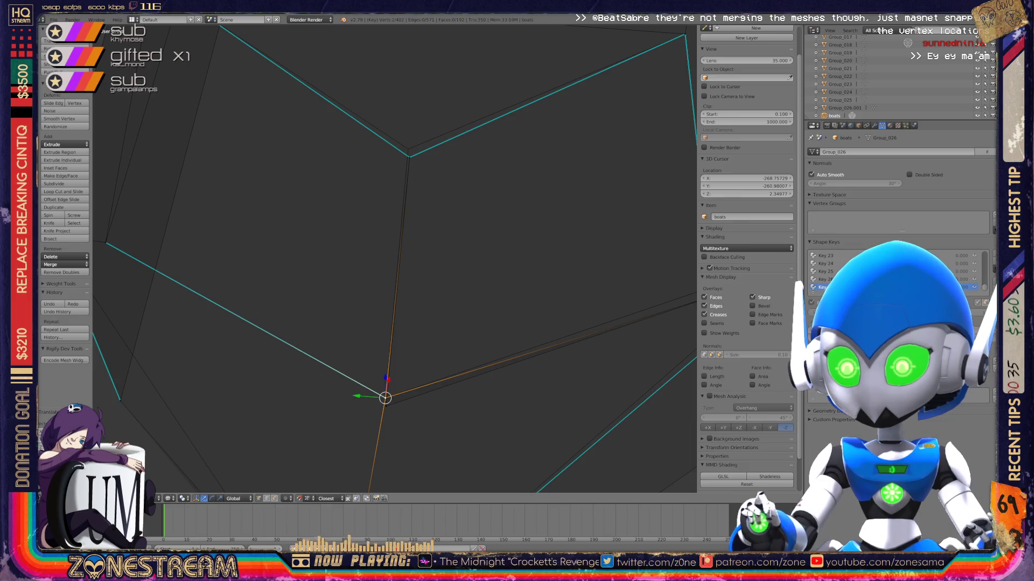
pyautogui.rightClick(385, 398)
pyautogui.moveTo(377, 269); pyautogui.dragTo(353, 210, button='middle')
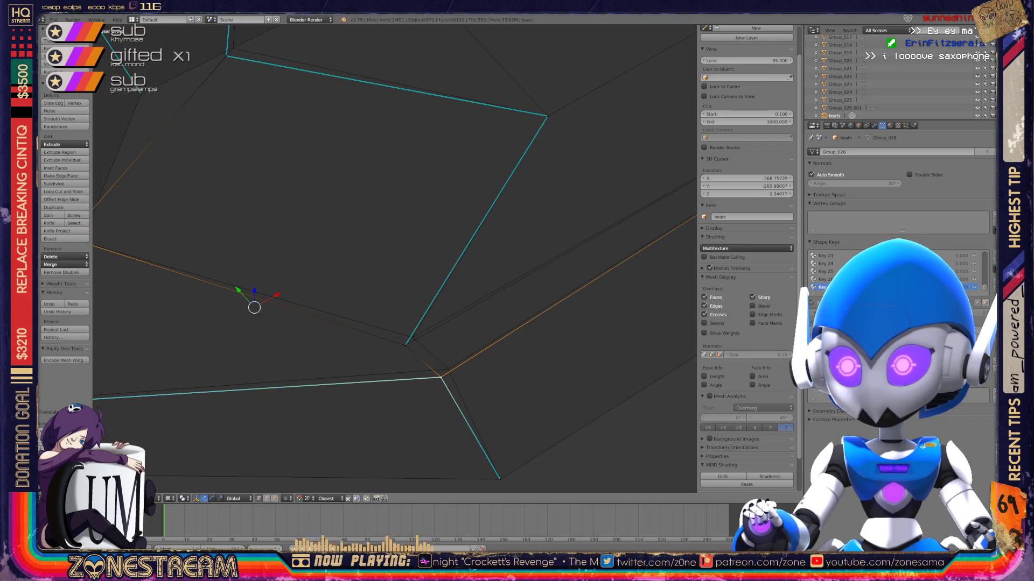
pyautogui.keyDown('shift'); pyautogui.rightClick(448, 370); pyautogui.keyUp('shift')
pyautogui.hotkey('ctrl', 'space')
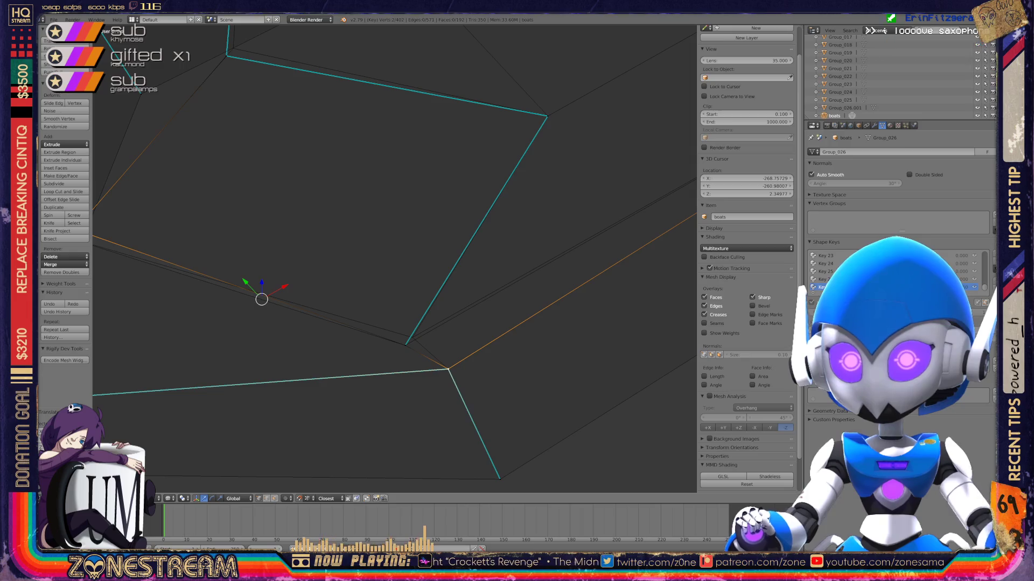
pyautogui.scroll(-4, 395, 258)
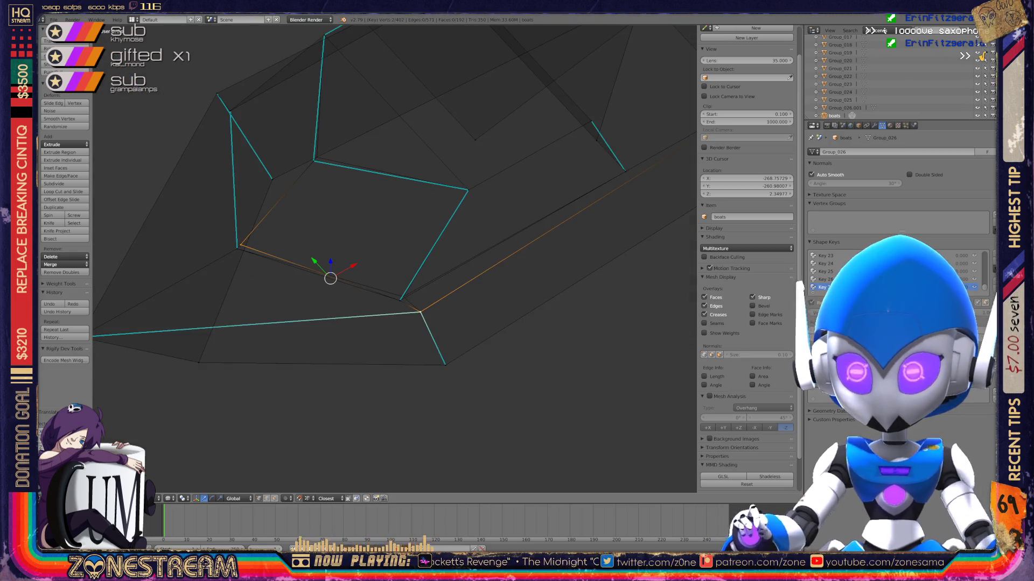
pyautogui.moveTo(330, 279); pyautogui.dragTo(327, 282)
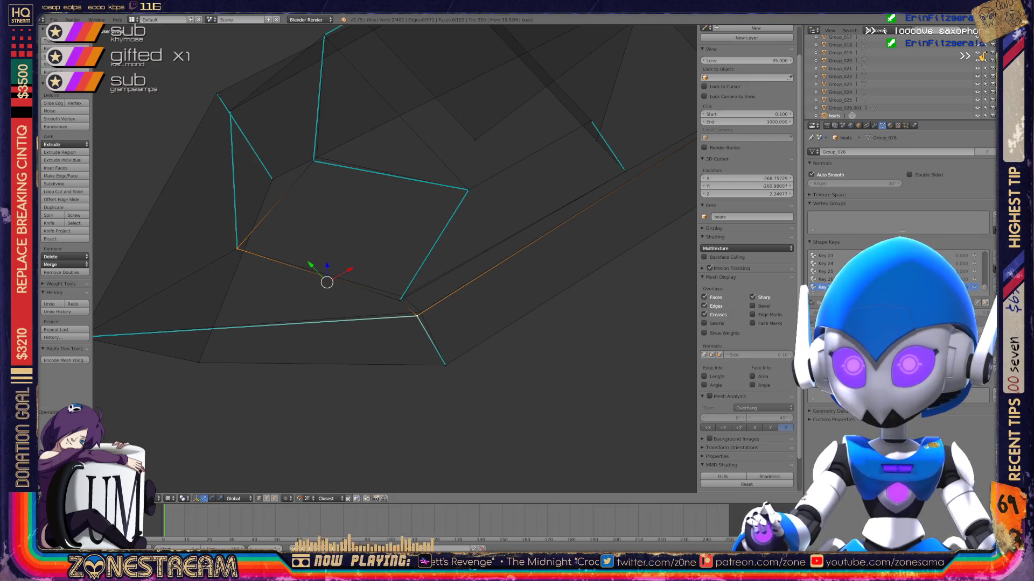
pyautogui.rightClick(416, 316)
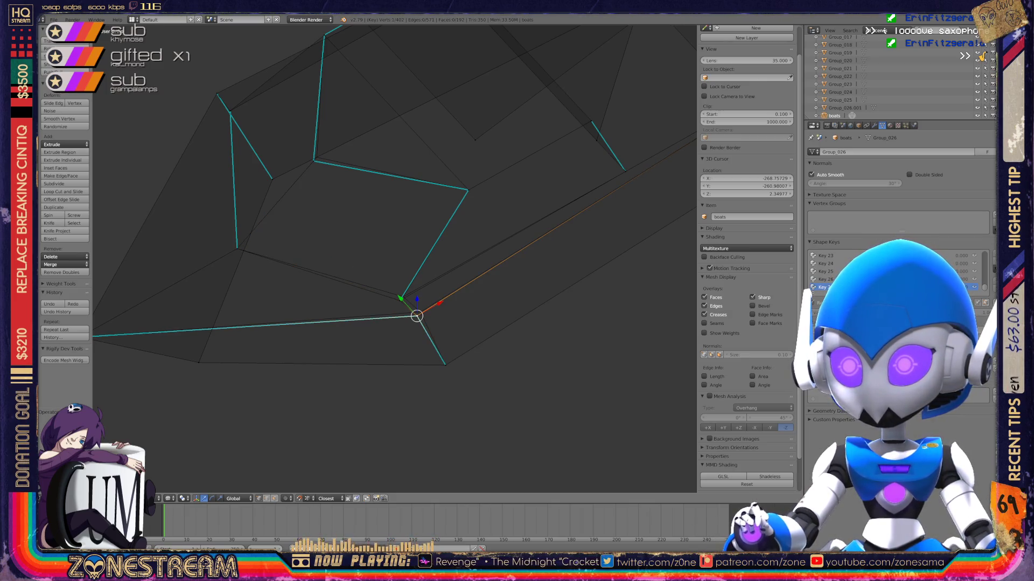
pyautogui.scroll(3, 394, 259)
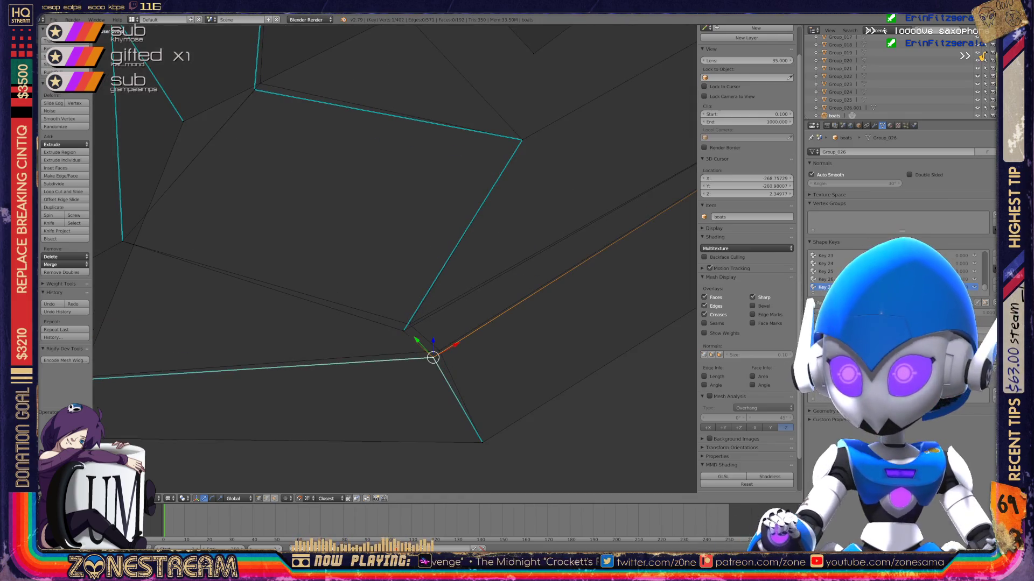
pyautogui.moveTo(434, 357); pyautogui.dragTo(438, 351)
pyautogui.rightClick(404, 330)
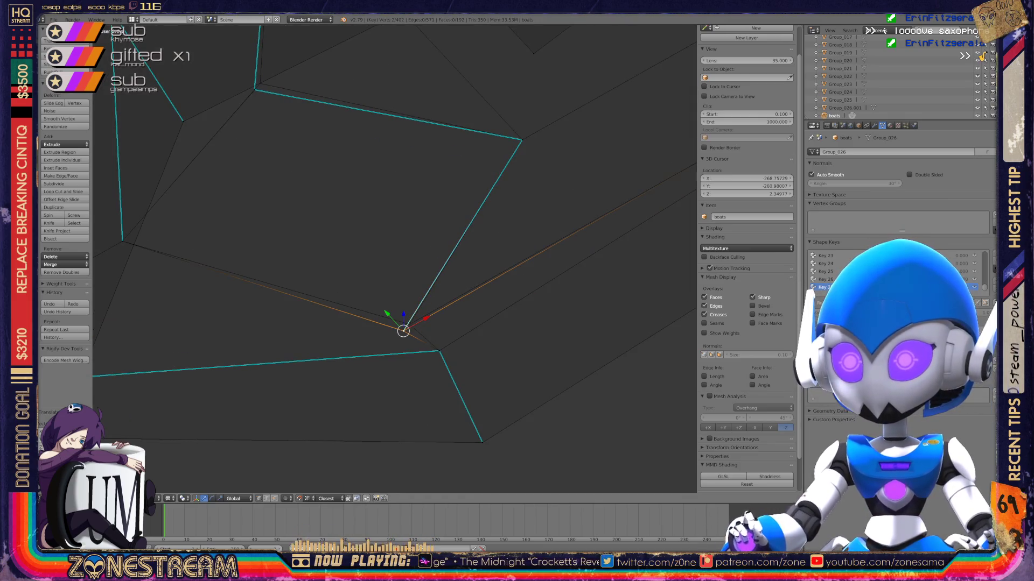
pyautogui.scroll(-4, 395, 259)
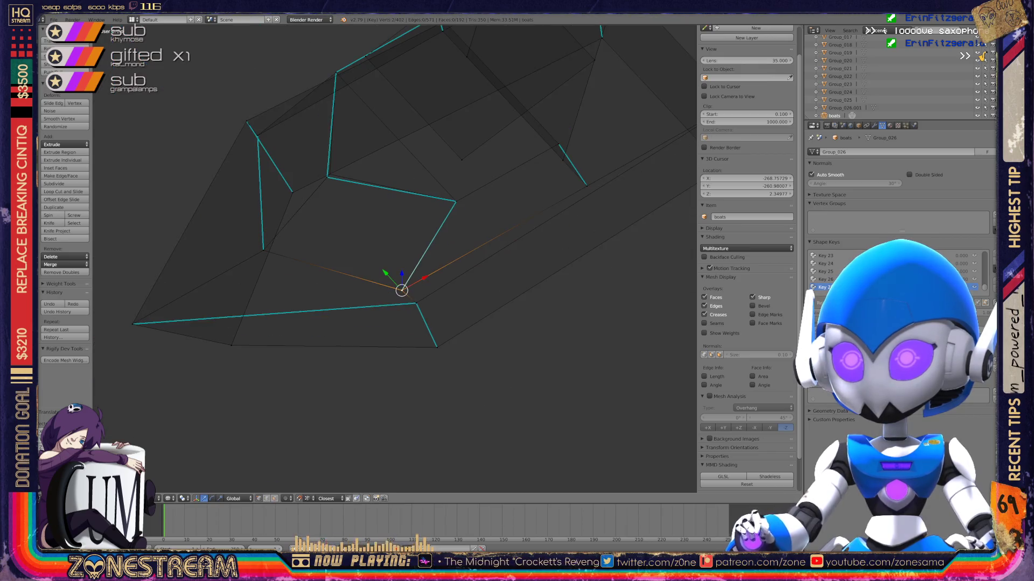
pyautogui.moveTo(394, 258)
pyautogui.mouseDown(button='middle')
pyautogui.moveTo(425, 221)
pyautogui.moveTo(420, 248)
pyautogui.mouseUp(button='middle')
pyautogui.scroll(3, 395, 259)
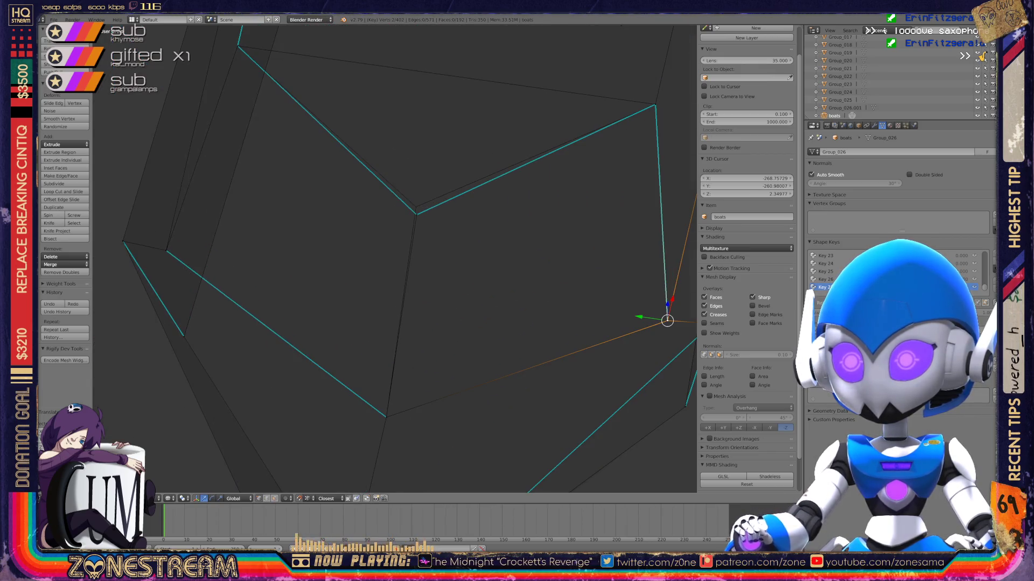
pyautogui.press('KP_Decimal')
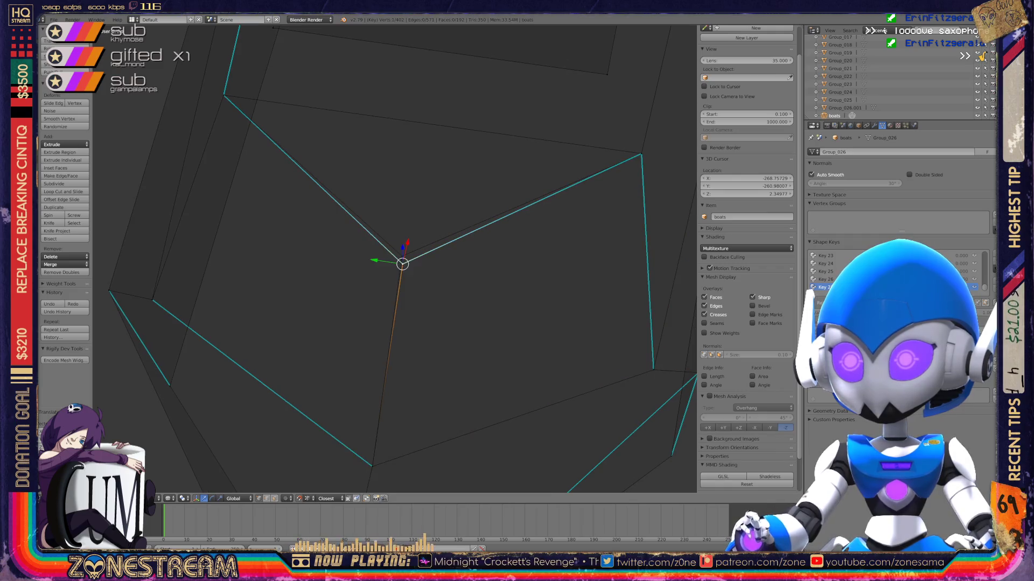
pyautogui.scroll(-4, 403, 264)
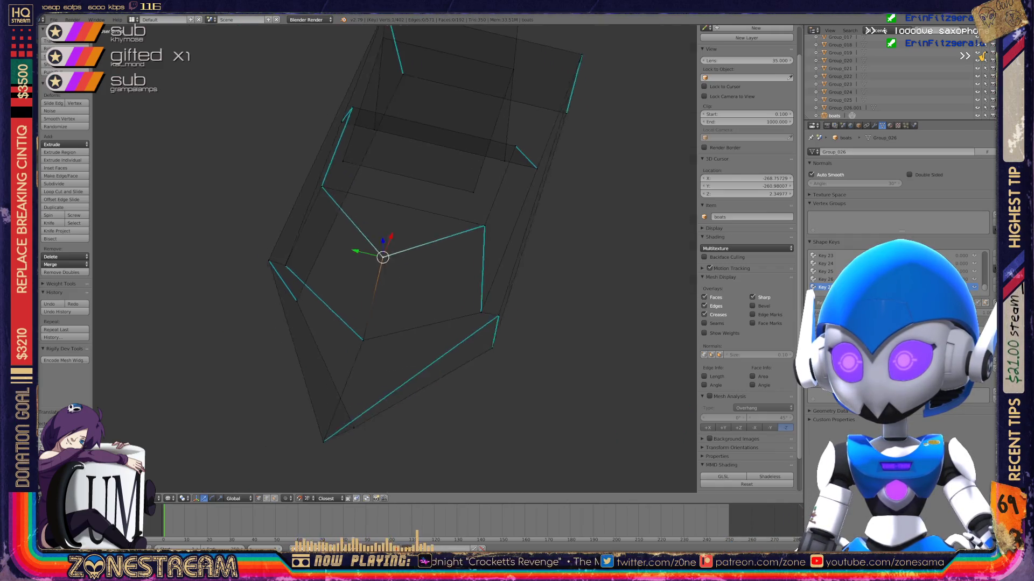
pyautogui.moveTo(383, 257); pyautogui.dragTo(382, 215, button='middle')
pyautogui.scroll(5, 383, 215)
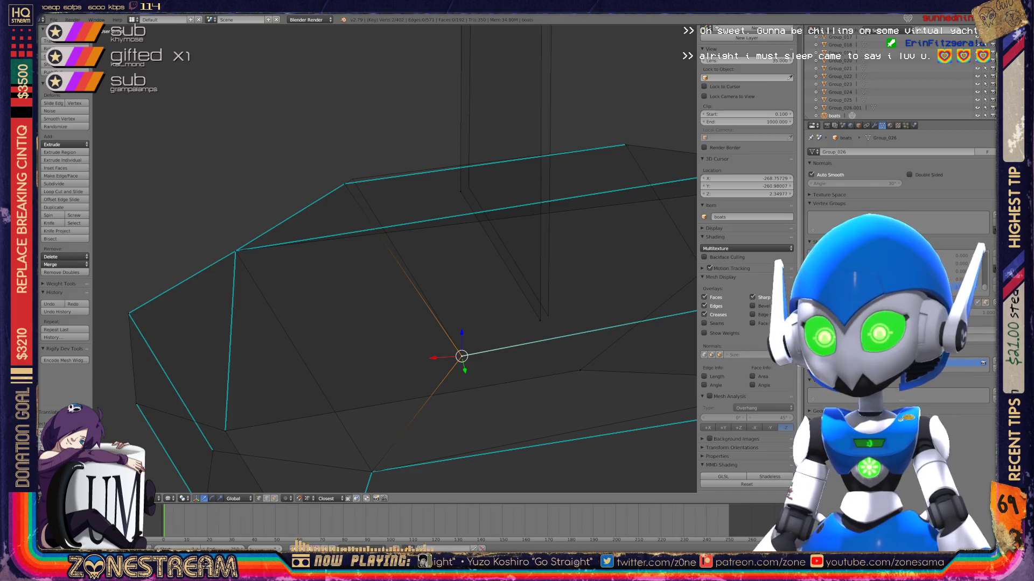
# Raise a top-edge vertex of the boot slightly and pick its neighbouring hull vertices.
pyautogui.rightClick(344, 184)
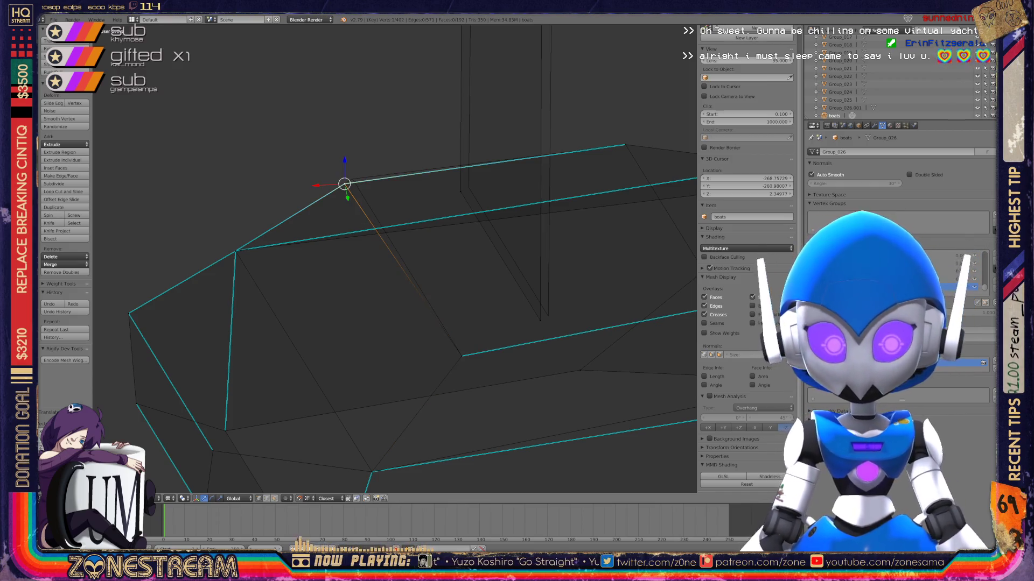
pyautogui.press('g')
pyautogui.hotkey('ctrl', 'space')
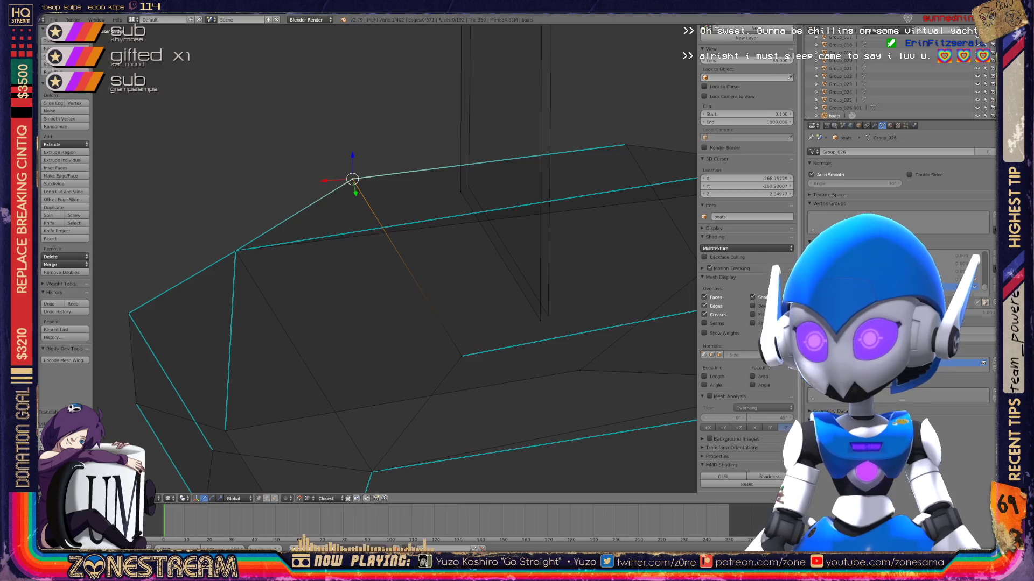
pyautogui.rightClick(547, 316)
pyautogui.rightClick(468, 187)
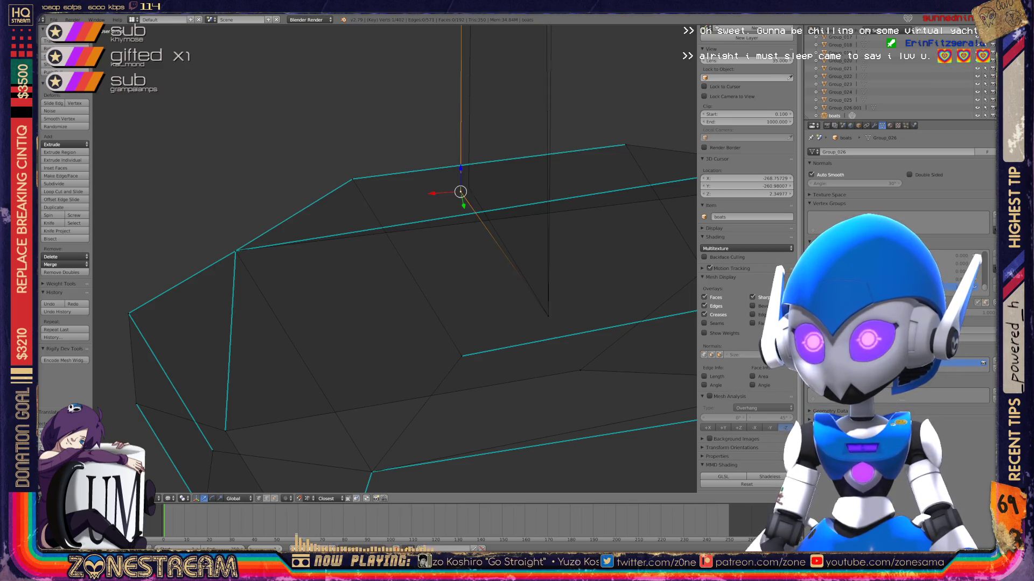
# Check further hull vertices, orbit with numpad 8, and return to Object Mode.
pyautogui.moveTo(469, 186); pyautogui.dragTo(420, 236, button='middle')
pyautogui.rightClick(414, 262)
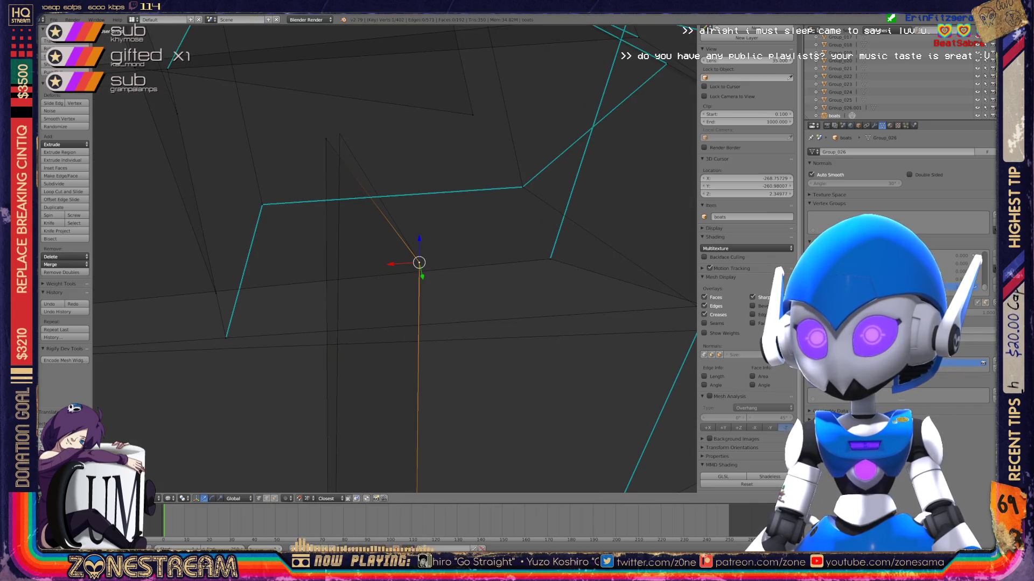
pyautogui.rightClick(339, 133)
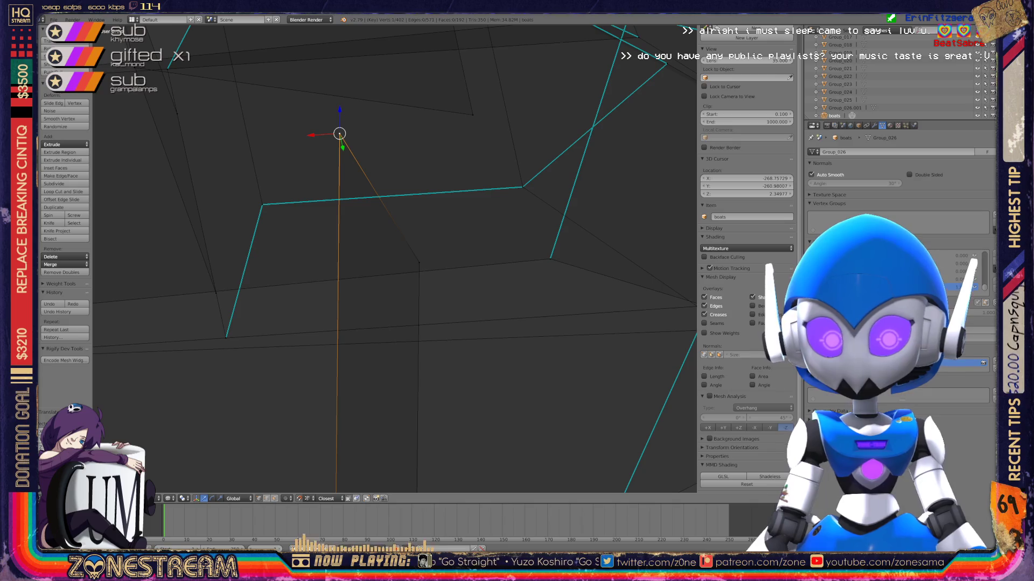
pyautogui.scroll(-3, 396, 258)
pyautogui.scroll(2, 396, 259)
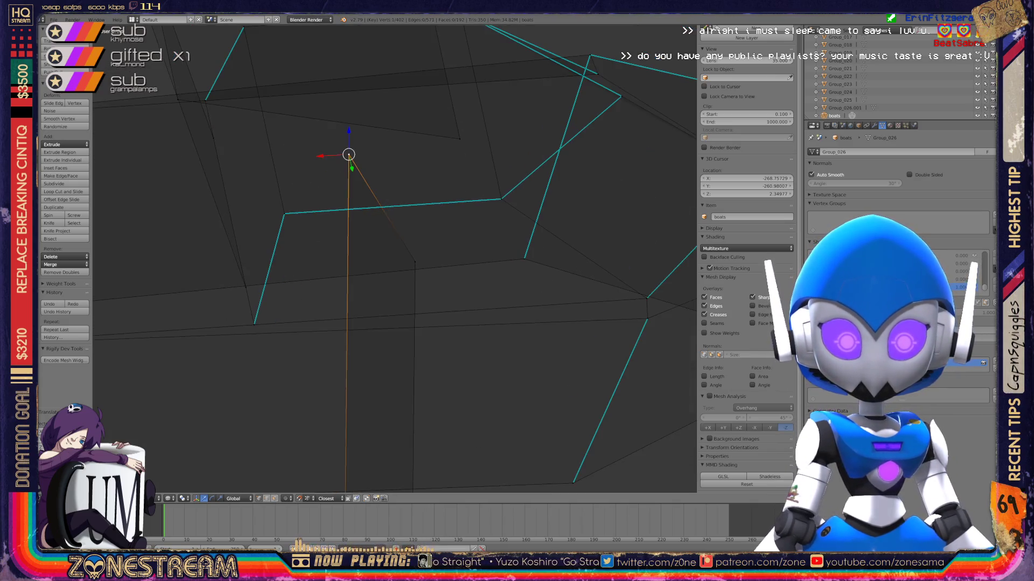
pyautogui.press('KP_8')
pyautogui.press('KP_8')
pyautogui.press('KP_8')
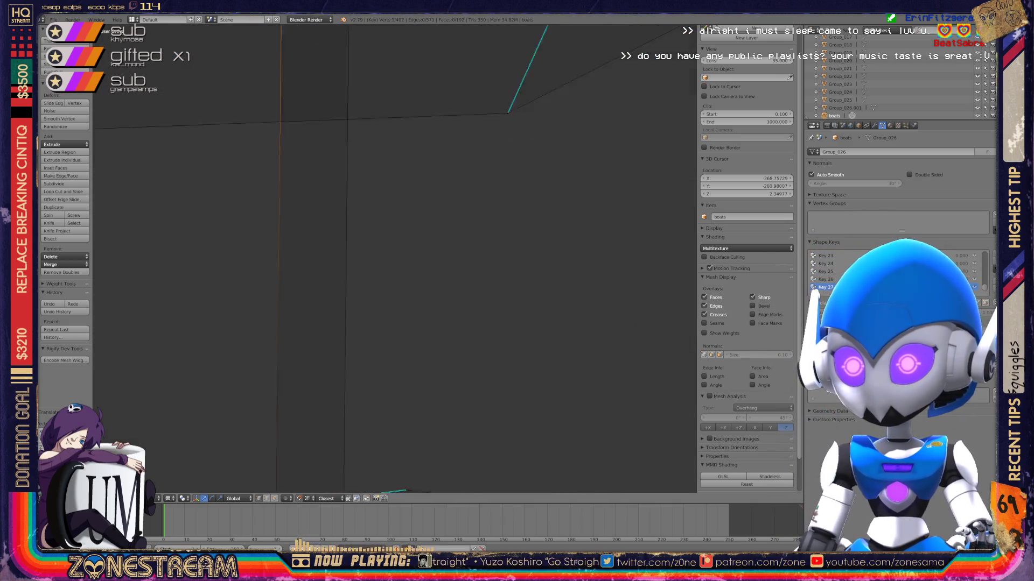
pyautogui.press('KP_8')
pyautogui.press('KP_8')
pyautogui.press('KP_8')
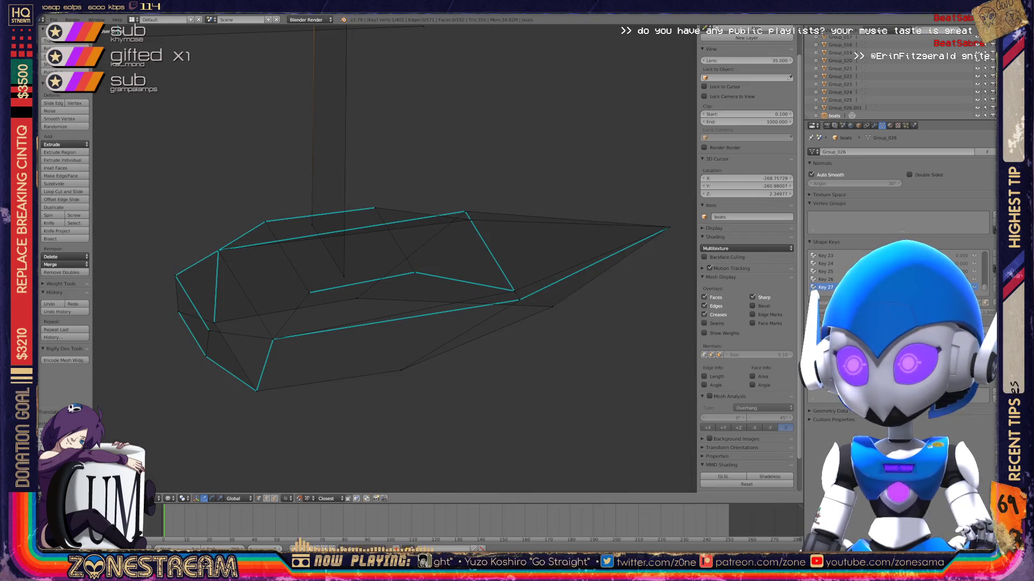
pyautogui.press('KP_8')
pyautogui.press('KP_8')
pyautogui.press('Tab')
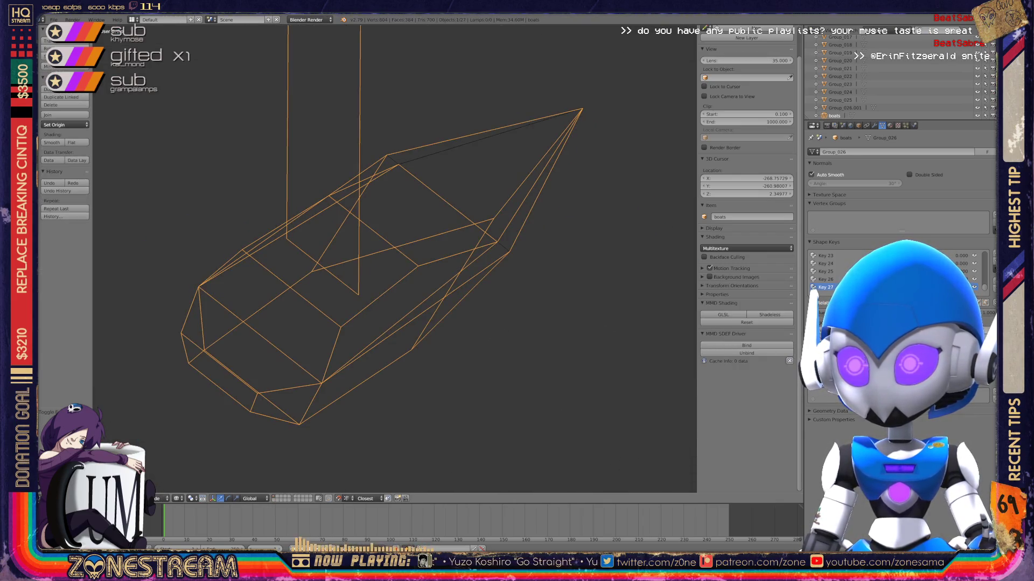
# Toggle between Edit and Object Mode and orbit to a level front view of the boot.
pyautogui.press('Tab')
pyautogui.press('KP_8')
pyautogui.press('KP_8')
pyautogui.press('KP_8')
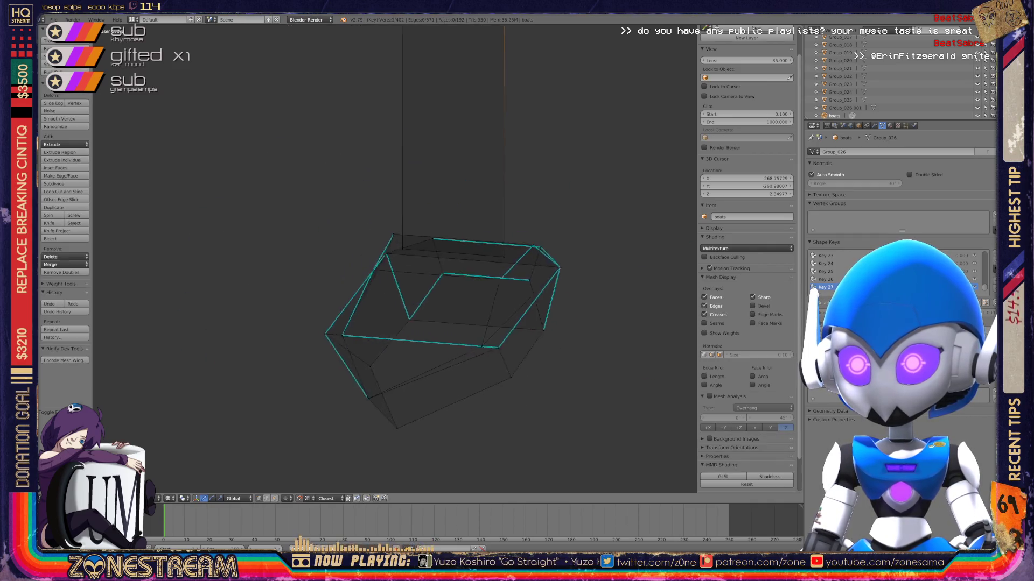
pyautogui.press('KP_8')
pyautogui.press('KP_8')
pyautogui.press('KP_8')
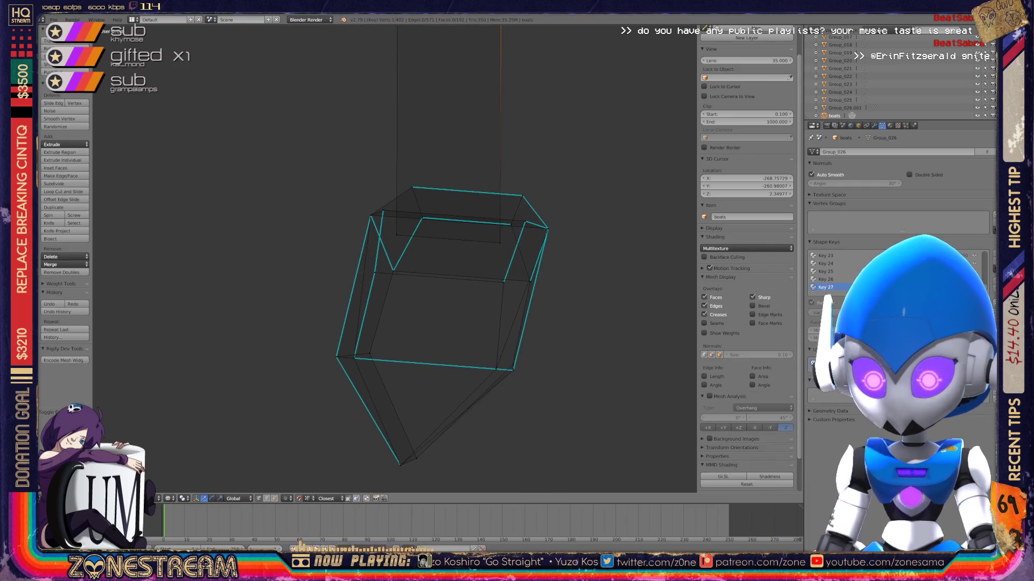
pyautogui.press('Tab')
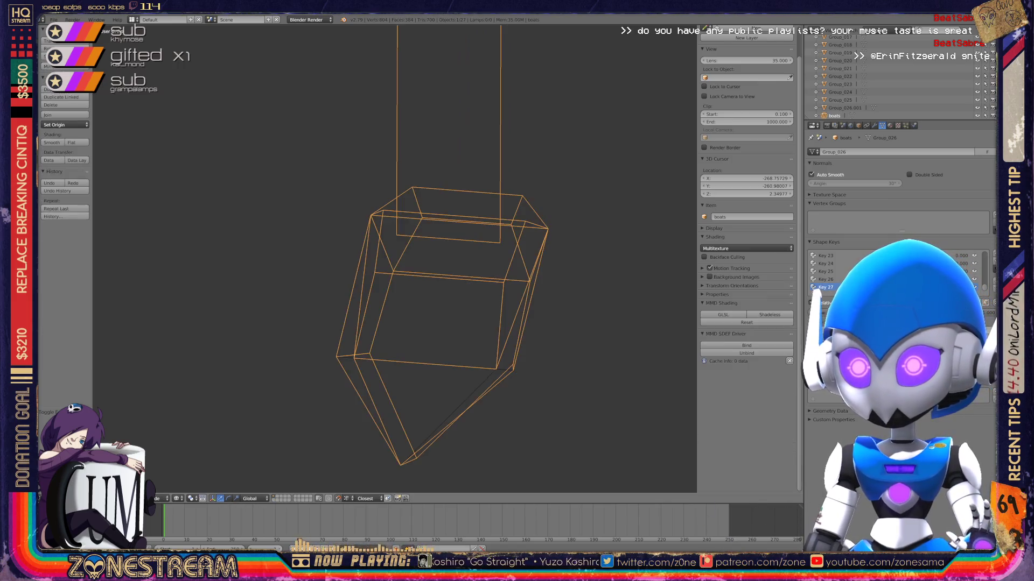
pyautogui.press('KP_8')
pyautogui.press('KP_8')
pyautogui.press('KP_8')
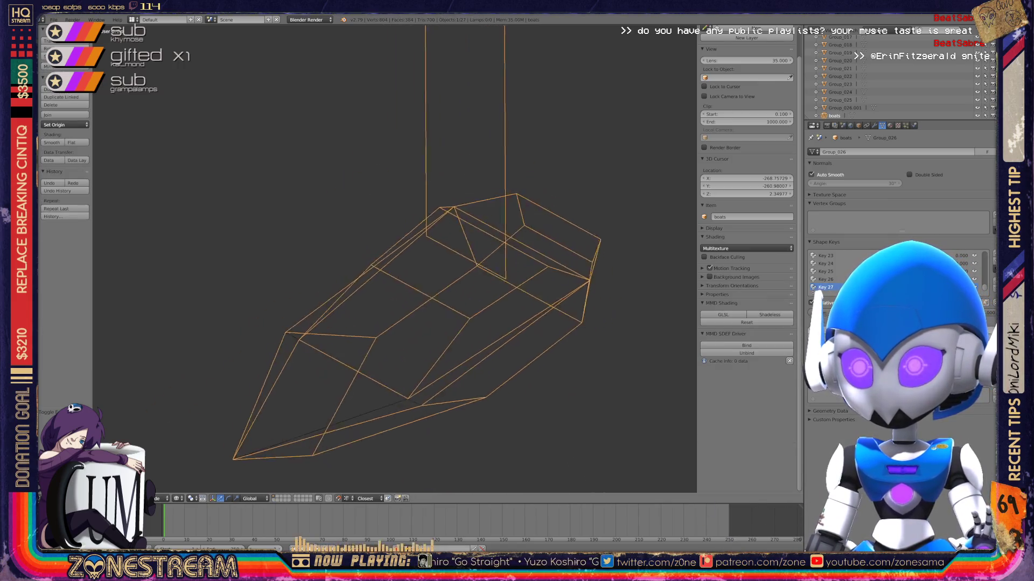
pyautogui.press('KP_2')
pyautogui.press('KP_8')
pyautogui.press('KP_2')
pyautogui.press('KP_2')
pyautogui.press('KP_1')
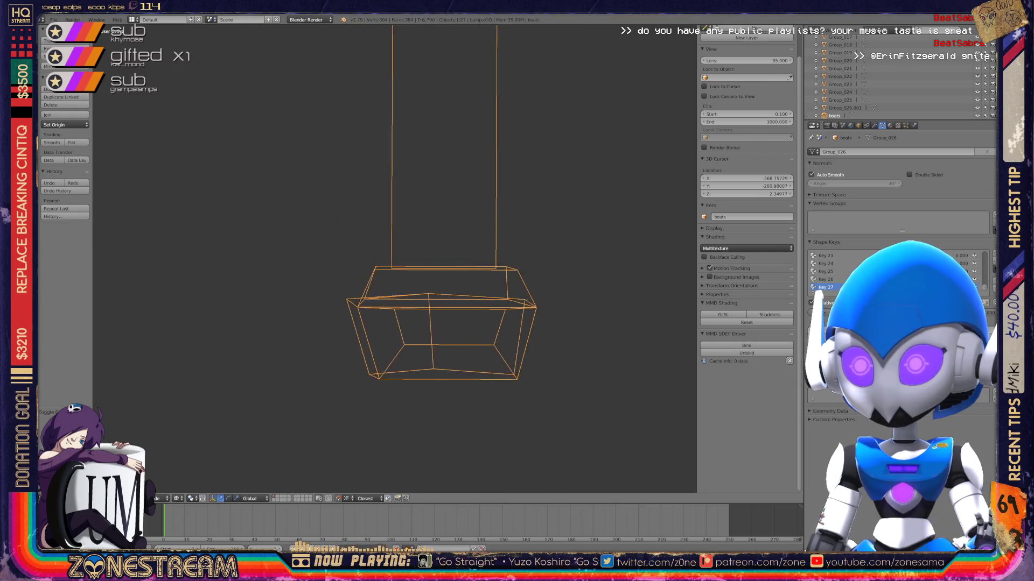
# Orbit and zoom out with the numpad to bring both boots into view.
pyautogui.press('KP_8')
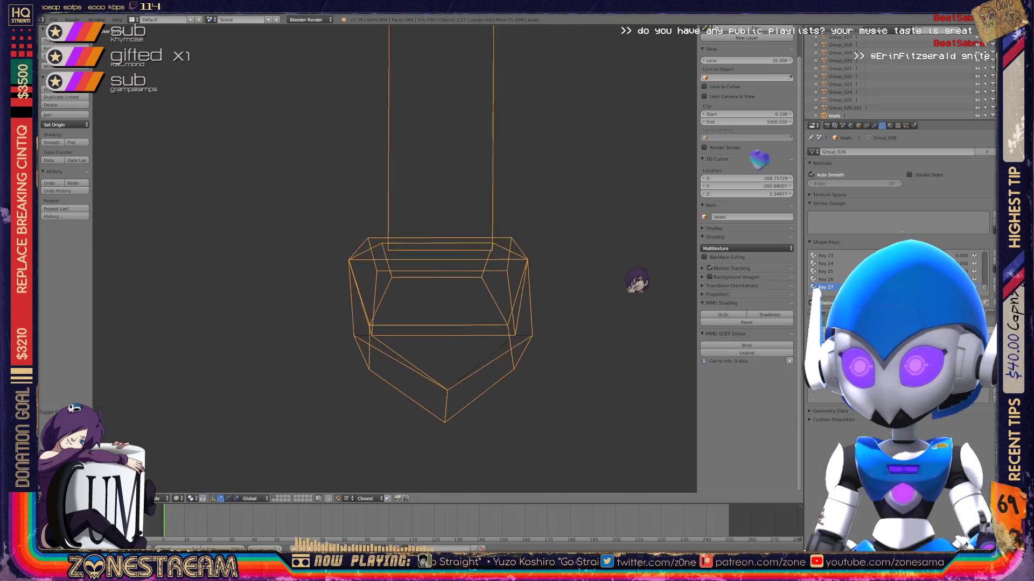
pyautogui.press('KP_4')
pyautogui.press('KP_4')
pyautogui.press('KP_4')
pyautogui.press('KP_Add')
pyautogui.press('KP_Subtract')
pyautogui.press('KP_Subtract')
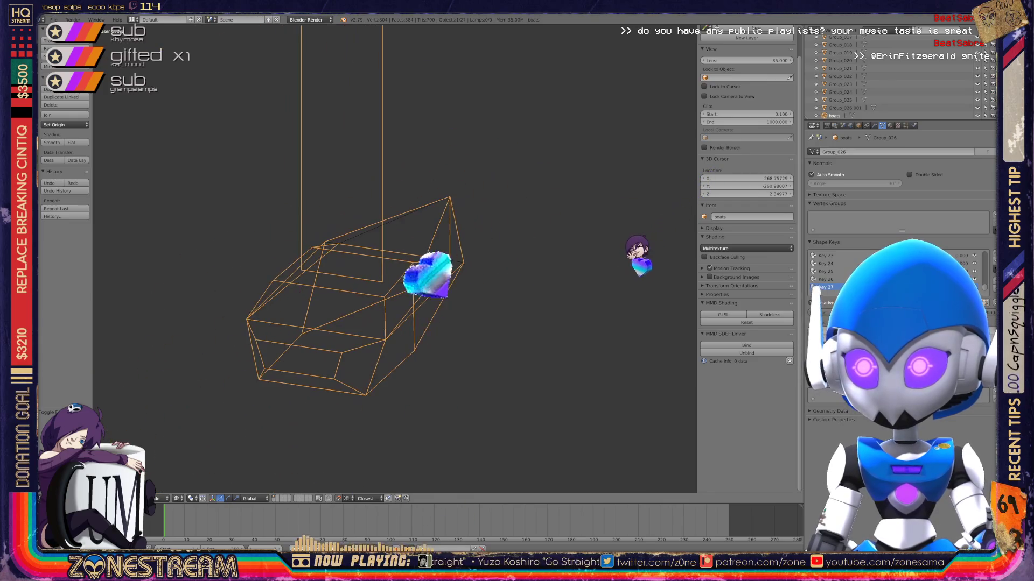
pyautogui.press('KP_Subtract')
pyautogui.press('KP_6')
pyautogui.press('KP_6')
pyautogui.press('KP_6')
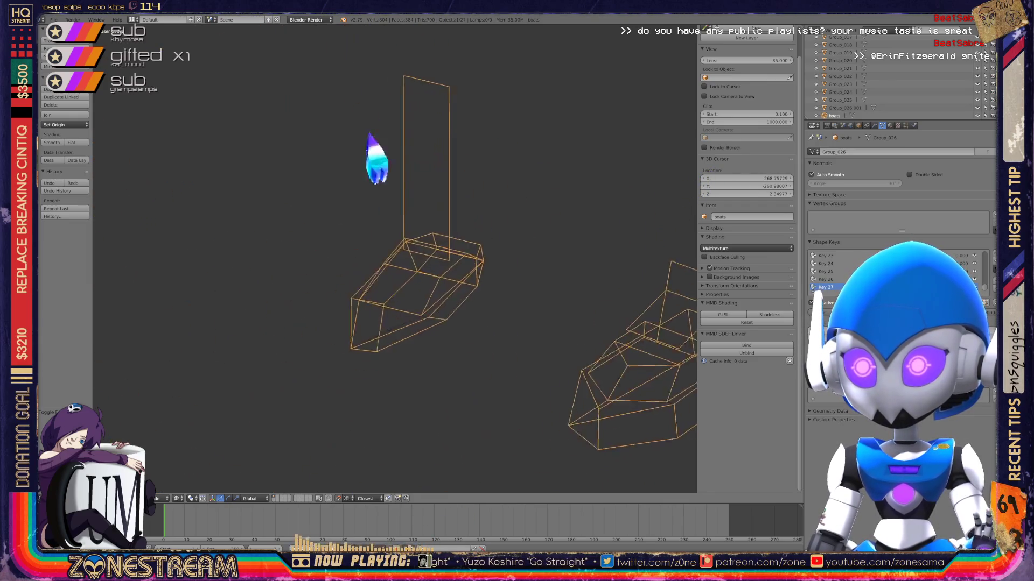
pyautogui.press('KP_8')
pyautogui.press('KP_2')
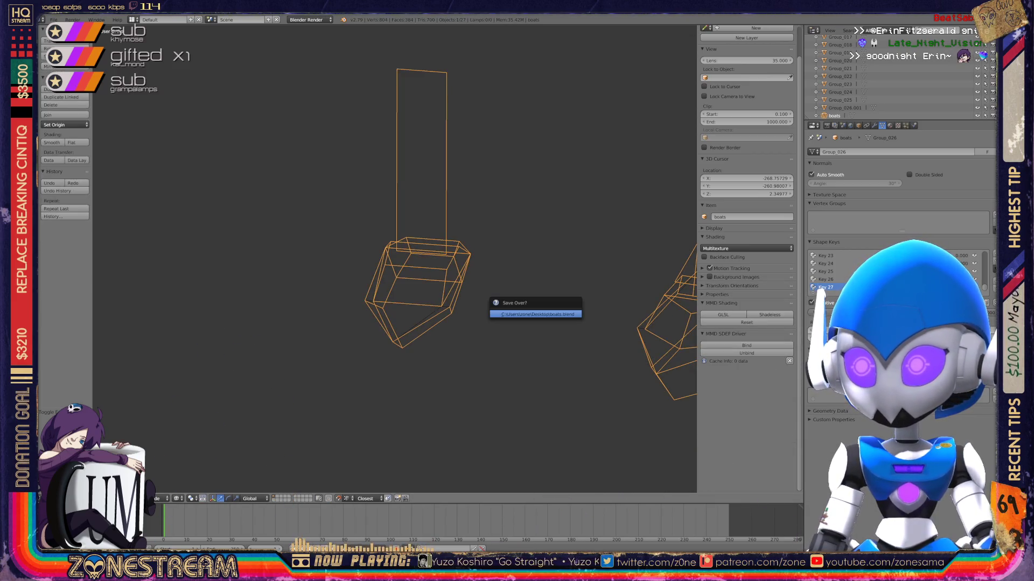
# Save the file over the existing one, zoom onto one boot, and re-enter Edit Mode.
pyautogui.press('KP_5')
pyautogui.press('KP_8')
pyautogui.press('KP_8')
pyautogui.press('KP_8')
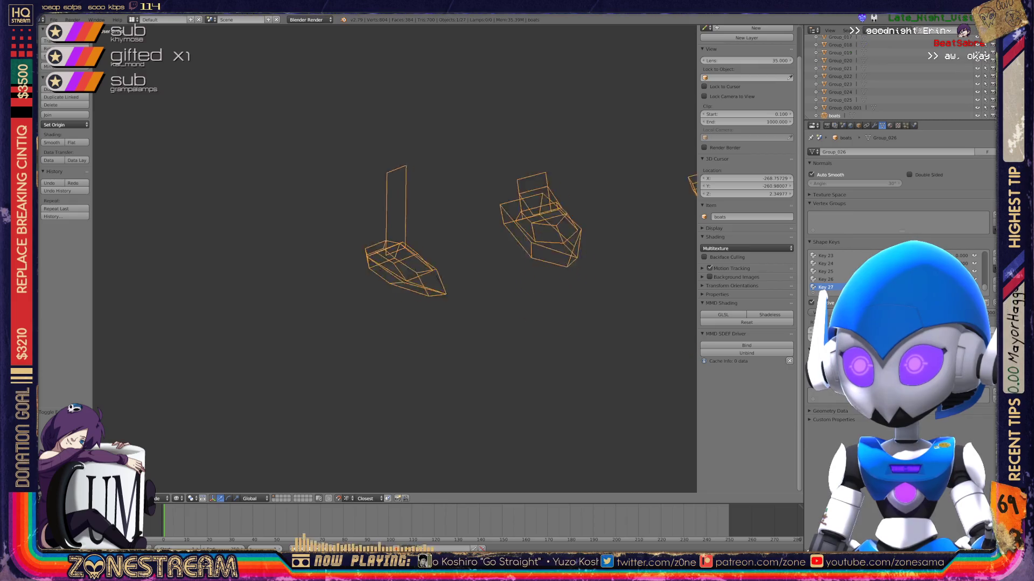
pyautogui.press('KP_8')
pyautogui.press('KP_8')
pyautogui.press('KP_8')
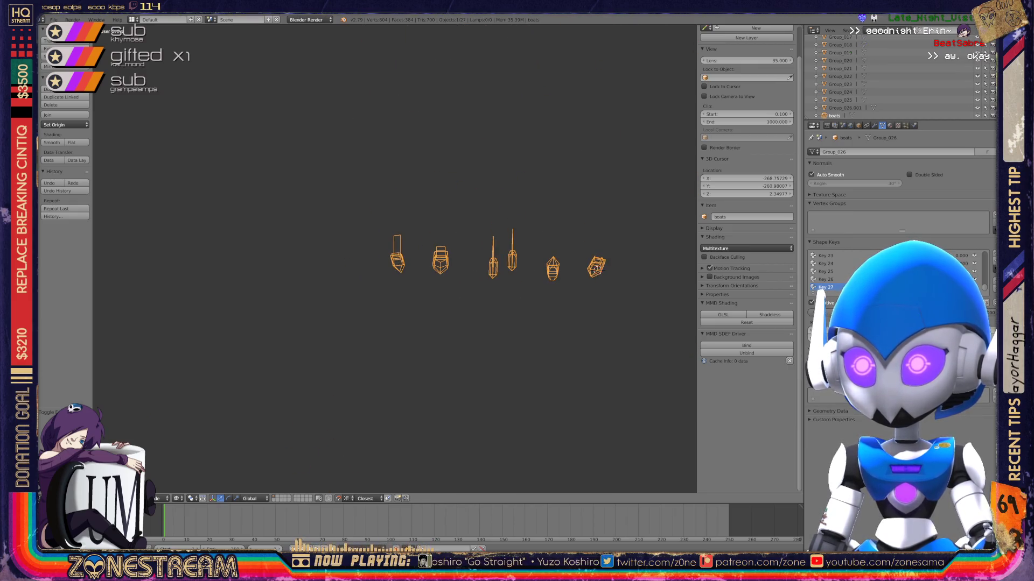
pyautogui.scroll(8, 355, 280)
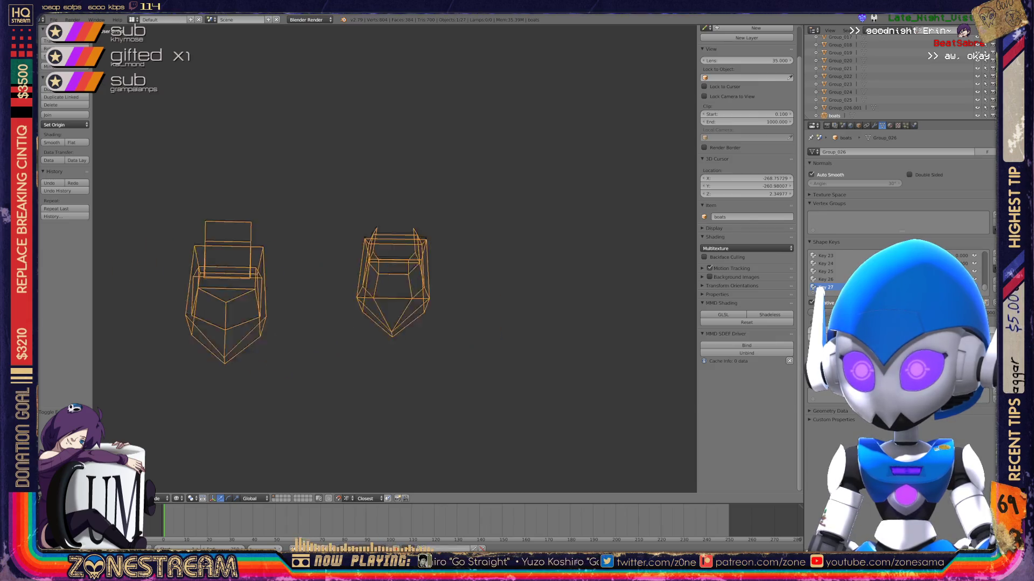
pyautogui.press('Tab')
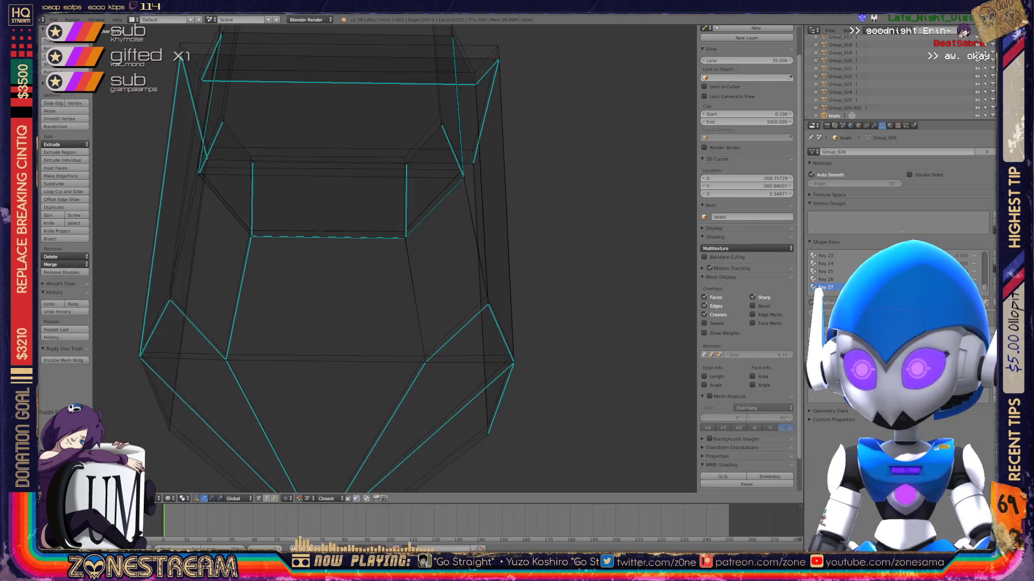
# Nudge the boot's left corner vertex and move the bottom hull vertex up and right.
pyautogui.scroll(5, 393, 258)
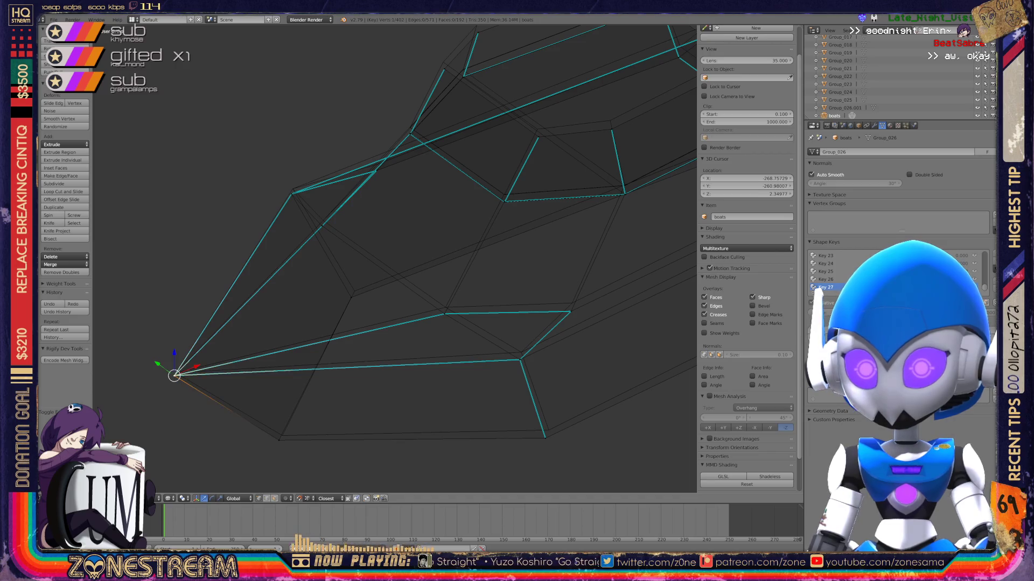
pyautogui.rightClick(176, 376)
pyautogui.press('g')
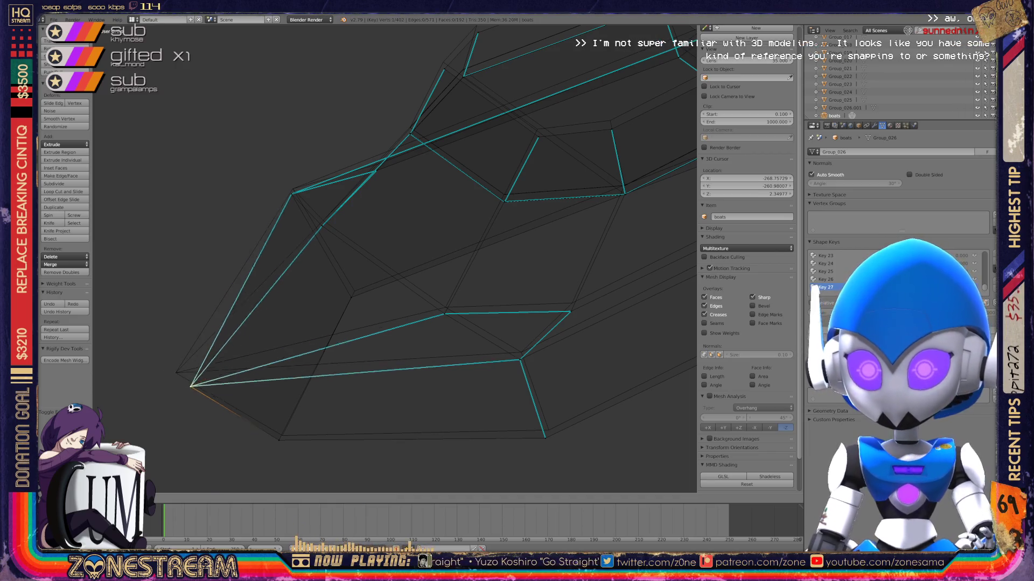
pyautogui.rightClick(279, 439)
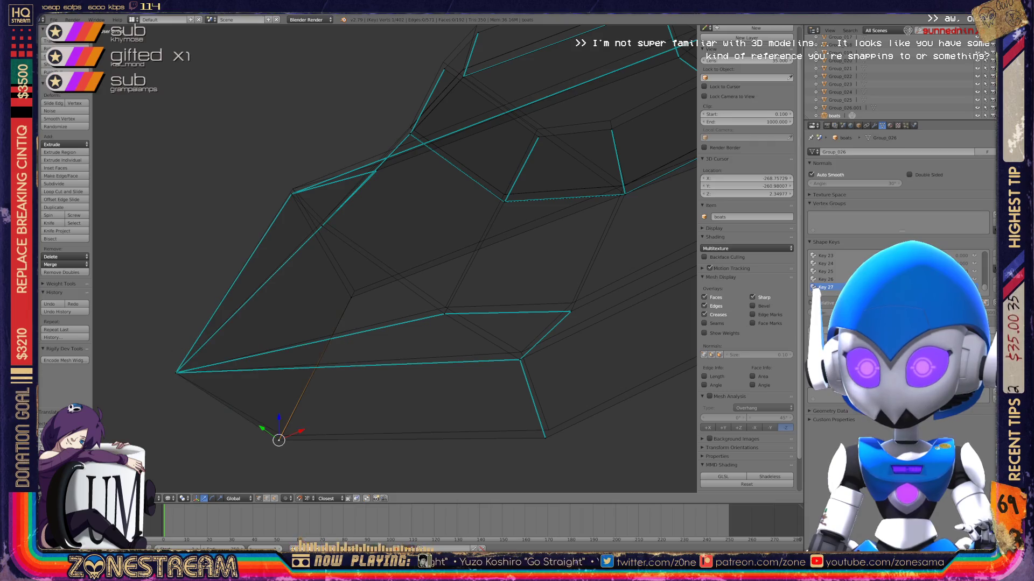
pyautogui.press('g')
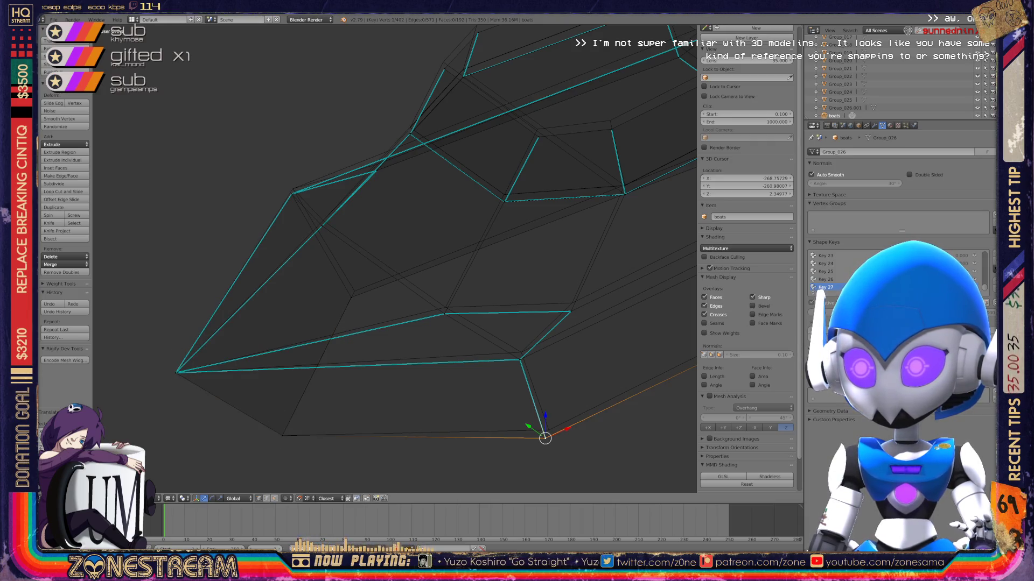
pyautogui.press('g')
pyautogui.press('Return')
# Raise the next two vertices along the toe edge onto the edge line.
pyautogui.rightClick(520, 359)
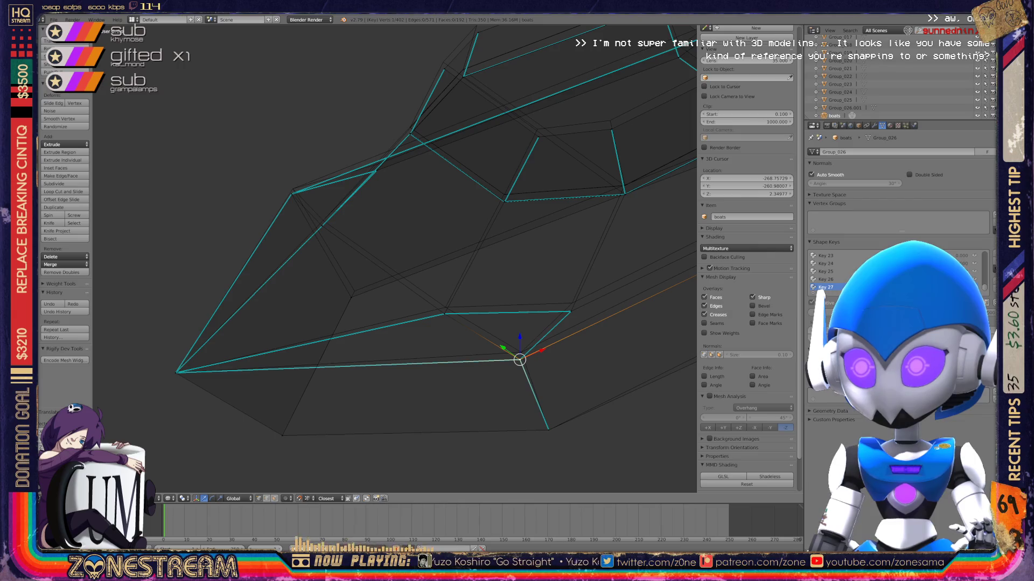
pyautogui.press('g')
pyautogui.press('Return')
pyautogui.rightClick(569, 312)
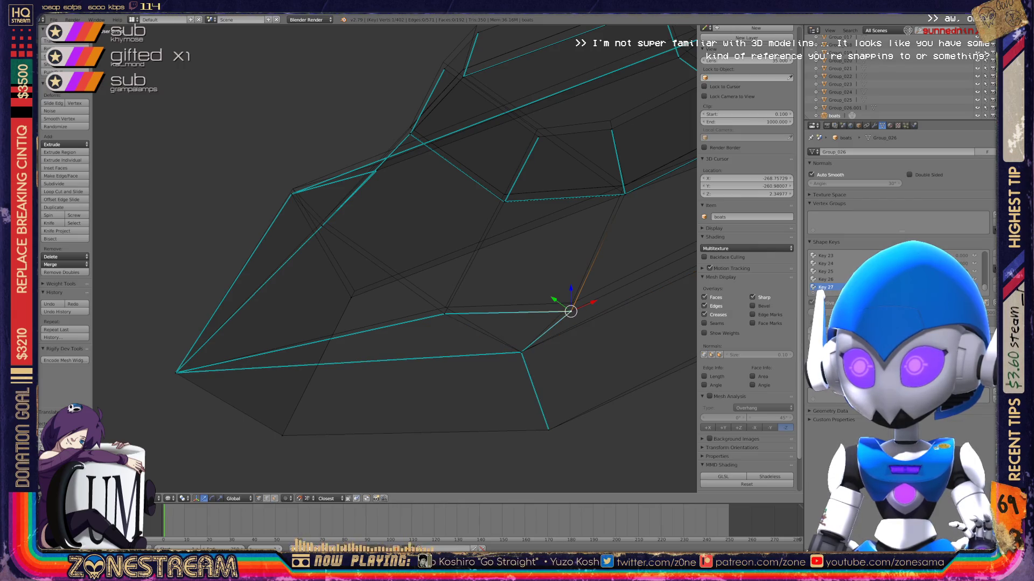
pyautogui.press('g')
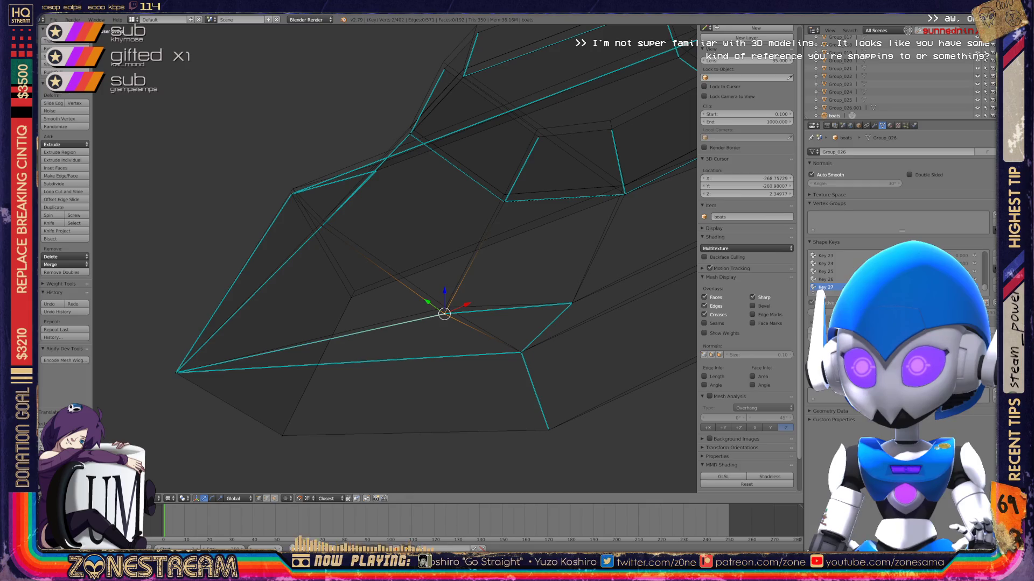
pyautogui.press('g')
pyautogui.press('g')
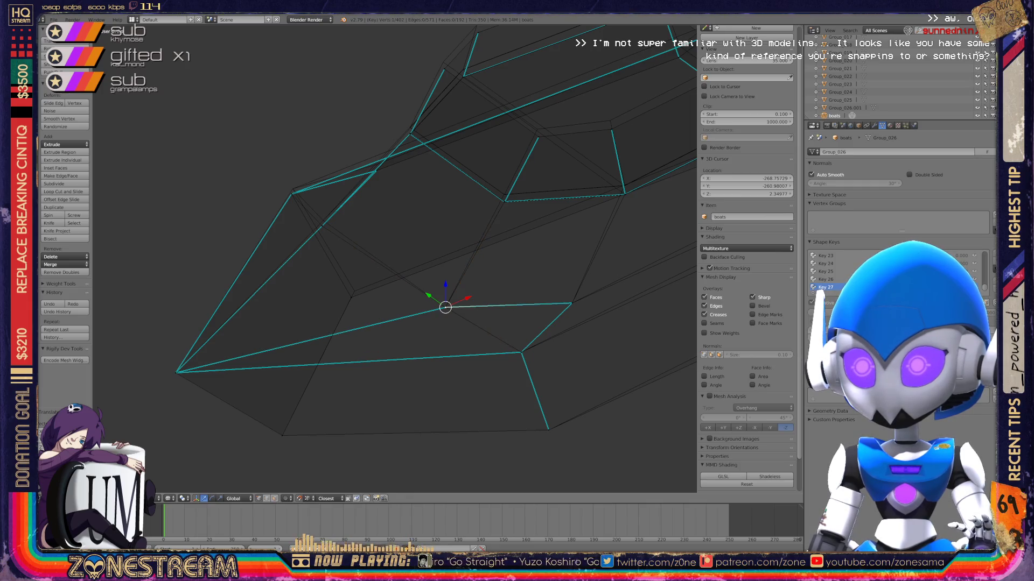
pyautogui.press('g')
pyautogui.press('Return')
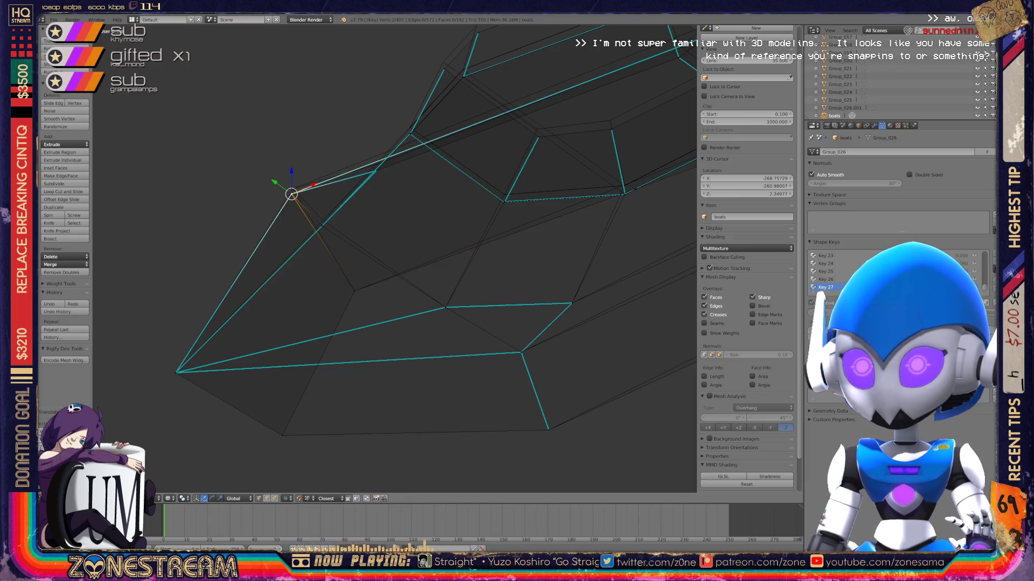
# Reposition the vertex near the toe corner and orbit to view the mesh's other side.
pyautogui.press('g')
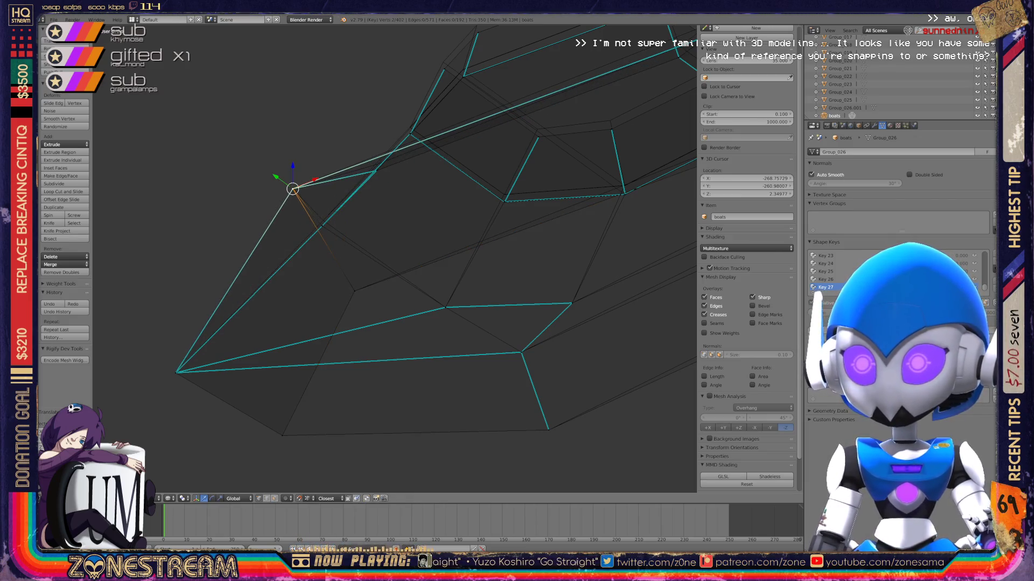
pyautogui.press('g')
pyautogui.press('Return')
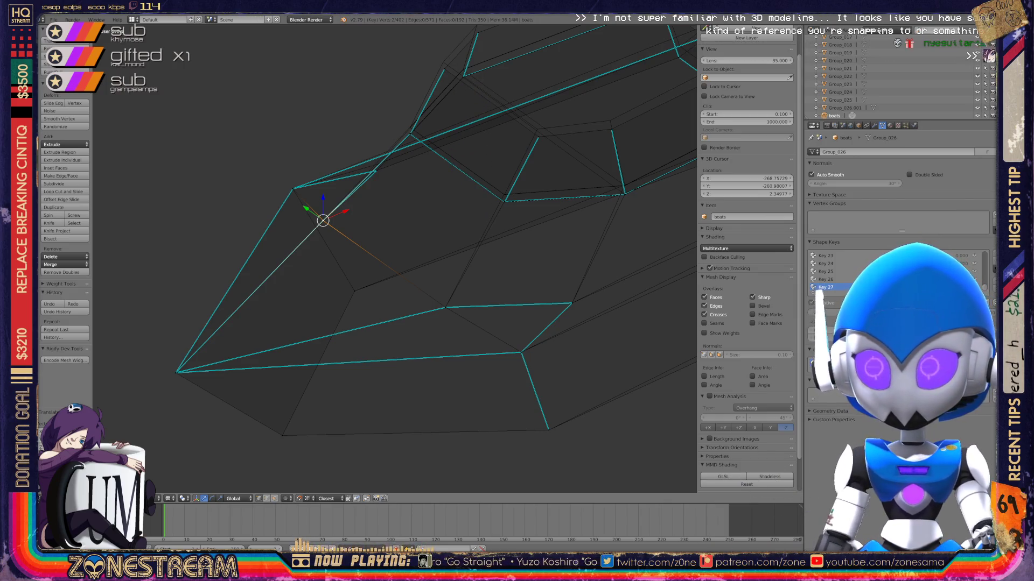
pyautogui.moveTo(377, 243); pyautogui.dragTo(377, 345, button='middle')
# Select a lower-edge vertex and snap it onto a corner, cancelling a trial move.
pyautogui.moveTo(396, 259); pyautogui.dragTo(447, 229, button='middle')
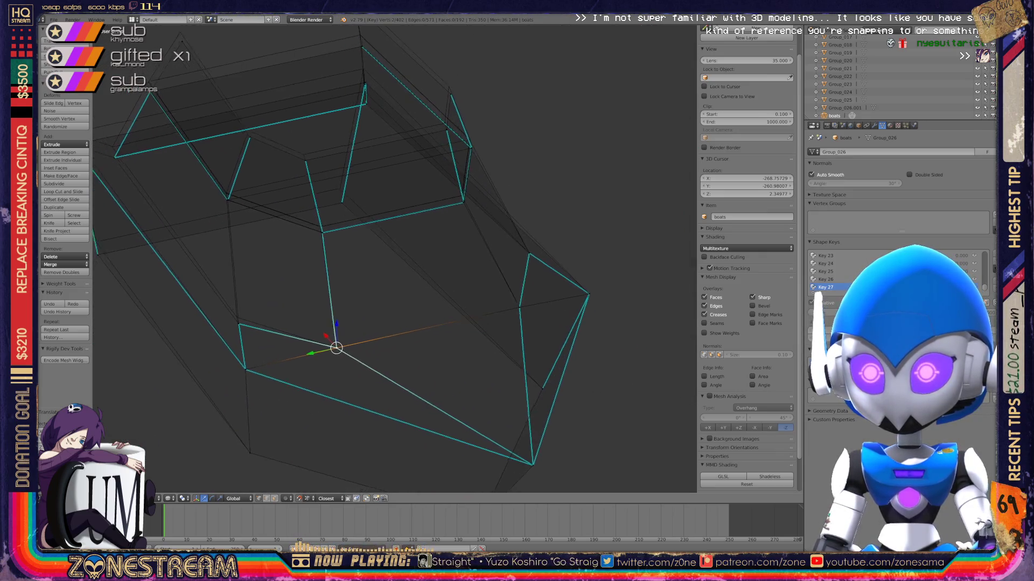
pyautogui.scroll(4, 447, 228)
pyautogui.rightClick(360, 305)
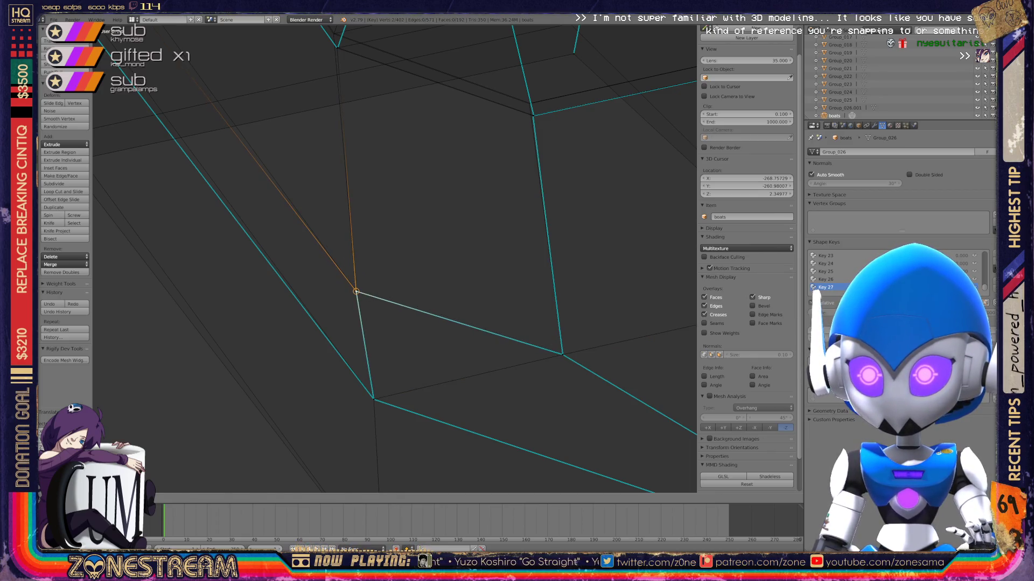
pyautogui.moveTo(360, 305); pyautogui.dragTo(349, 314, button='middle')
pyautogui.press('g')
pyautogui.press('Return')
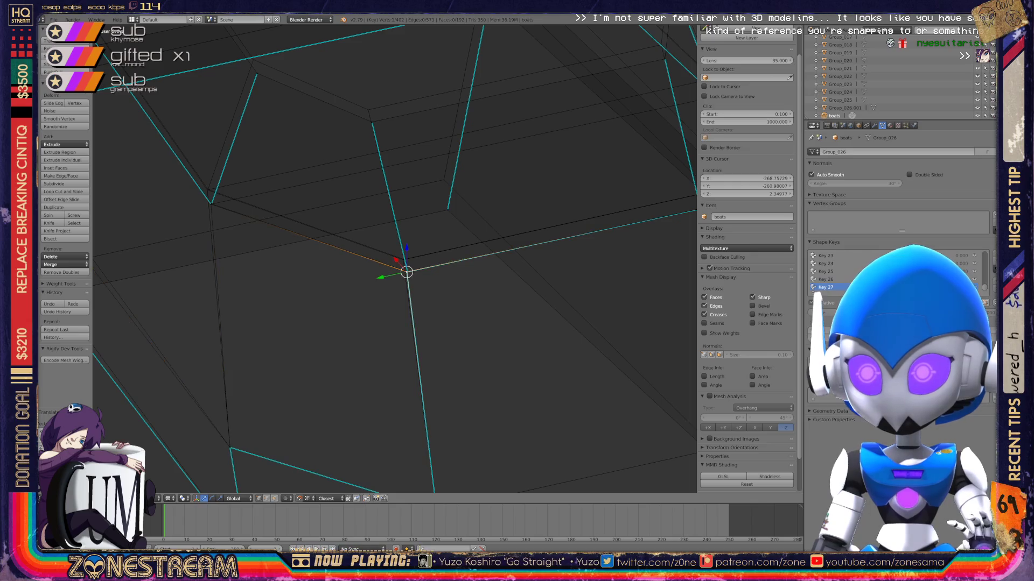
pyautogui.press('g')
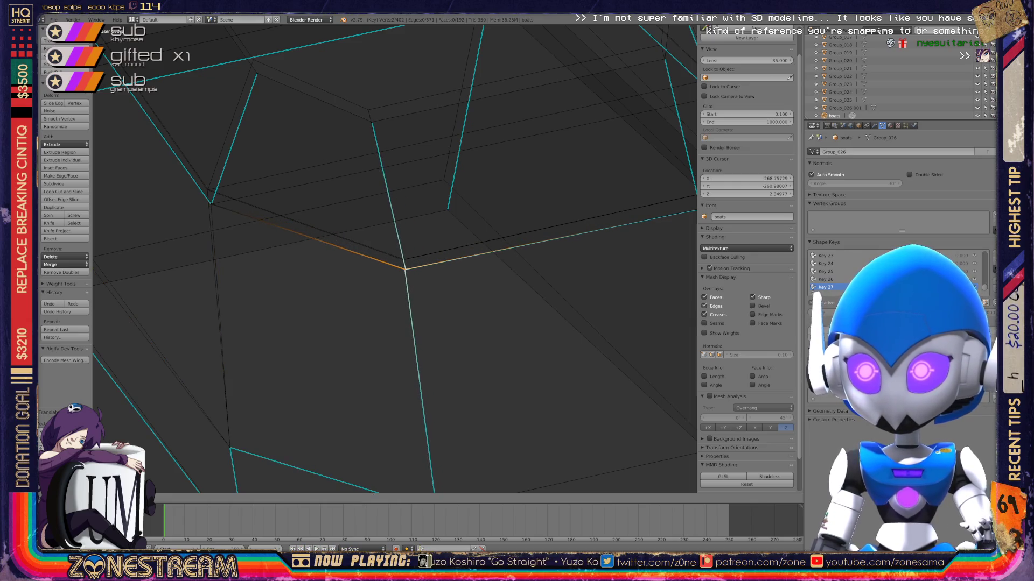
pyautogui.press('Escape')
# Snap the stray vertex onto the upper corner vertex and orbit to check it.
pyautogui.moveTo(349, 315)
pyautogui.mouseDown(button='middle')
pyautogui.moveTo(388, 345)
pyautogui.moveTo(371, 339)
pyautogui.mouseUp(button='middle')
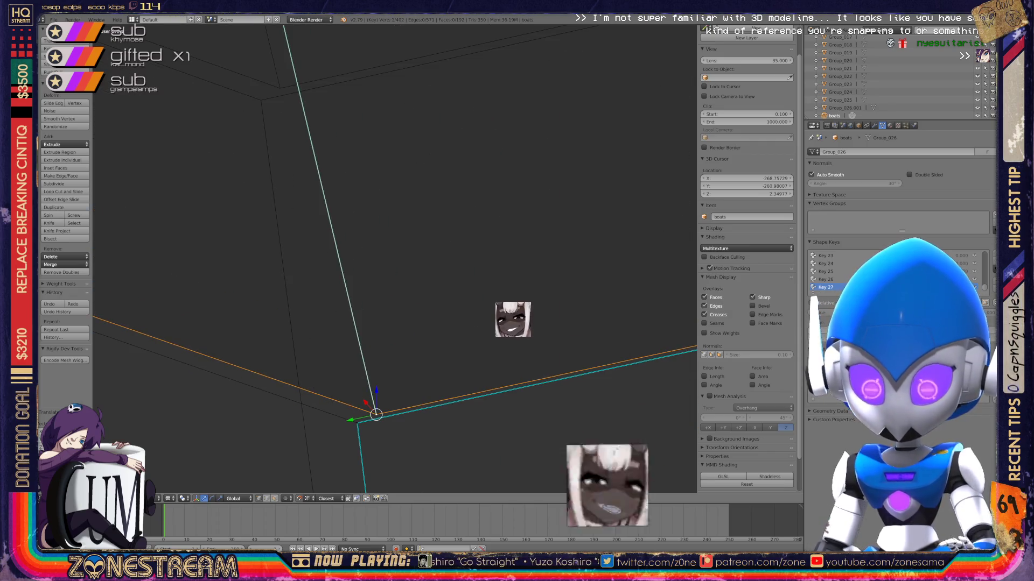
pyautogui.press('g')
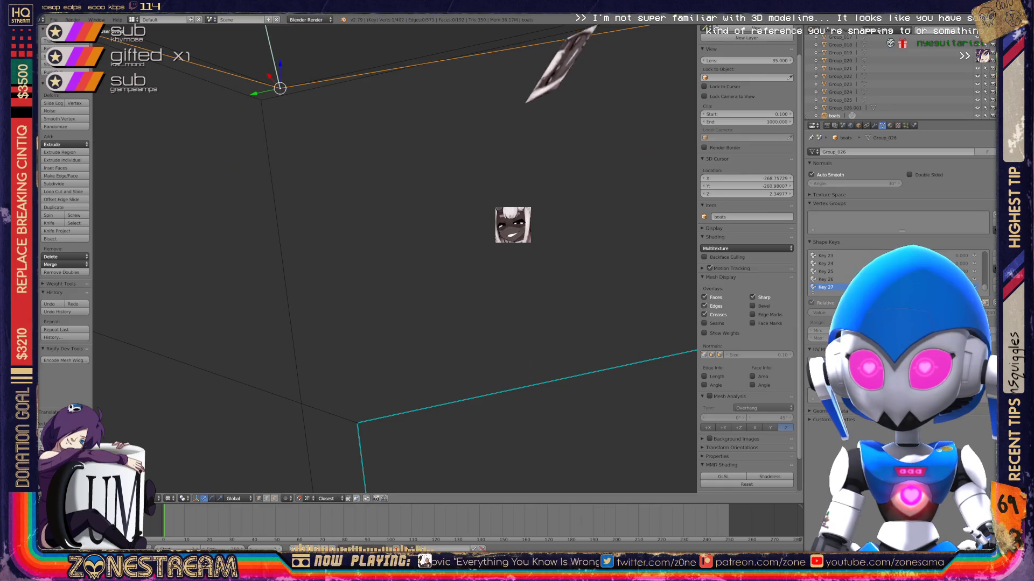
pyautogui.press('Escape')
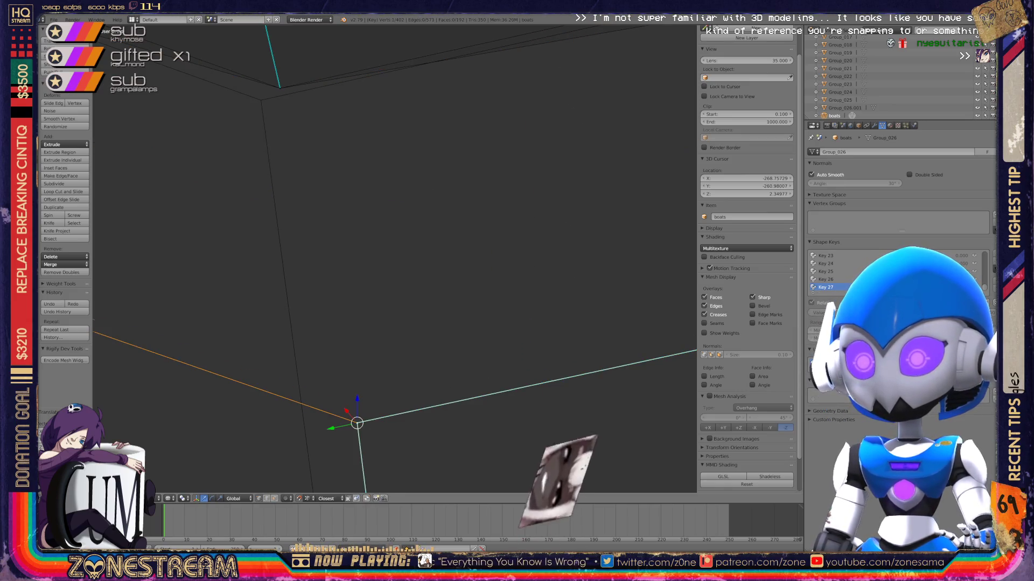
pyautogui.press('g')
pyautogui.click(261, 100)
pyautogui.scroll(5, 394, 258)
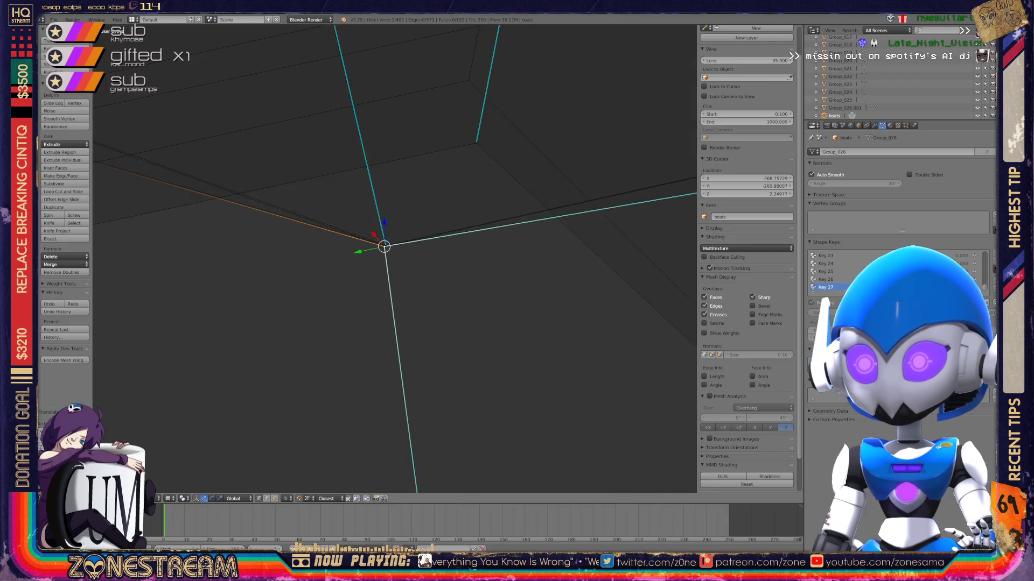
pyautogui.moveTo(395, 259); pyautogui.dragTo(430, 231, button='middle')
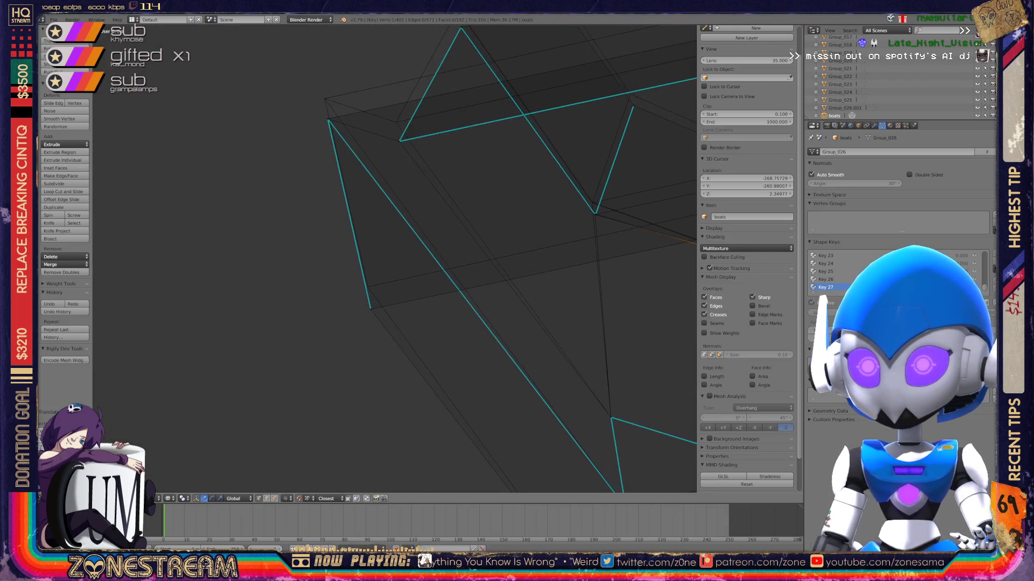
pyautogui.scroll(5, 394, 258)
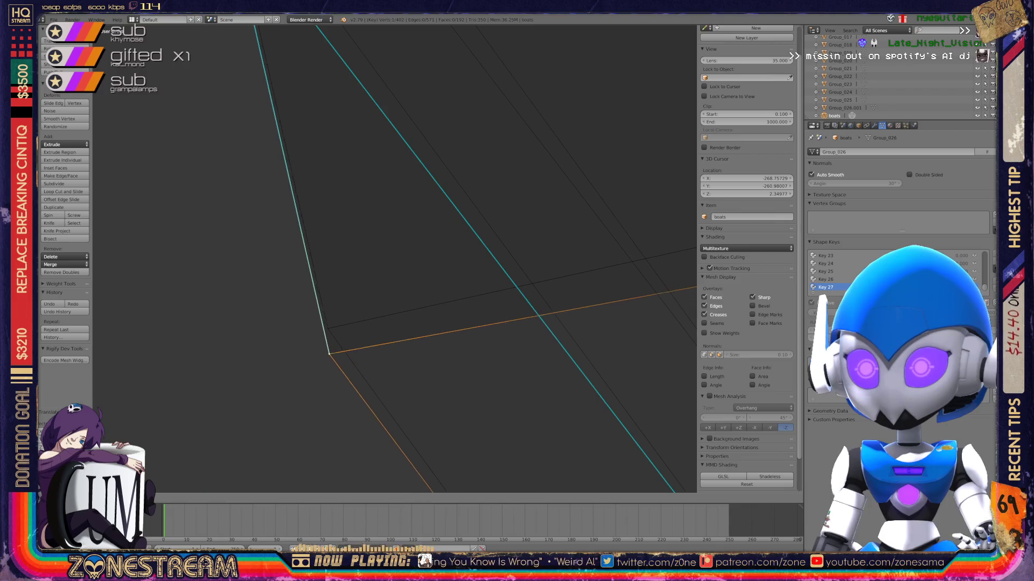
pyautogui.moveTo(394, 258)
pyautogui.mouseDown(button='middle')
pyautogui.moveTo(506, 167)
pyautogui.moveTo(566, 216)
pyautogui.mouseUp(button='middle')
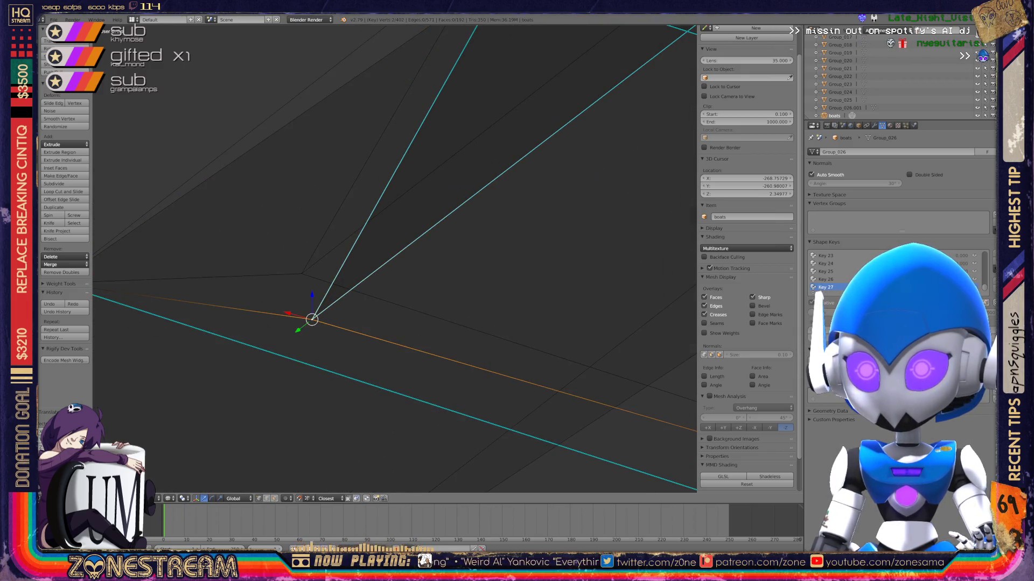
# Move the selected vertex near the boot's lower corner upward.
pyautogui.press('g')
pyautogui.scroll(-8, 394, 258)
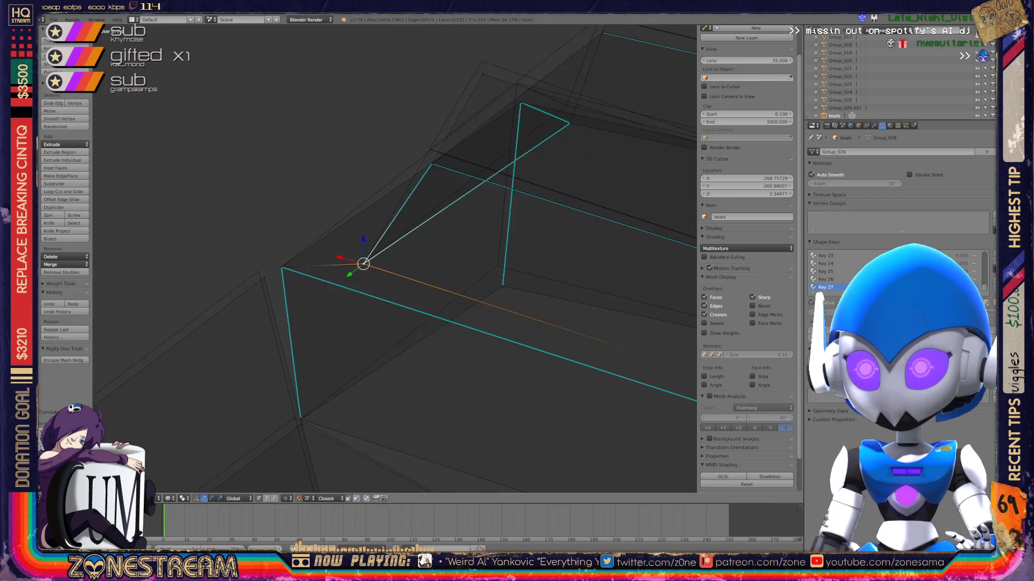
pyautogui.moveTo(395, 258)
pyautogui.mouseDown(button='middle')
pyautogui.moveTo(431, 253)
pyautogui.moveTo(323, 215)
pyautogui.moveTo(366, 242)
pyautogui.mouseUp(button='middle')
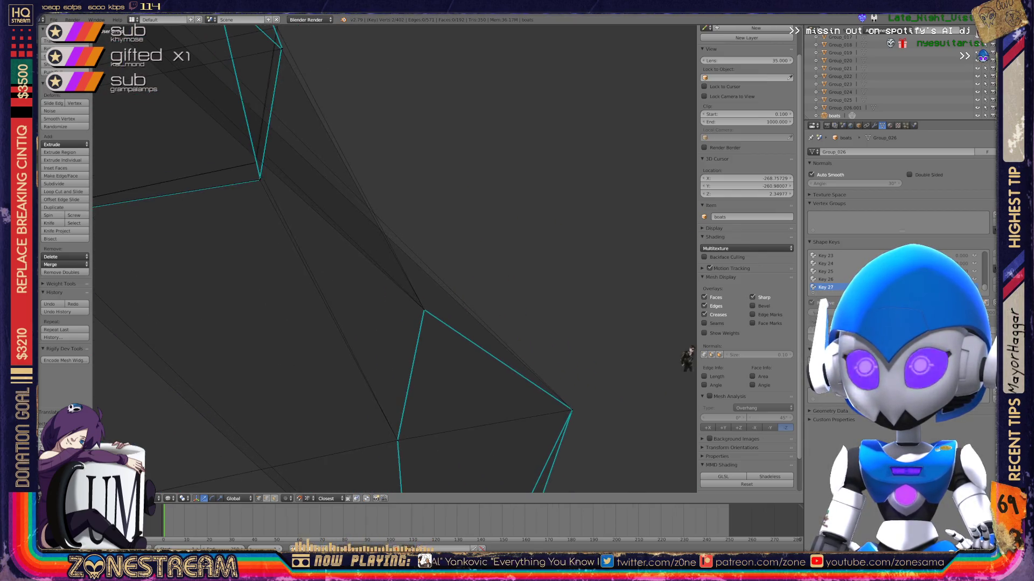
pyautogui.moveTo(687, 358)
pyautogui.mouseDown(button='middle')
pyautogui.moveTo(687, 258)
pyautogui.moveTo(630, 249)
pyautogui.mouseUp(button='middle')
pyautogui.scroll(-6, 687, 253)
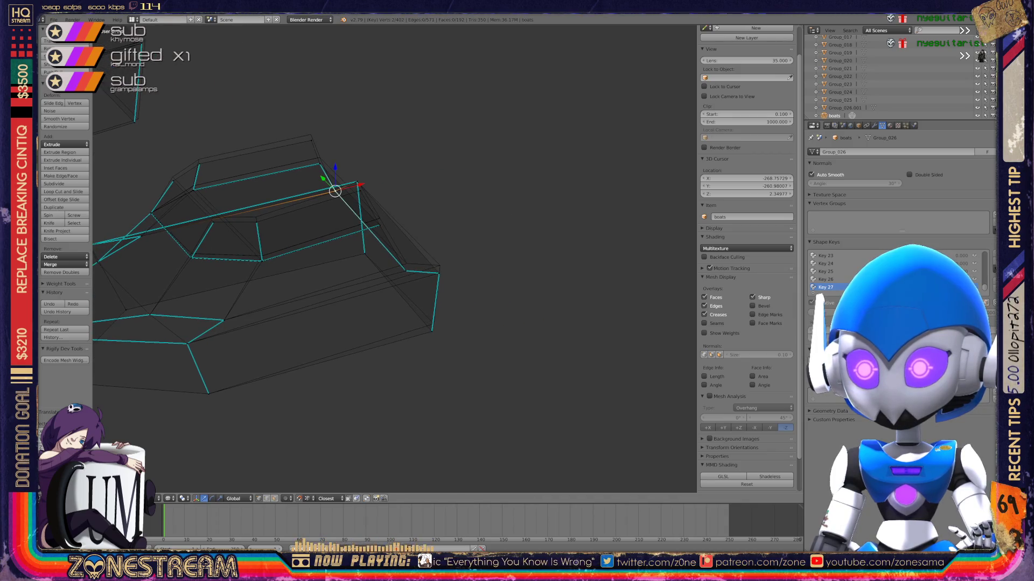
pyautogui.scroll(3, 395, 258)
pyautogui.keyDown('shift'); pyautogui.moveTo(395, 258); pyautogui.dragTo(329, 214, button='middle'); pyautogui.keyUp('shift')
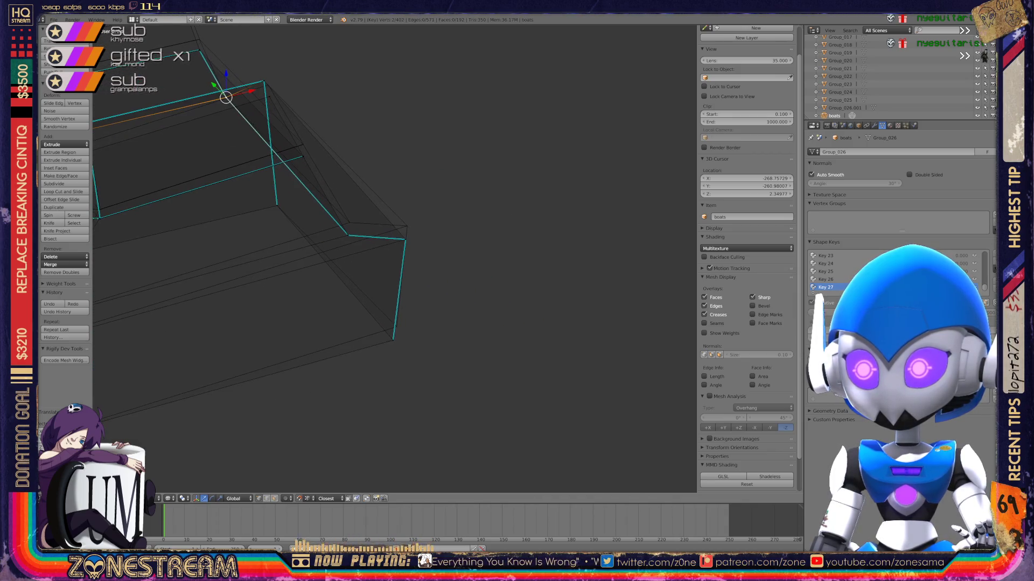
pyautogui.scroll(3, 394, 258)
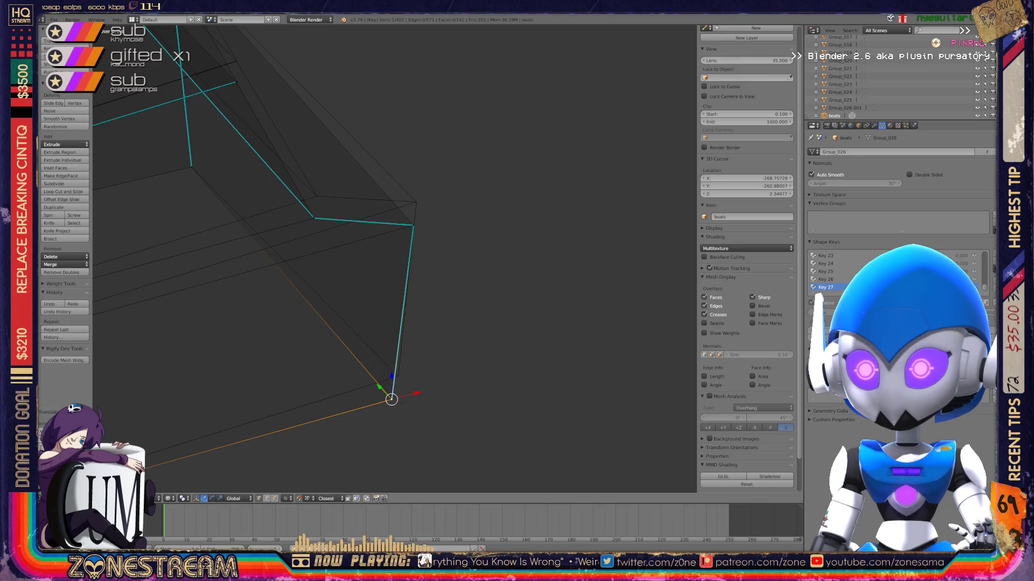
pyautogui.press('g')
pyautogui.keyDown('shift'); pyautogui.moveTo(395, 258); pyautogui.dragTo(403, 369, button='middle'); pyautogui.keyUp('shift')
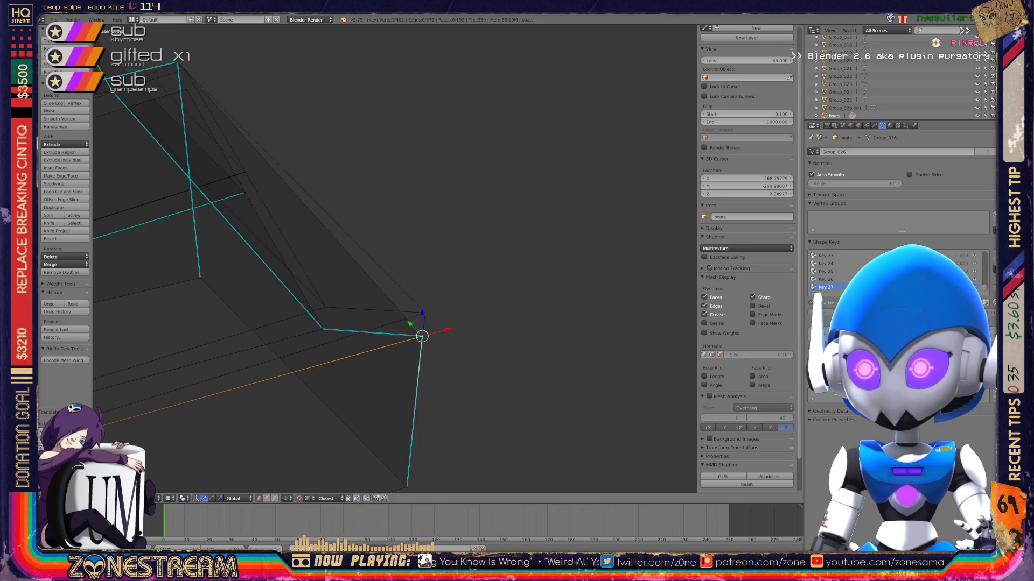
# Raise the vertex just above it straight up to line up with the outline.
pyautogui.rightClick(425, 312)
pyautogui.press('g')
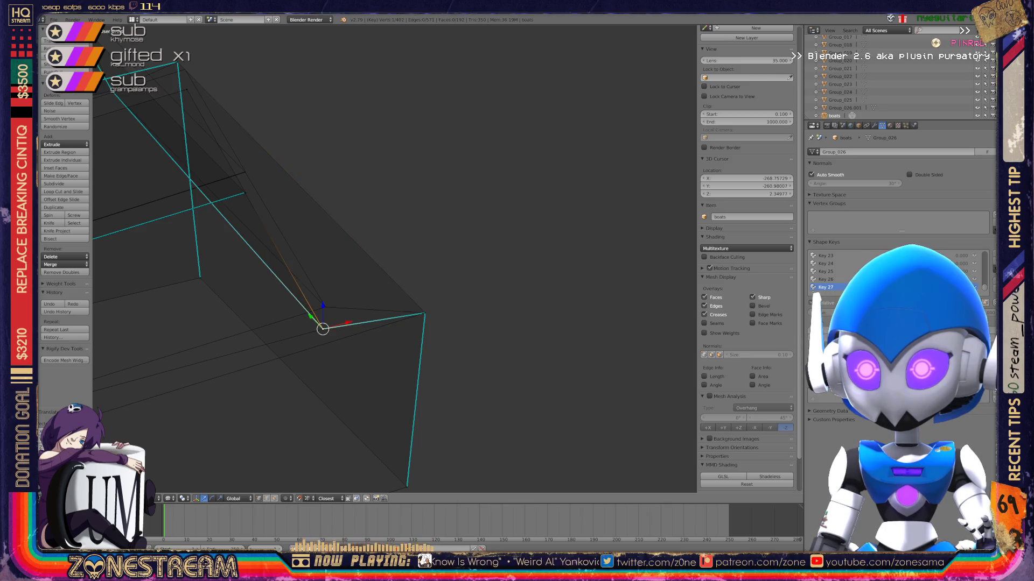
pyautogui.moveTo(323, 310); pyautogui.dragTo(323, 285)
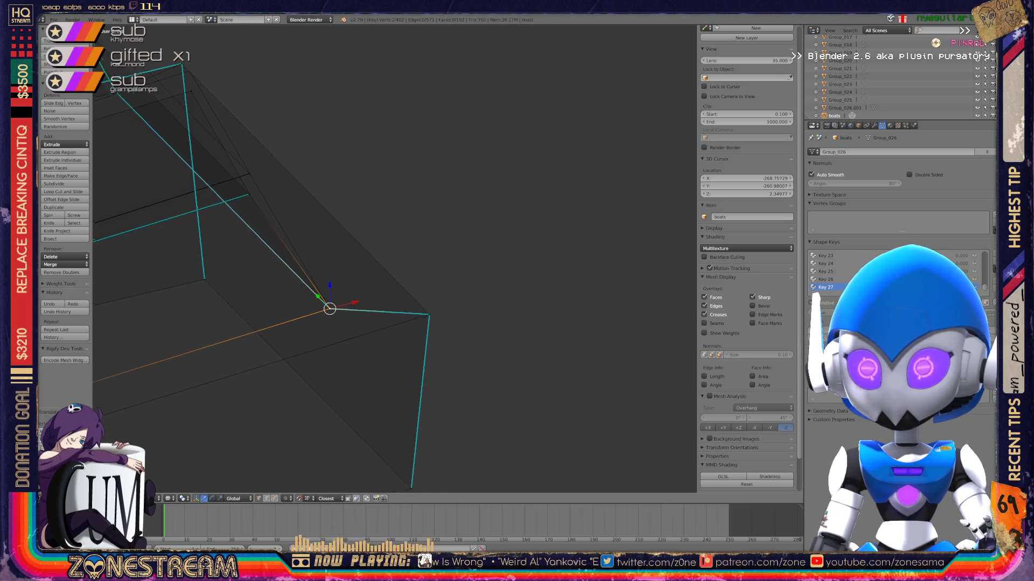
pyautogui.moveTo(377, 269)
pyautogui.keyDown('shift'); pyautogui.mouseDown(button='middle')
pyautogui.moveTo(595, 309)
pyautogui.moveTo(438, 261)
pyautogui.moveTo(301, 246)
pyautogui.moveTo(272, 263)
pyautogui.mouseUp(button='middle'); pyautogui.keyUp('shift')
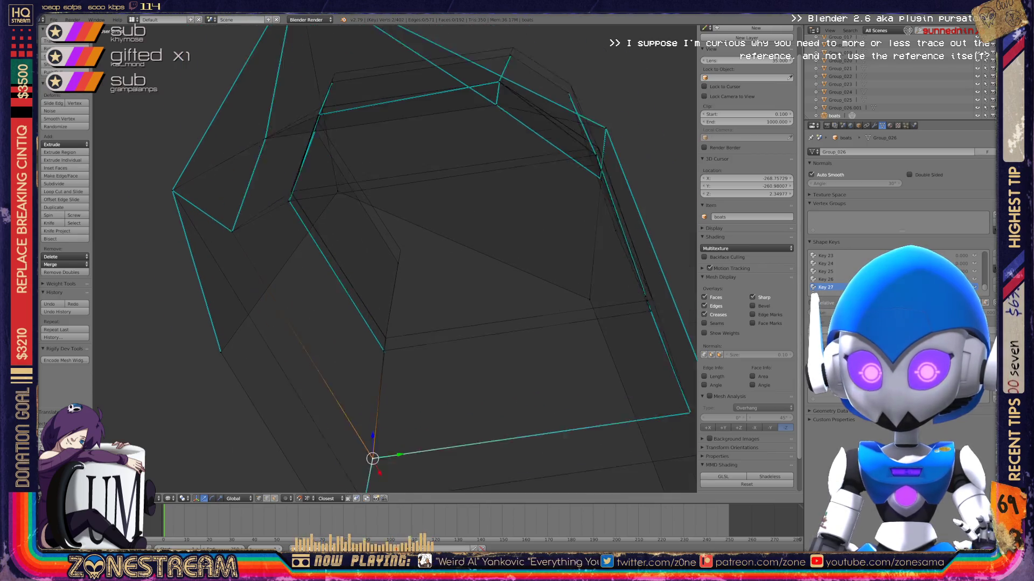
# Raise the lower vertex and confirm its new position.
pyautogui.scroll(8, 384, 450)
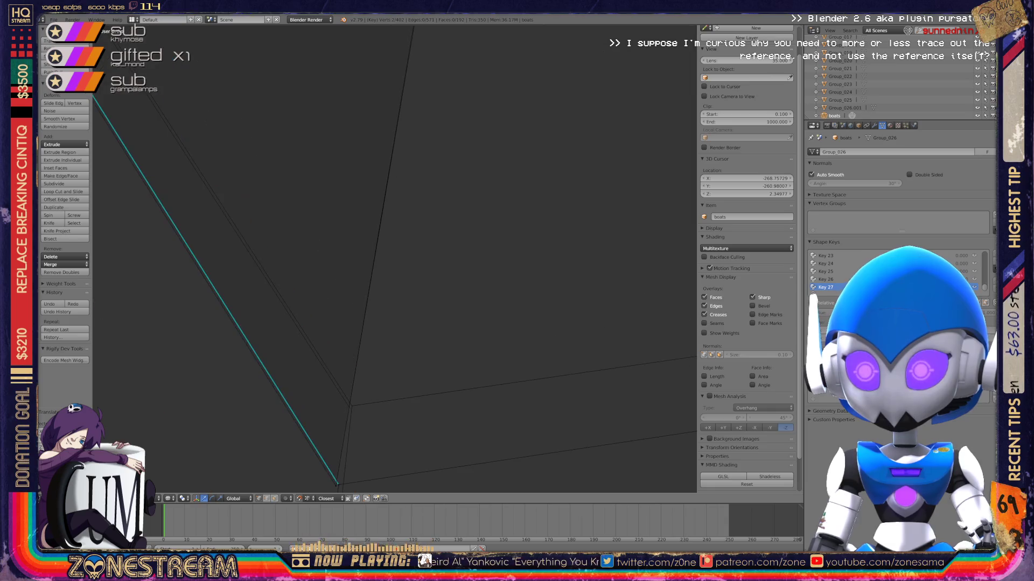
pyautogui.moveTo(384, 450); pyautogui.dragTo(372, 431, button='middle')
pyautogui.rightClick(359, 231)
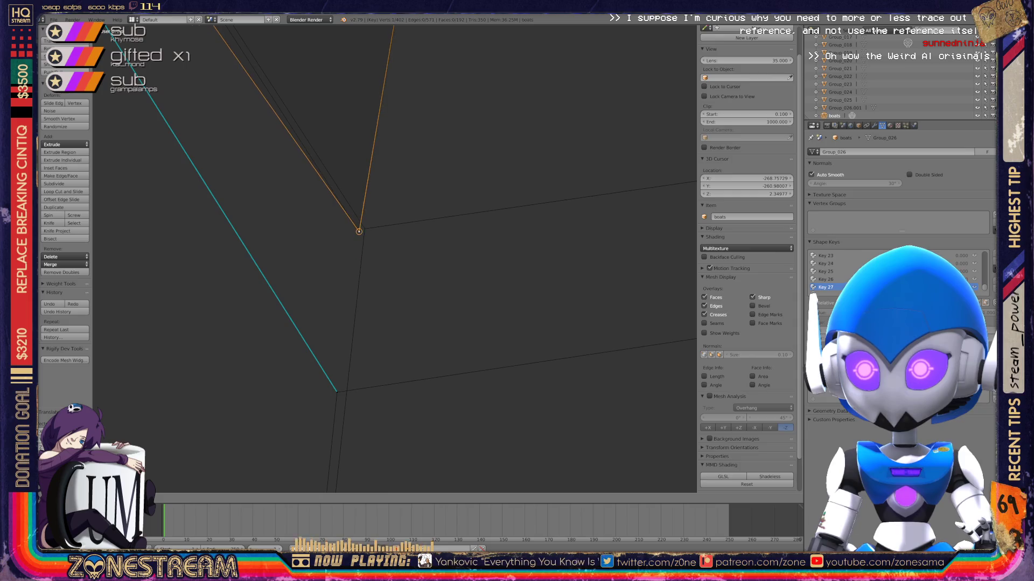
pyautogui.rightClick(337, 392)
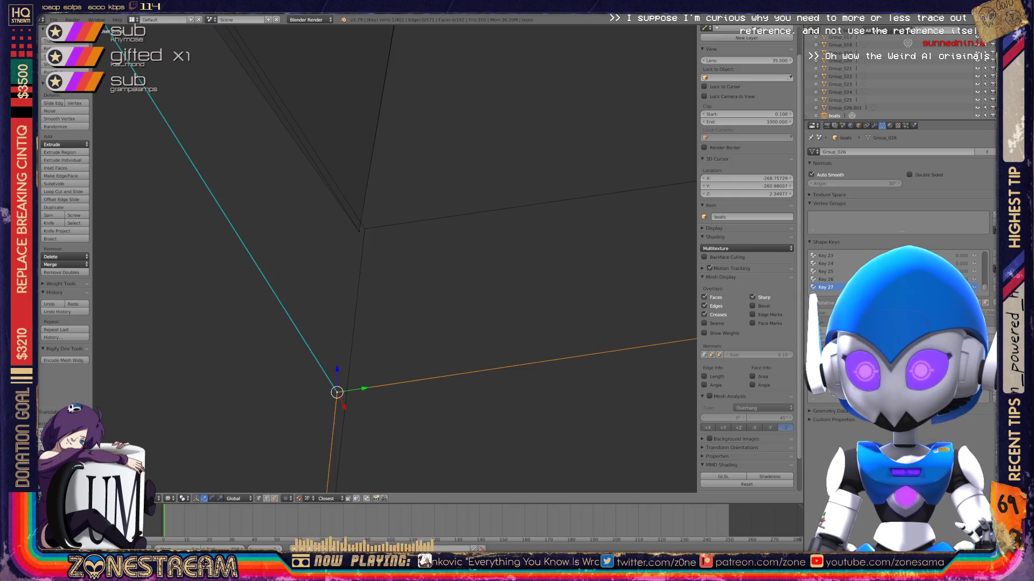
pyautogui.press('g')
pyautogui.press('Return')
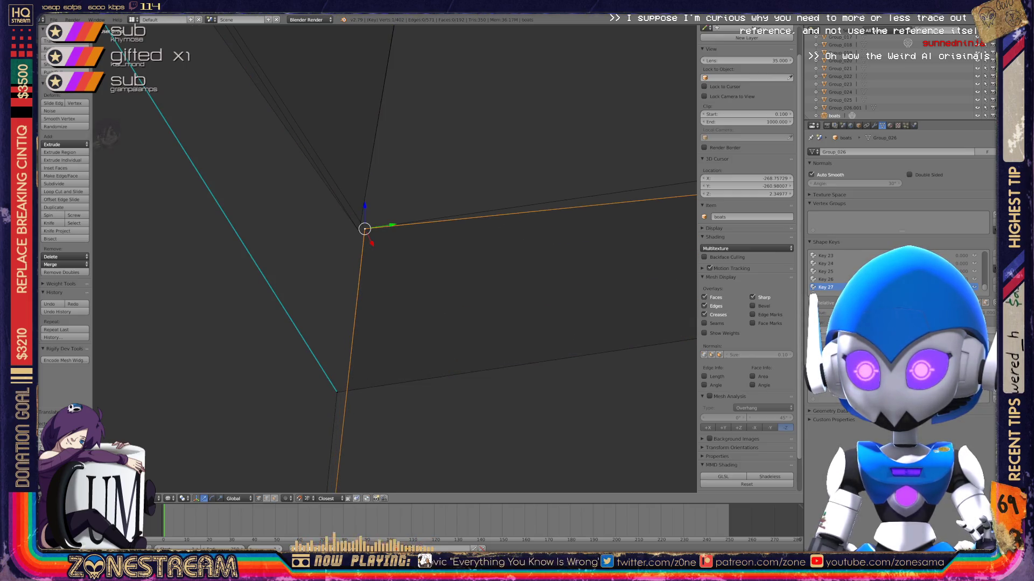
# Snap another vertex exactly onto the matching cyan outline corner.
pyautogui.moveTo(110, 132)
pyautogui.mouseDown(button='middle')
pyautogui.moveTo(201, 88)
pyautogui.moveTo(288, 94)
pyautogui.moveTo(330, 115)
pyautogui.moveTo(364, 152)
pyautogui.moveTo(436, 256)
pyautogui.moveTo(409, 232)
pyautogui.mouseUp(button='middle')
pyautogui.scroll(5, 409, 231)
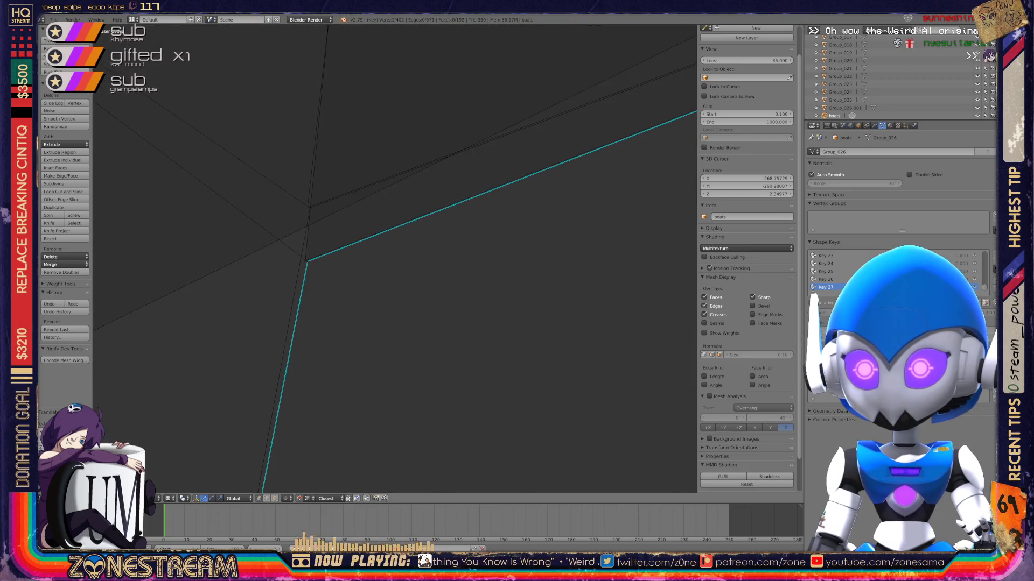
pyautogui.press('g')
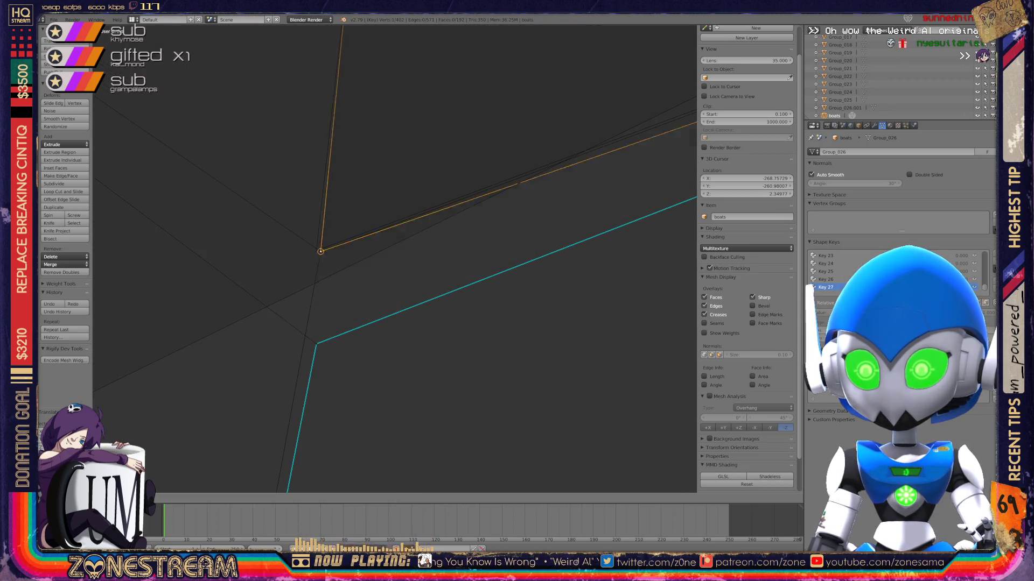
pyautogui.click(316, 343)
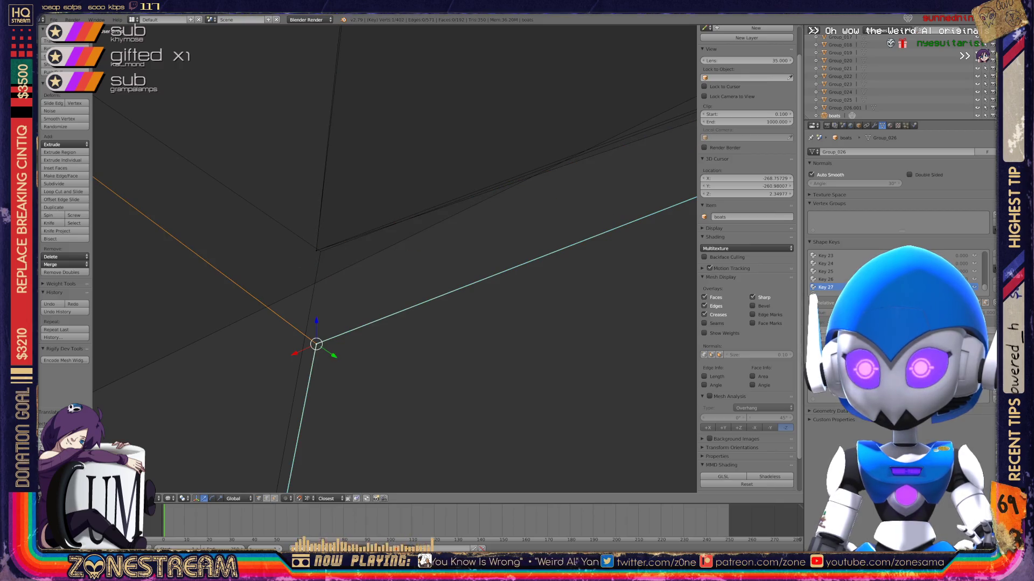
pyautogui.moveTo(316, 344); pyautogui.dragTo(331, 290, button='middle')
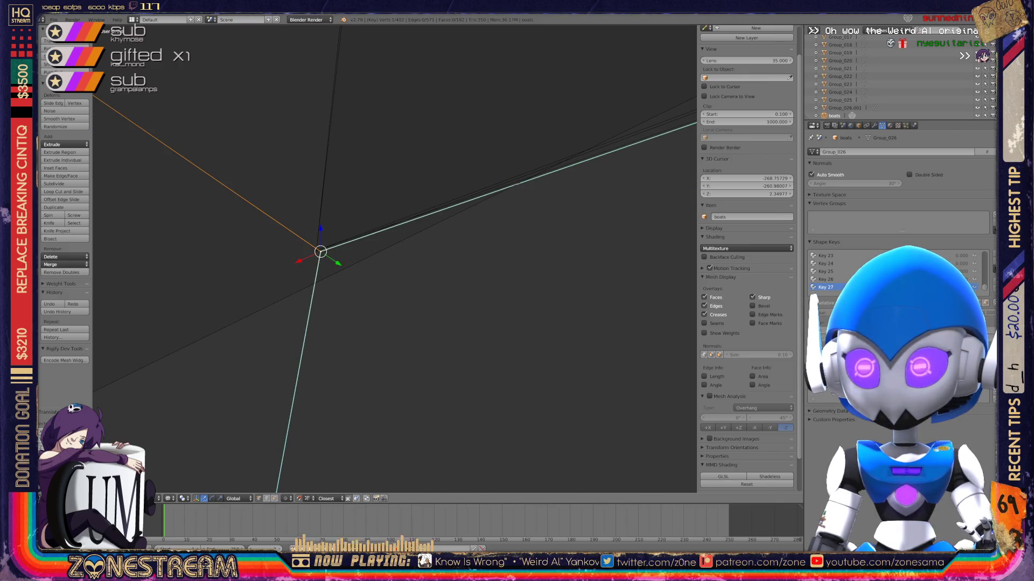
pyautogui.scroll(-5, 394, 259)
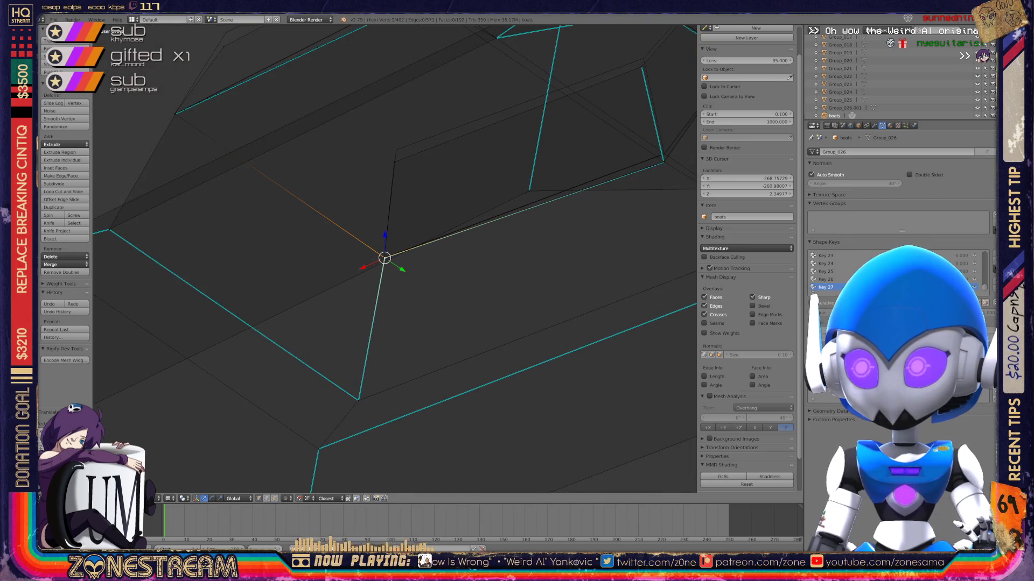
# Move the next vertex up so it snaps onto the cyan outline.
pyautogui.moveTo(394, 259); pyautogui.dragTo(420, 242, button='middle')
pyautogui.scroll(3, 395, 258)
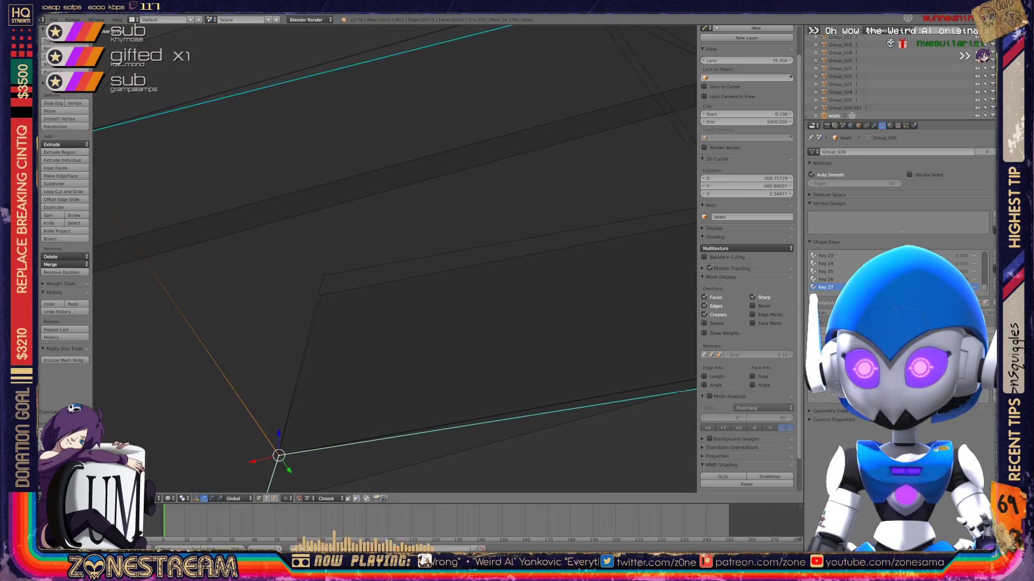
pyautogui.rightClick(321, 295)
pyautogui.press('g')
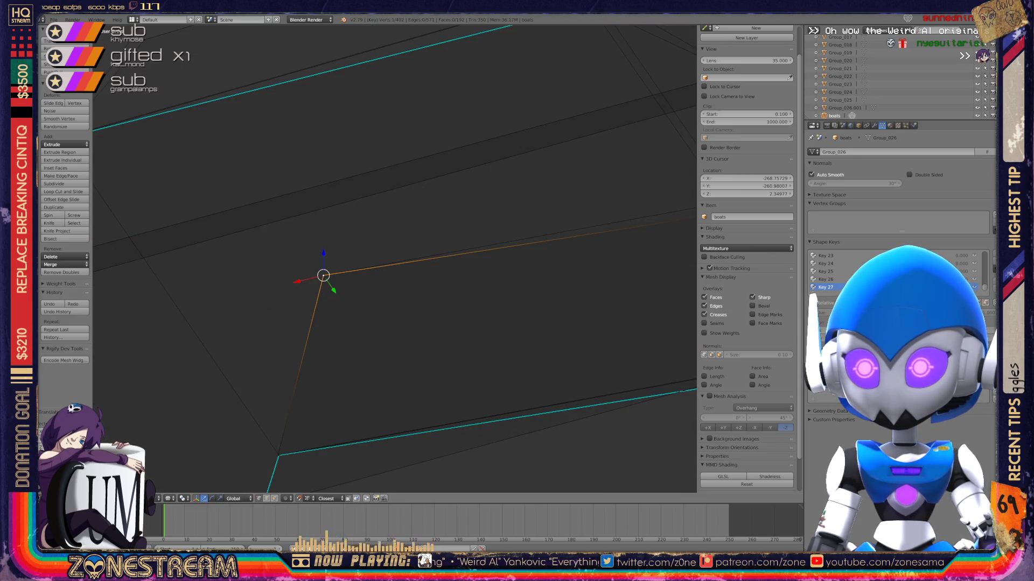
pyautogui.moveTo(395, 259); pyautogui.dragTo(355, 247, button='middle')
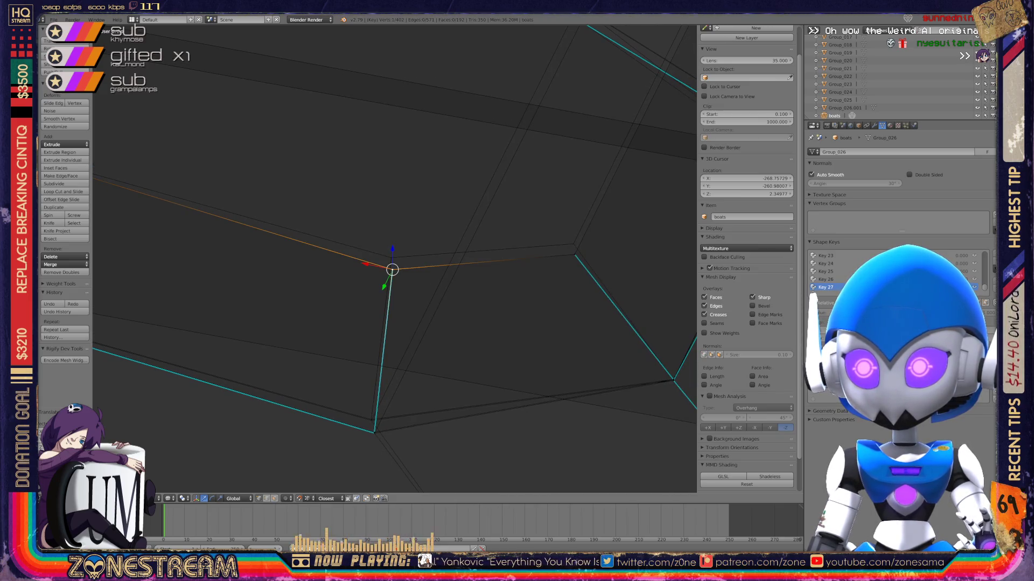
pyautogui.press('g')
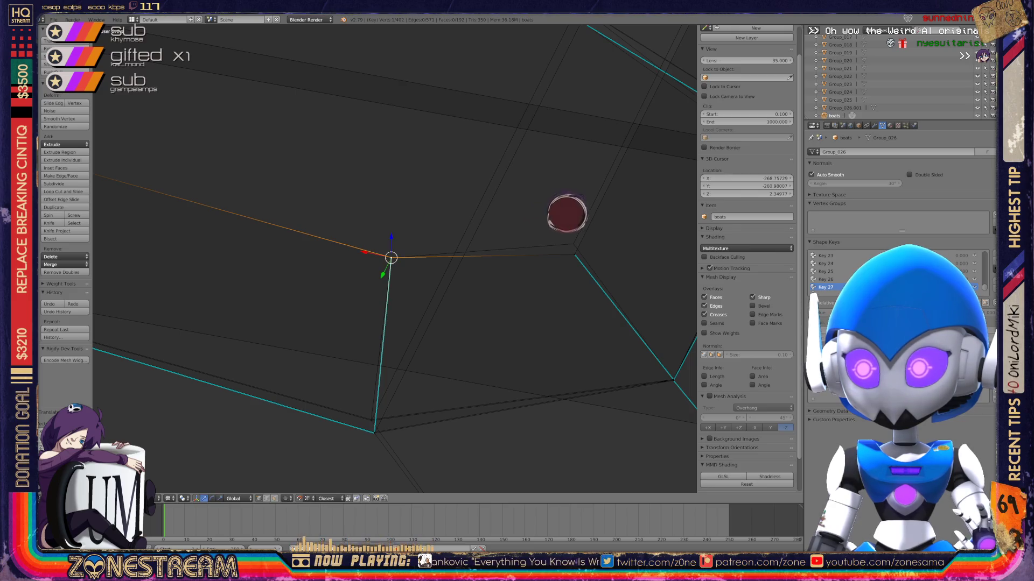
pyautogui.moveTo(566, 213)
pyautogui.mouseDown(button='middle')
pyautogui.moveTo(590, 224)
pyautogui.moveTo(637, 285)
pyautogui.moveTo(708, 515)
pyautogui.mouseUp(button='middle')
# Reposition the adjacent vertex up-left beside the other vertex, cancelling a bad move.
pyautogui.rightClick(388, 278)
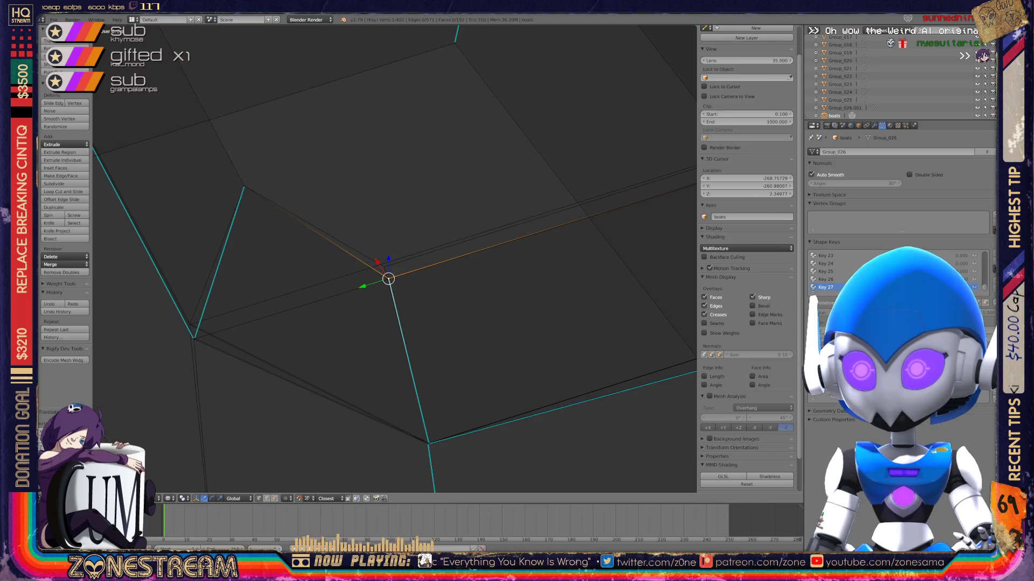
pyautogui.press('g')
pyautogui.click(384, 267)
pyautogui.moveTo(383, 266)
pyautogui.mouseDown(button='middle')
pyautogui.moveTo(687, 203)
pyautogui.moveTo(694, 92)
pyautogui.mouseUp(button='middle')
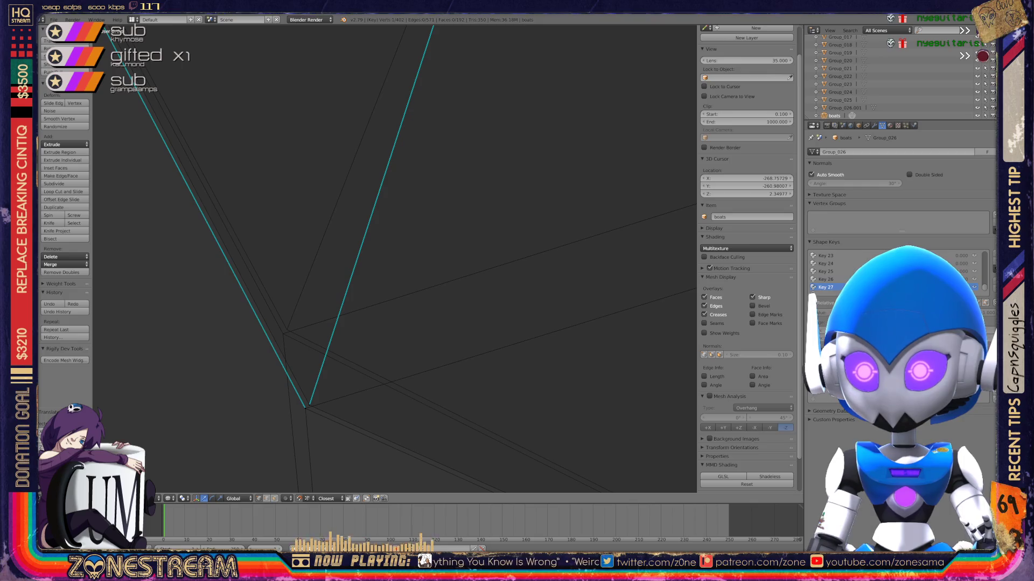
pyautogui.moveTo(305, 409); pyautogui.dragTo(288, 330, button='middle')
pyautogui.press('Escape')
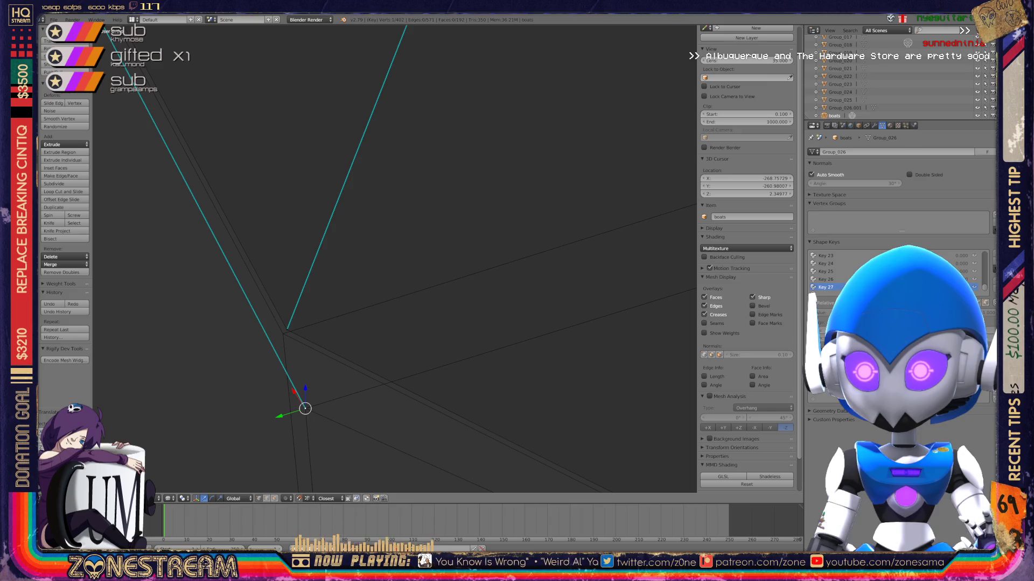
pyautogui.moveTo(306, 409); pyautogui.dragTo(283, 334)
pyautogui.moveTo(377, 269); pyautogui.dragTo(253, 207, button='middle')
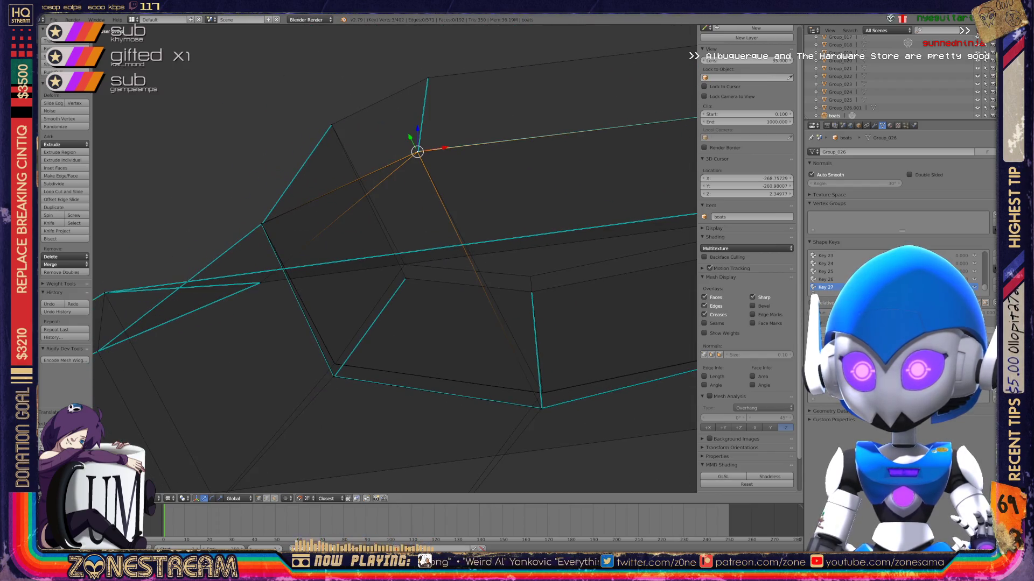
# Slide a vertex left along the X axis onto the cyan edge.
pyautogui.rightClick(406, 278)
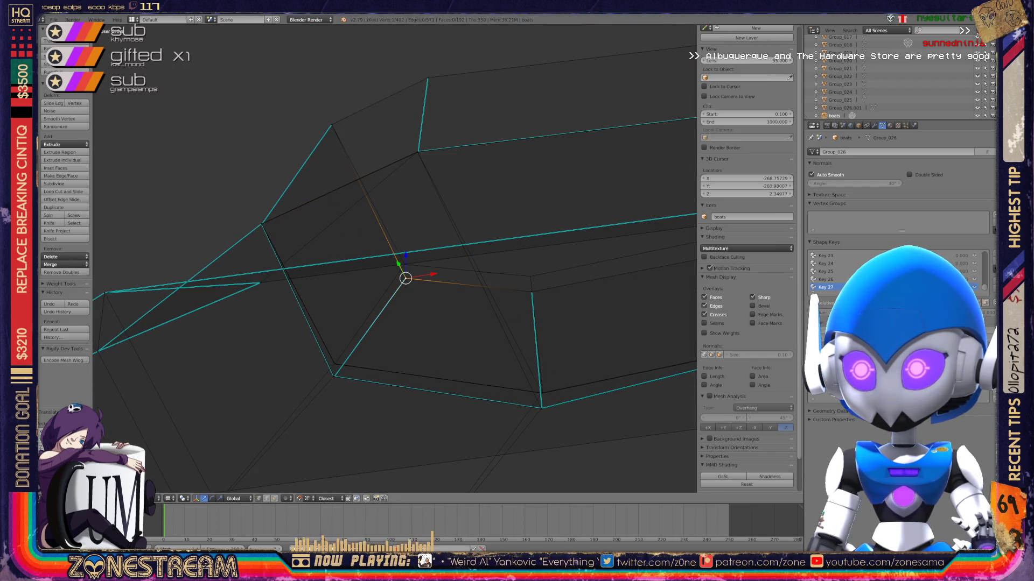
pyautogui.press('g')
pyautogui.keyDown('shift'); pyautogui.moveTo(484, 269); pyautogui.dragTo(362, 271, button='middle'); pyautogui.keyUp('shift')
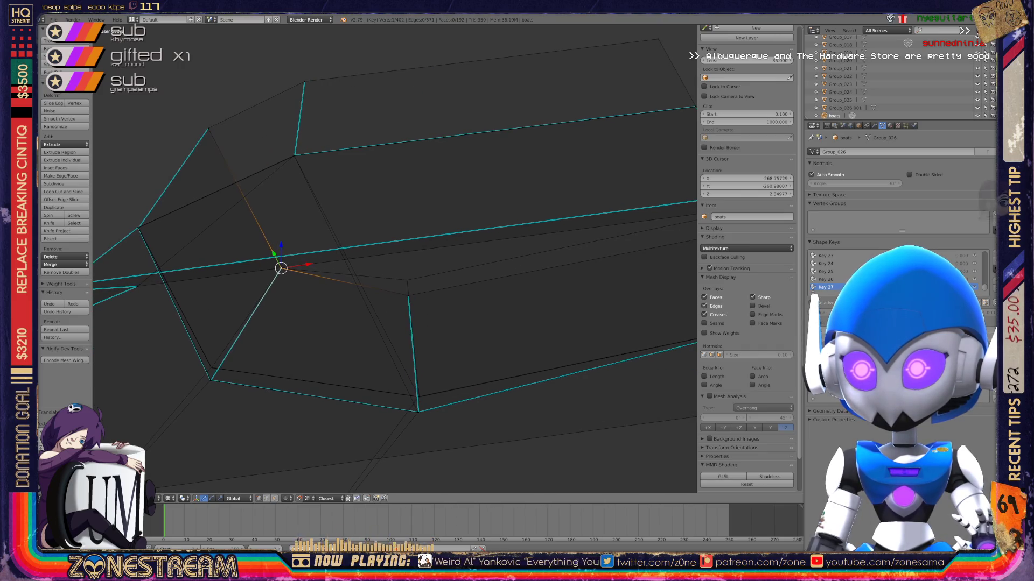
pyautogui.press('g')
pyautogui.press('x')
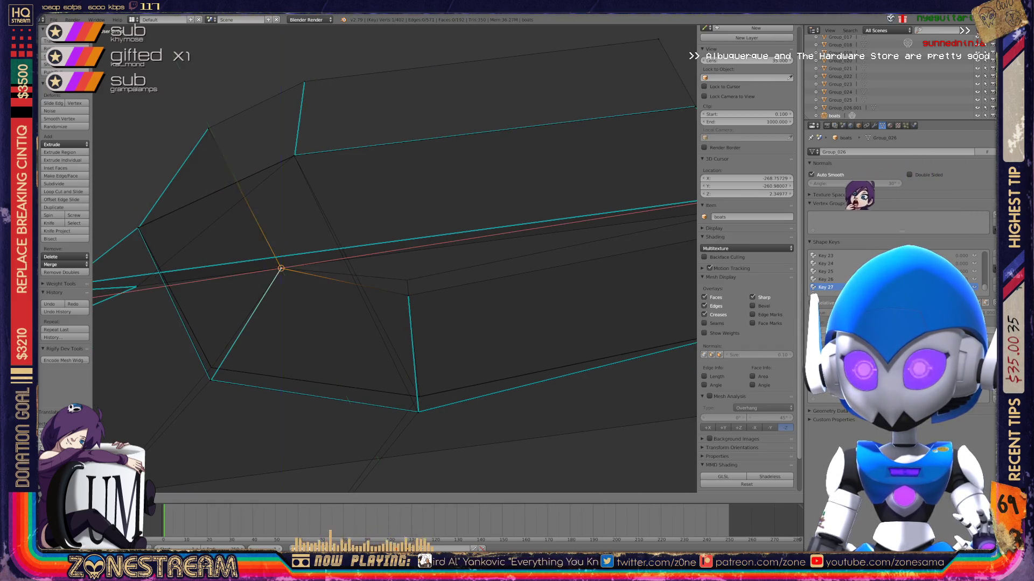
pyautogui.press('x')
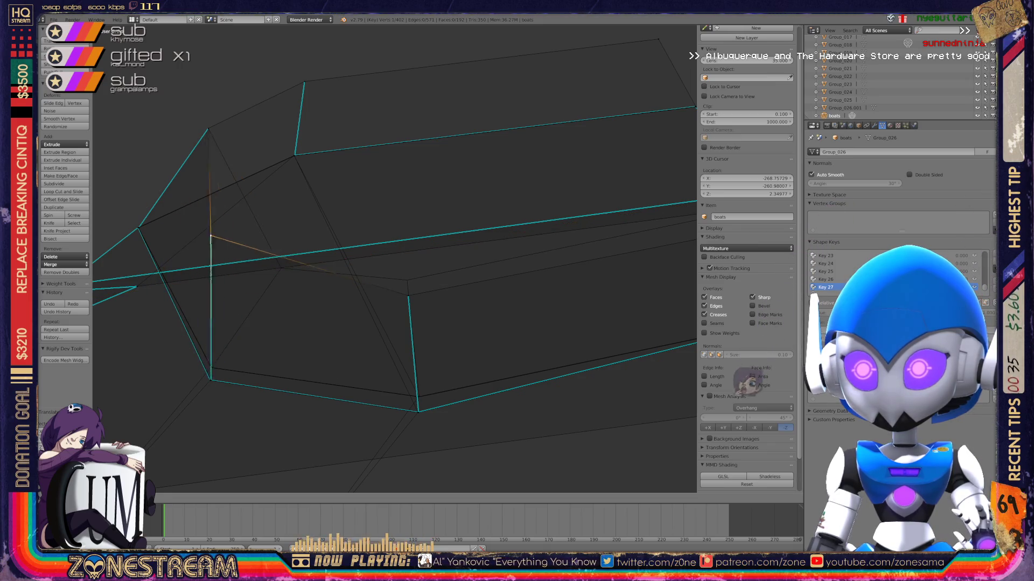
pyautogui.press('Escape')
pyautogui.press('g')
pyautogui.press('x')
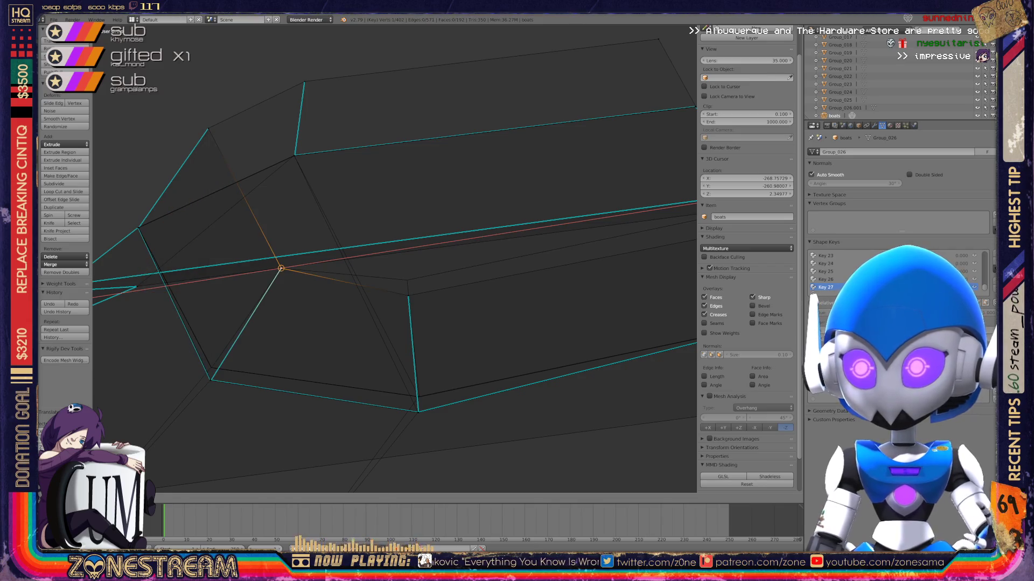
pyautogui.click(281, 267)
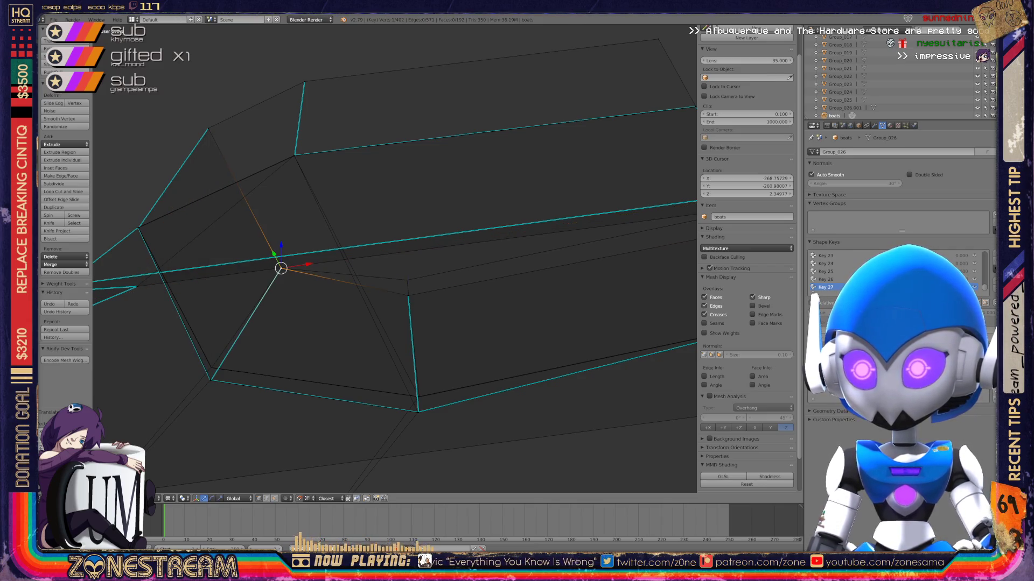
# Raise the far corner vertex toward the outline.
pyautogui.rightClick(406, 289)
pyautogui.press('g')
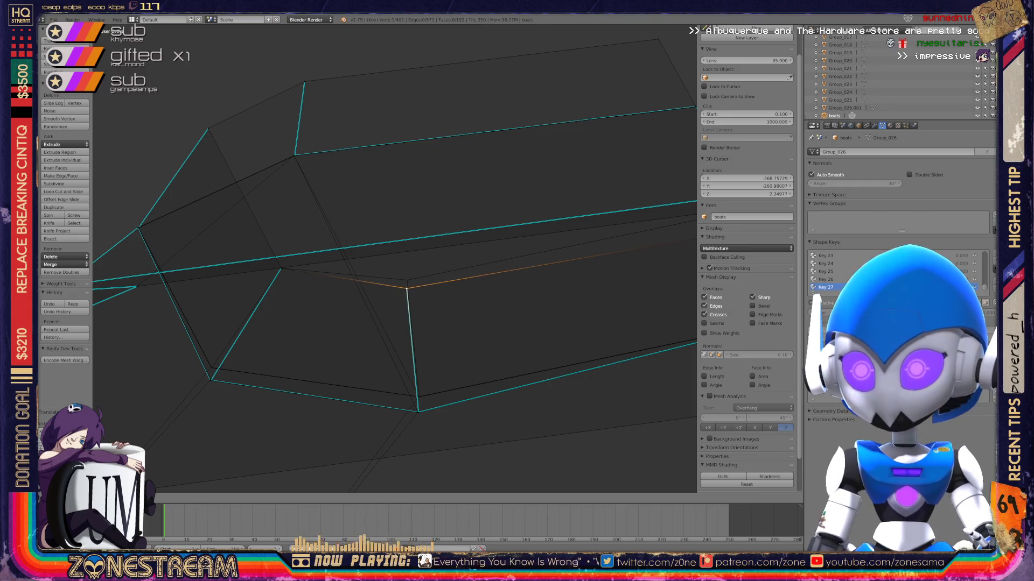
pyautogui.click(405, 276)
pyautogui.scroll(5, 411, 279)
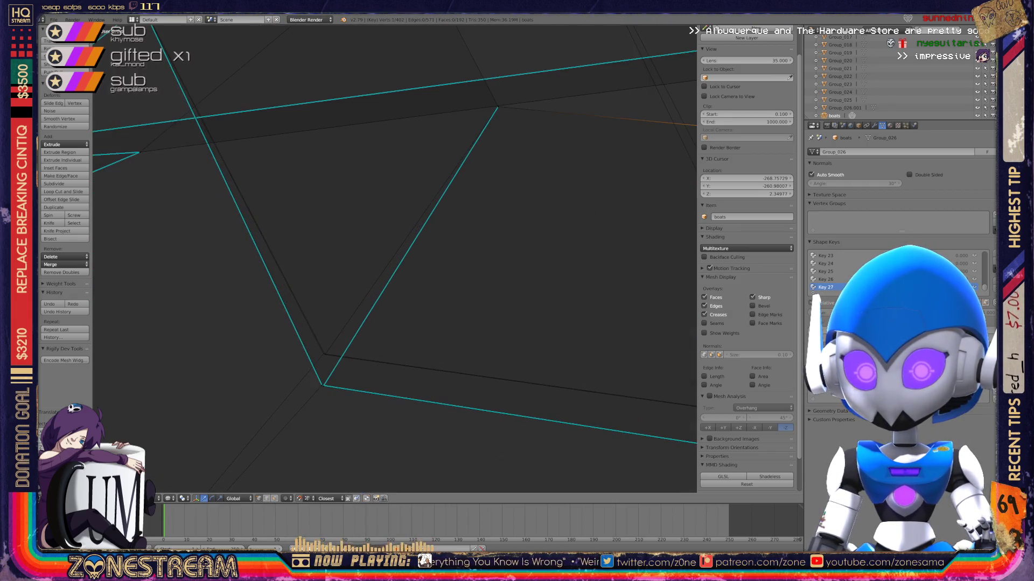
pyautogui.moveTo(395, 258)
pyautogui.mouseDown(button='middle')
pyautogui.moveTo(384, 230)
pyautogui.moveTo(441, 363)
pyautogui.moveTo(395, 238)
pyautogui.moveTo(365, 225)
pyautogui.moveTo(346, 244)
pyautogui.mouseUp(button='middle')
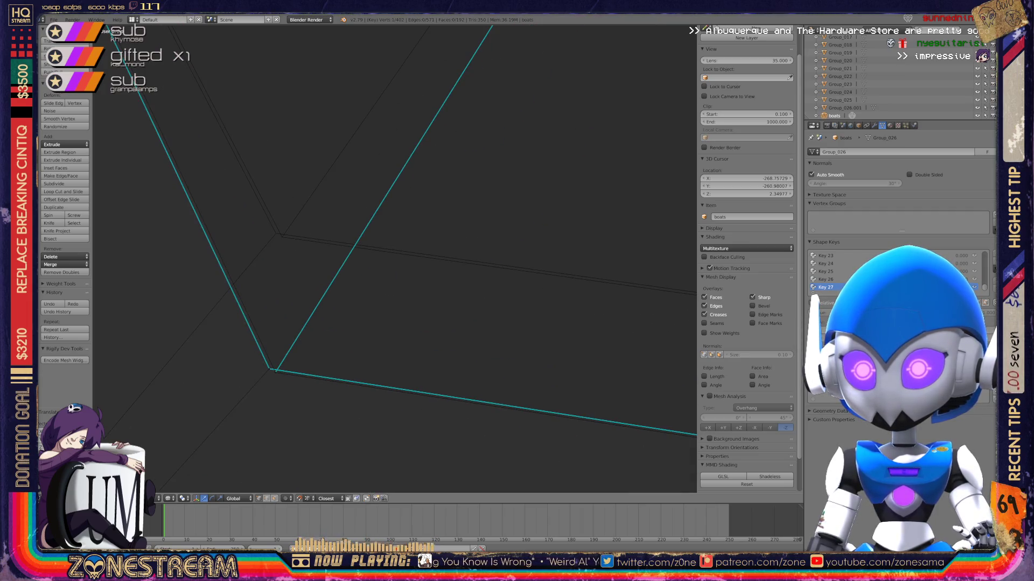
pyautogui.press('g')
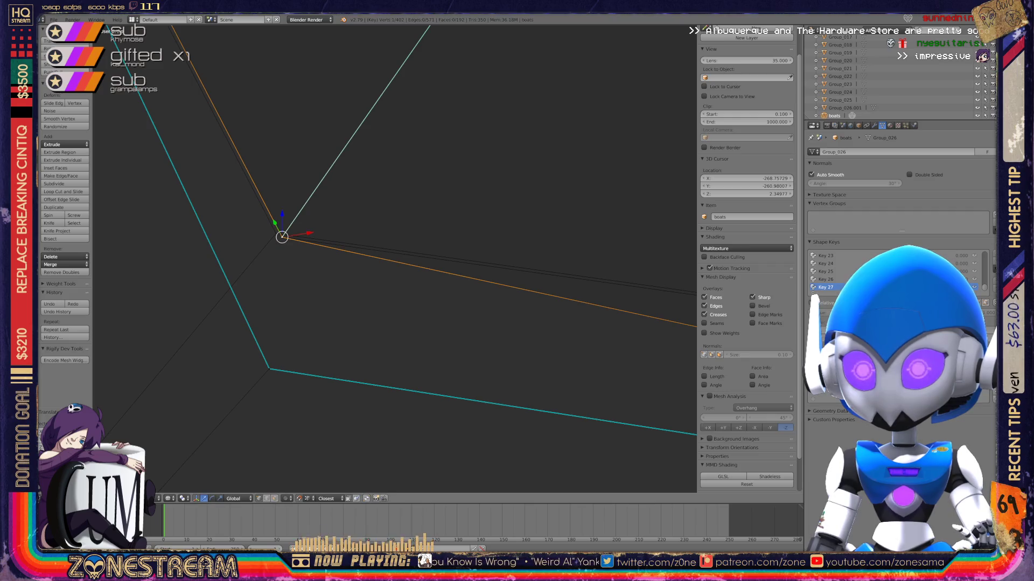
pyautogui.press('Escape')
pyautogui.press('g')
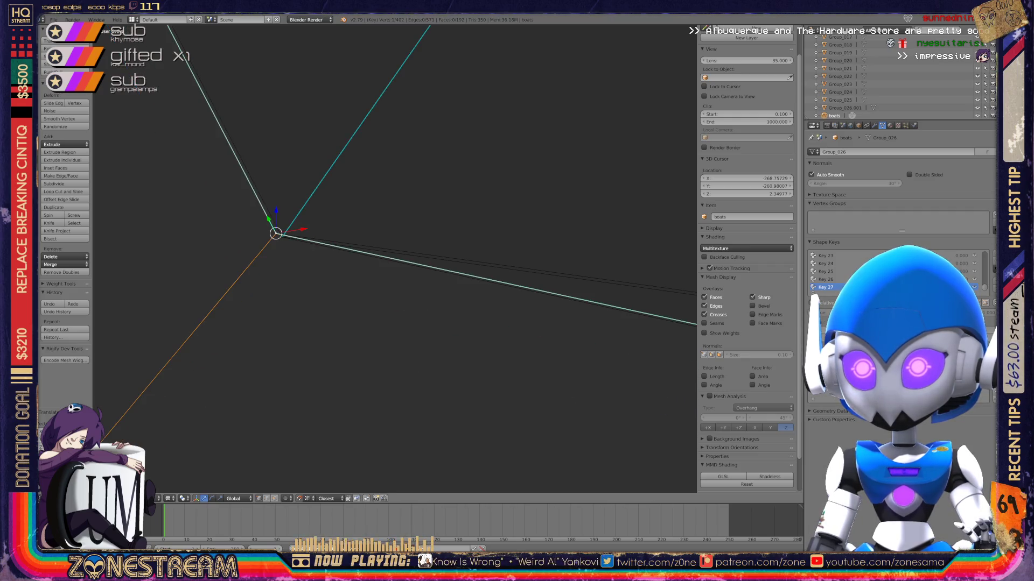
pyautogui.moveTo(377, 258)
pyautogui.mouseDown(button='middle')
pyautogui.moveTo(291, 231)
pyautogui.moveTo(126, 211)
pyautogui.moveTo(177, 223)
pyautogui.moveTo(151, 221)
pyautogui.moveTo(139, 245)
pyautogui.mouseUp(button='middle')
# Extrude a new edge upward from the lower corner vertex.
pyautogui.rightClick(336, 425)
pyautogui.press('e')
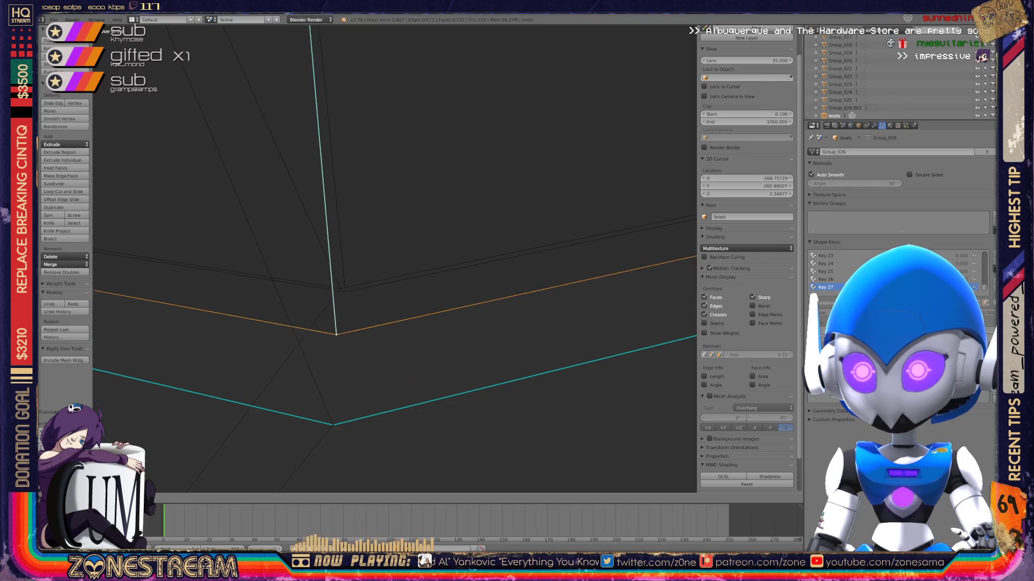
pyautogui.rightClick(334, 422)
pyautogui.press('e')
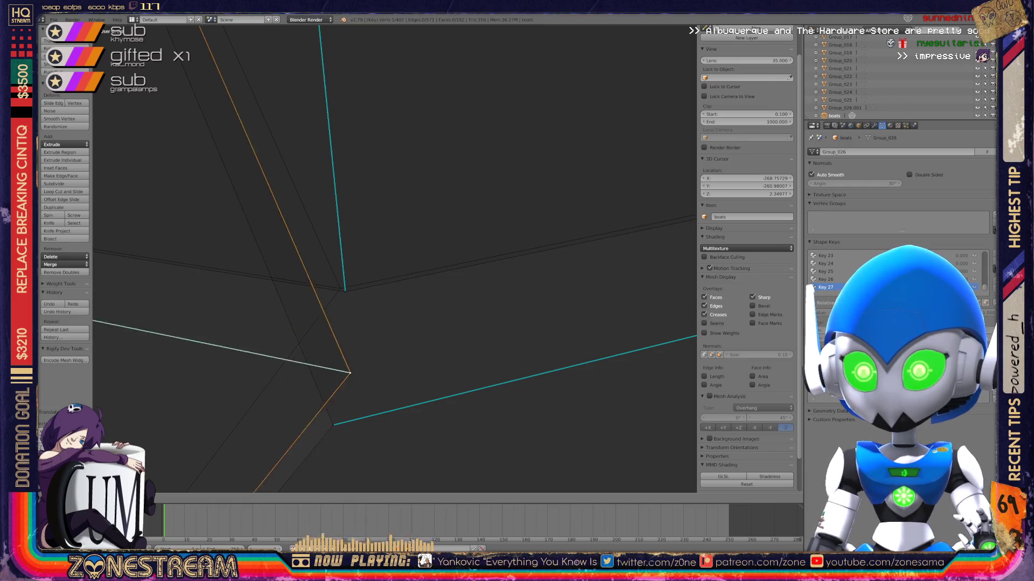
pyautogui.click(340, 288)
pyautogui.moveTo(340, 289)
pyautogui.mouseDown(button='middle')
pyautogui.moveTo(355, 266)
pyautogui.moveTo(391, 252)
pyautogui.mouseUp(button='middle')
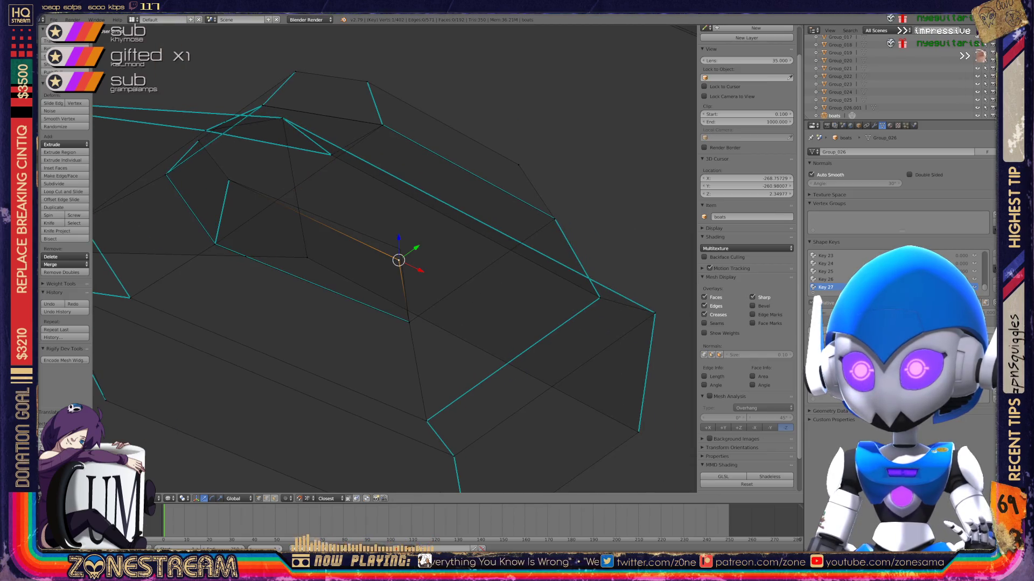
# Add another connected vertex, then return the boots object to Object Mode.
pyautogui.keyDown('ctrl'); pyautogui.click(399, 249); pyautogui.keyUp('ctrl')
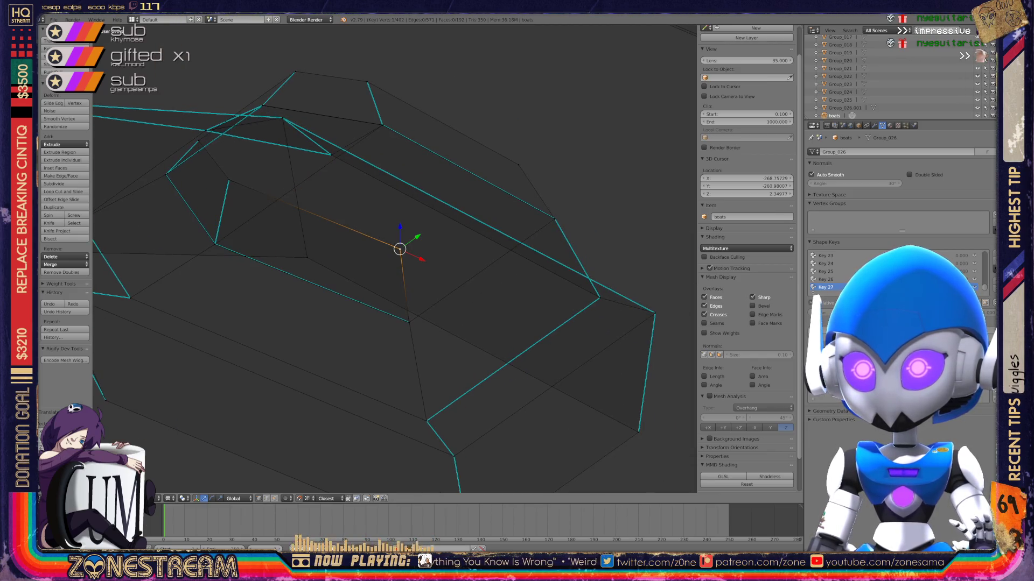
pyautogui.moveTo(399, 250)
pyautogui.mouseDown(button='middle')
pyautogui.moveTo(695, 118)
pyautogui.moveTo(539, 83)
pyautogui.mouseUp(button='middle')
pyautogui.press('Tab')
pyautogui.scroll(-8, 395, 258)
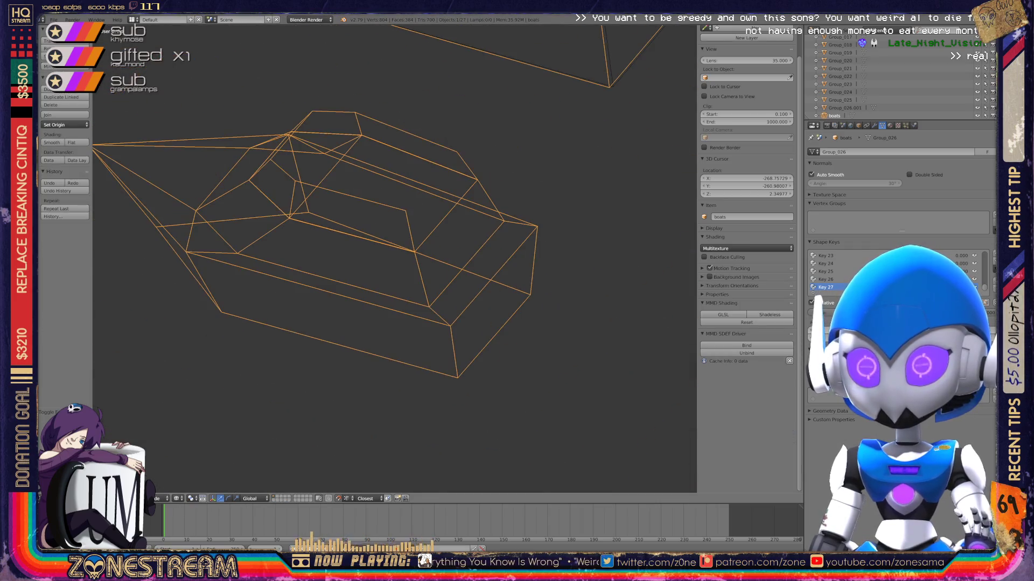
pyautogui.moveTo(539, 83)
pyautogui.mouseDown(button='middle')
pyautogui.moveTo(525, 140)
pyautogui.moveTo(503, 126)
pyautogui.mouseUp(button='middle')
pyautogui.scroll(-3, 394, 258)
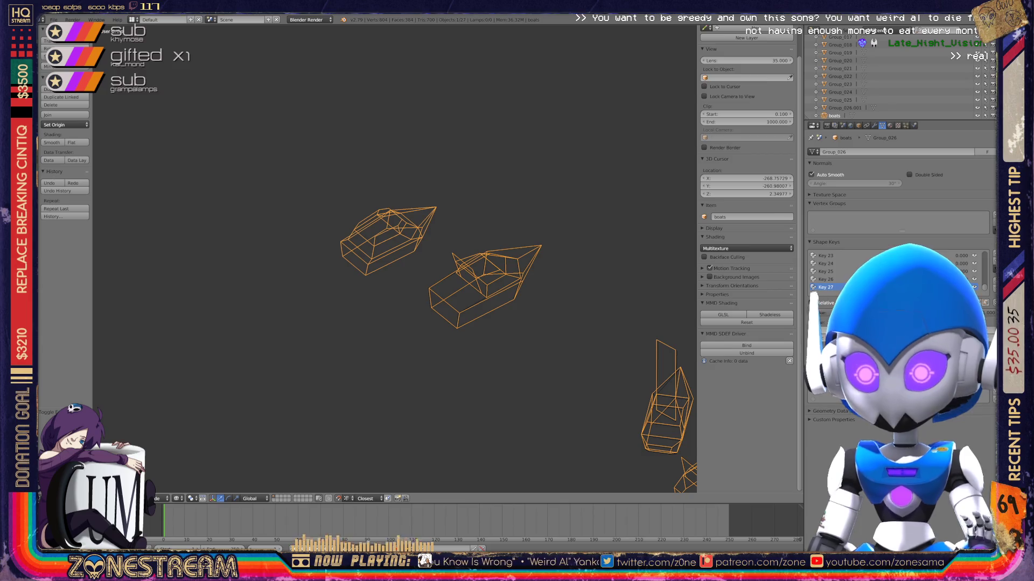
pyautogui.press('space')
pyautogui.press('Escape')
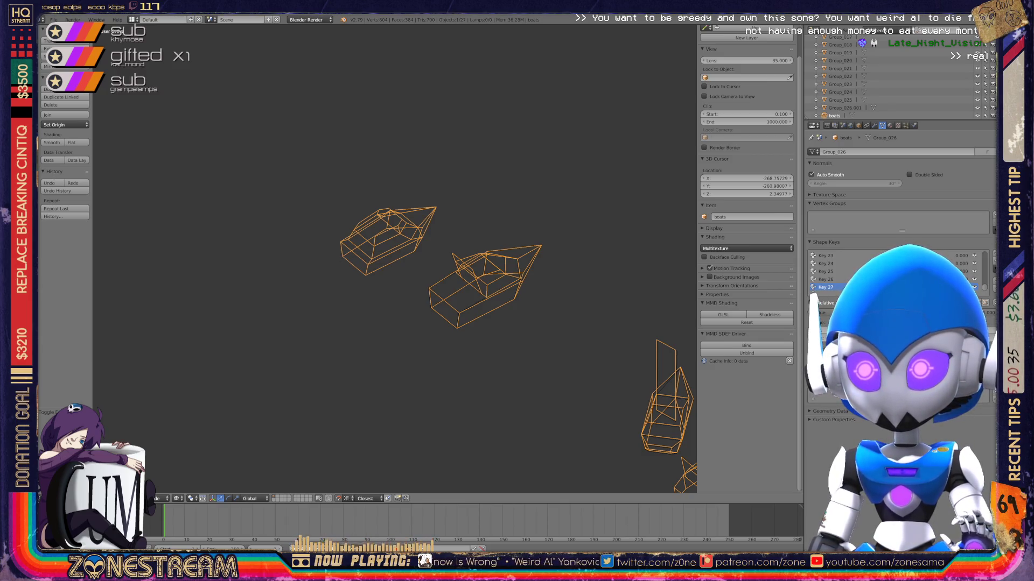
pyautogui.scroll(-5, 395, 258)
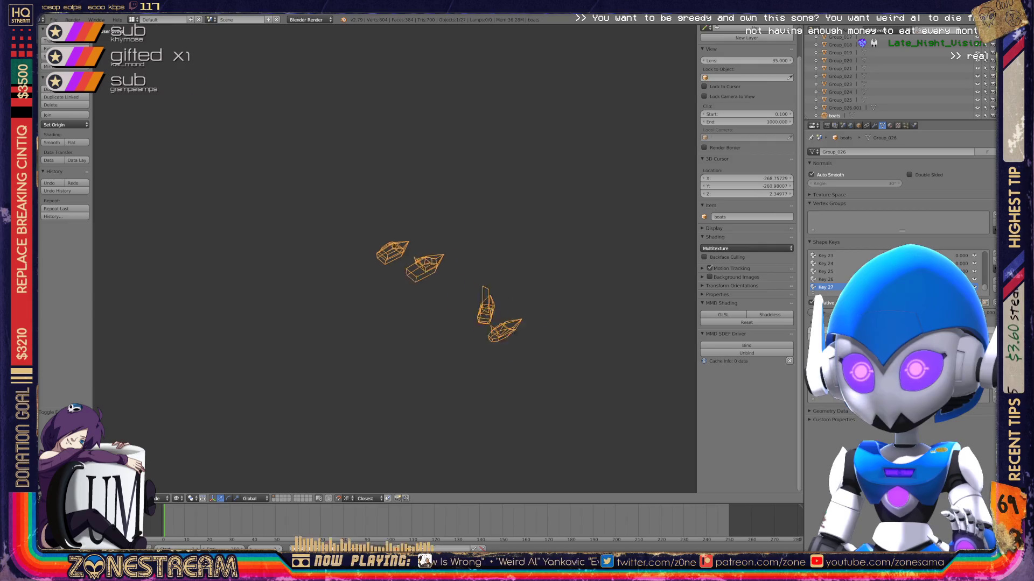
pyautogui.scroll(8, 394, 258)
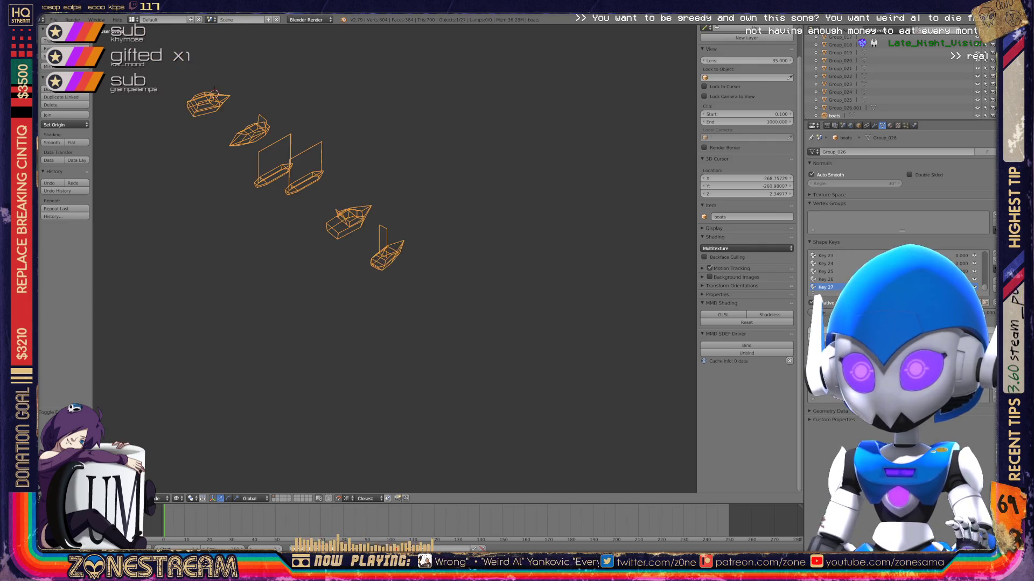
pyautogui.scroll(-7, 395, 259)
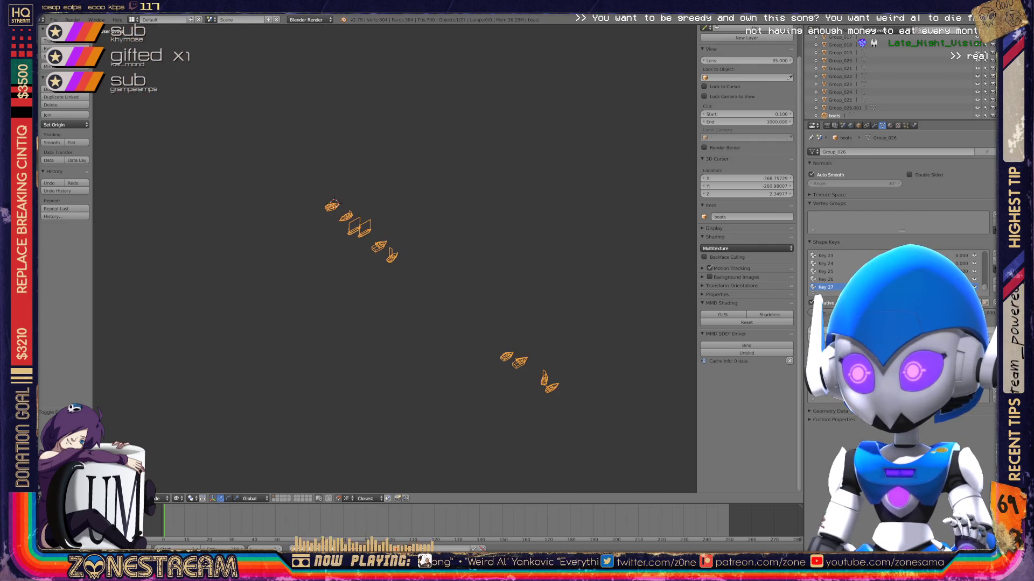
pyautogui.scroll(2, 395, 258)
pyautogui.scroll(7, 394, 258)
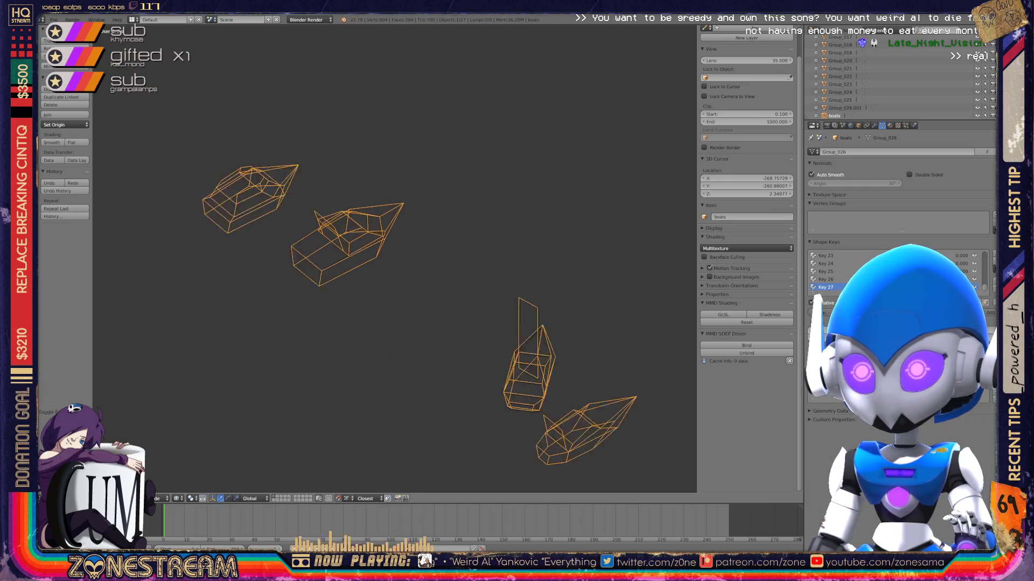
pyautogui.scroll(-3, 394, 258)
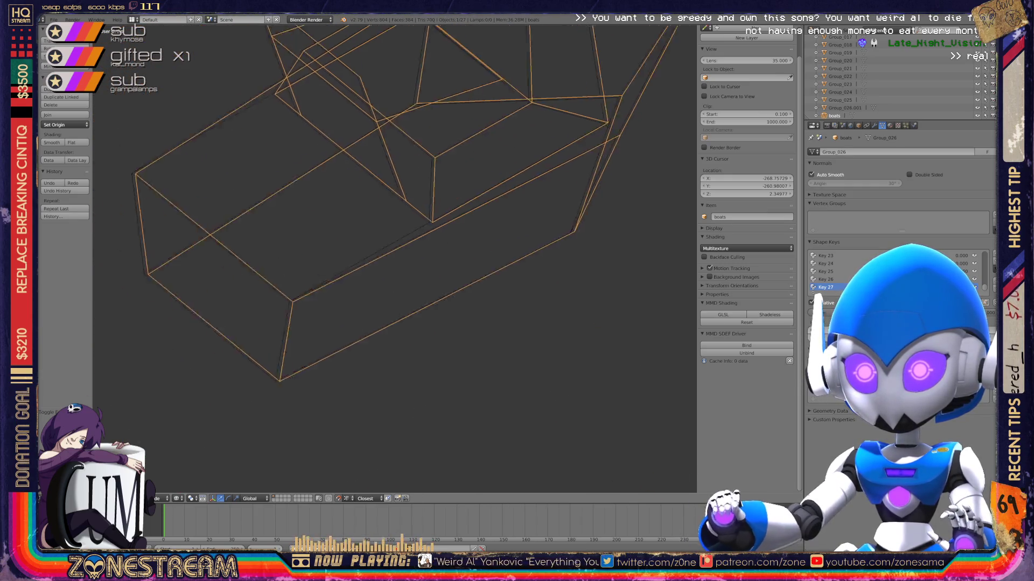
pyautogui.scroll(-2, 395, 259)
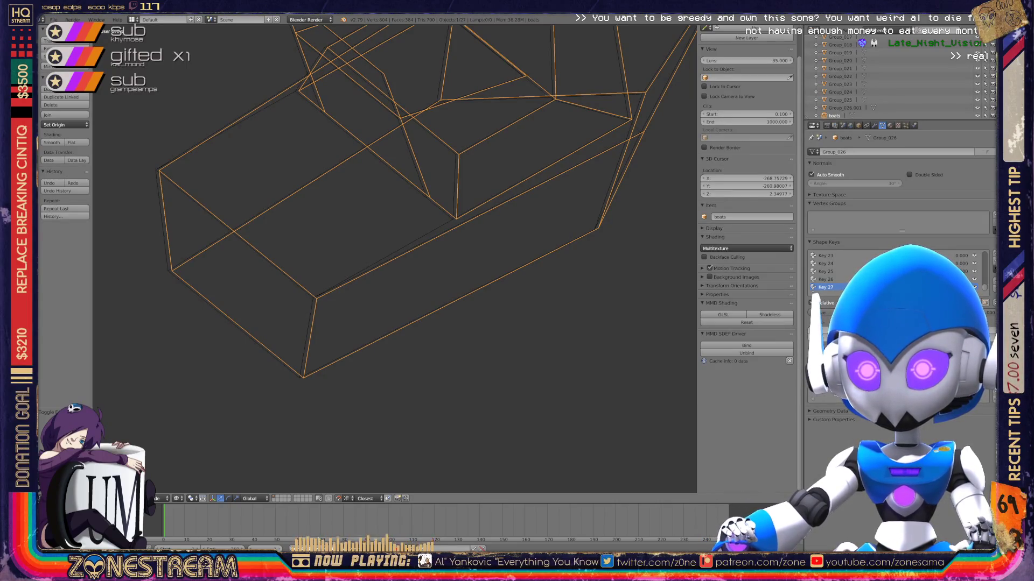
# Enter Edit Mode on the boot mesh and nudge the bottom vertex slightly left.
pyautogui.press('Tab')
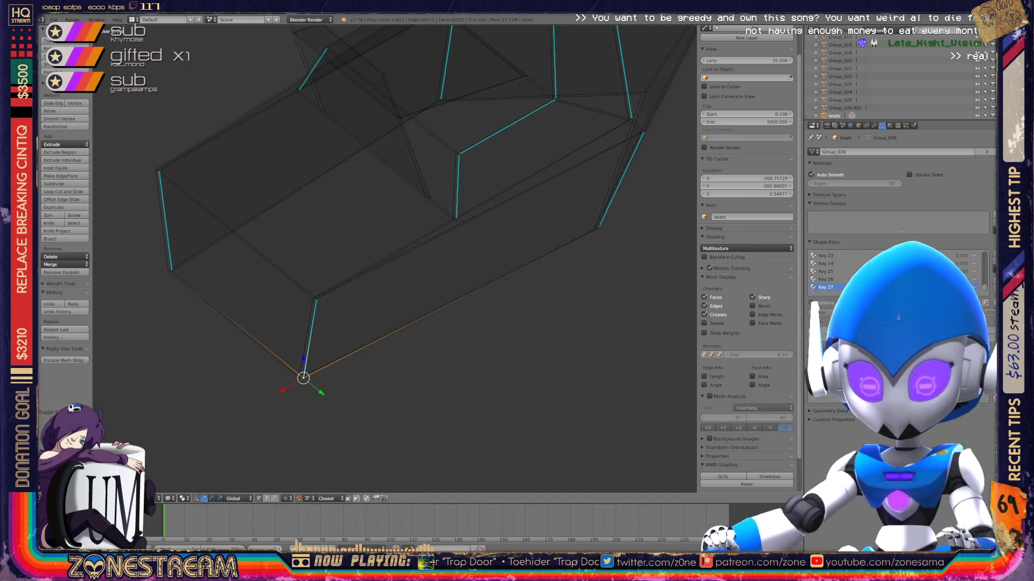
pyautogui.press('g')
pyautogui.press('Return')
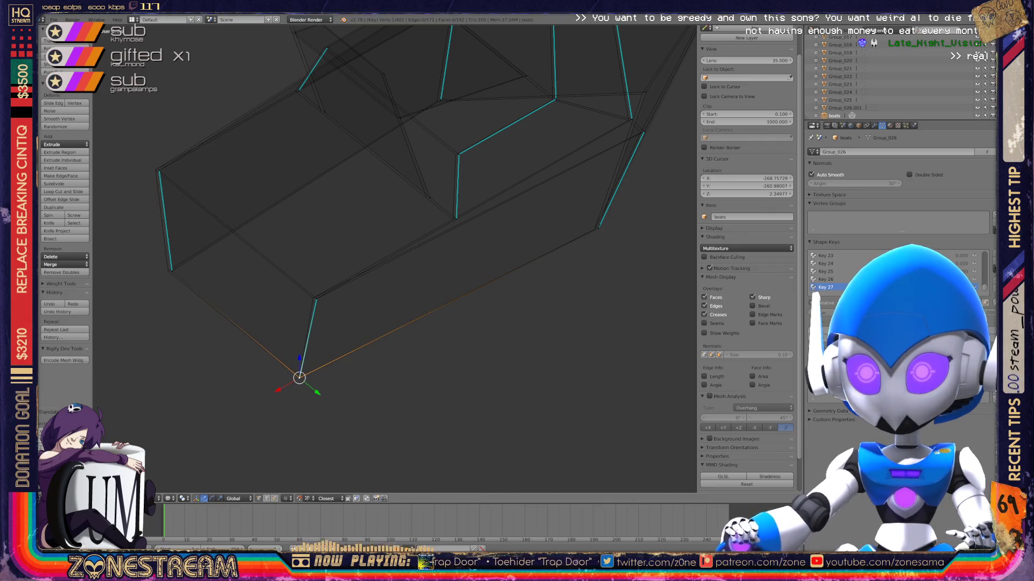
pyautogui.scroll(6, 299, 378)
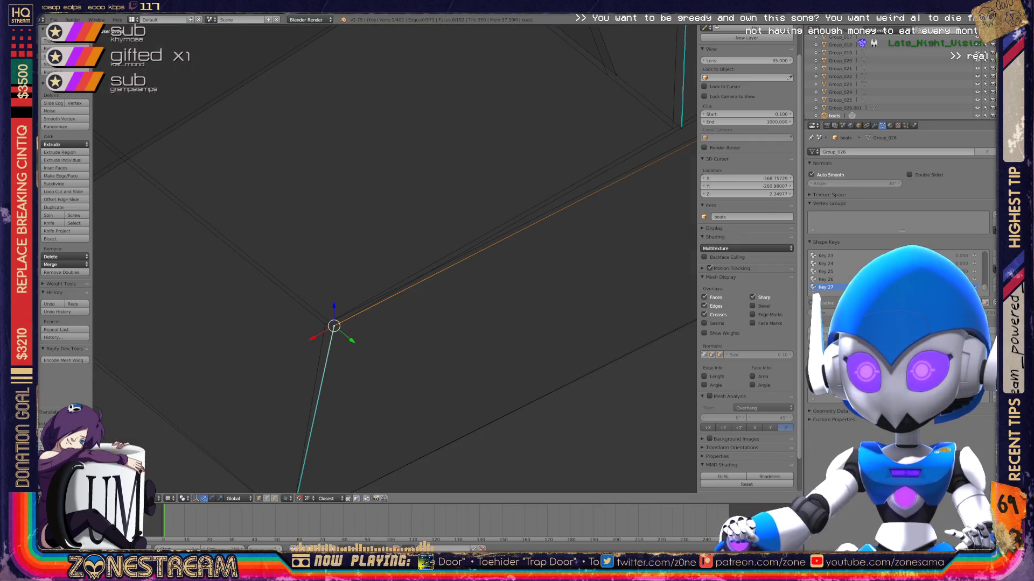
pyautogui.moveTo(334, 325); pyautogui.dragTo(690, 399, button='middle')
pyautogui.rightClick(328, 331)
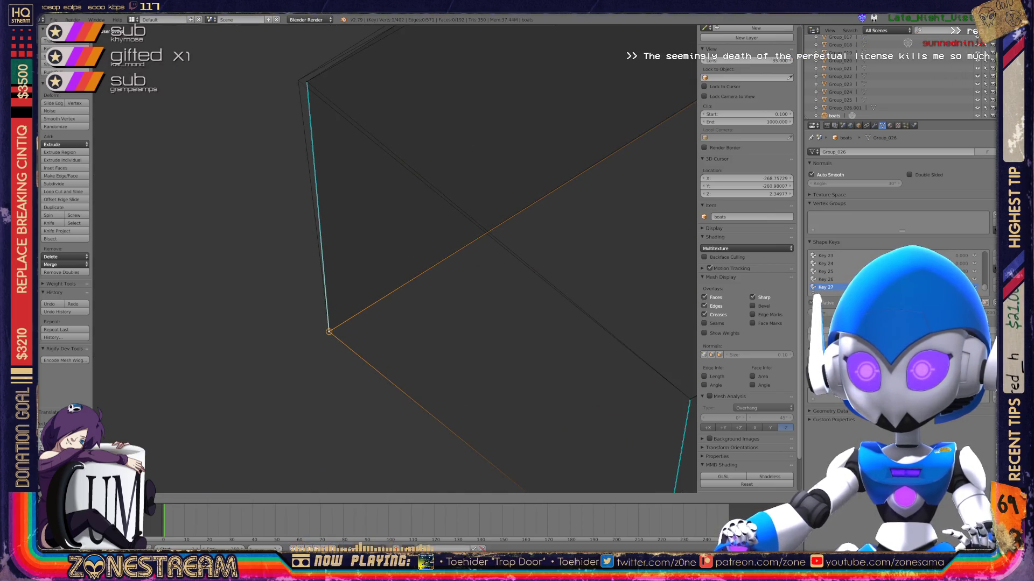
pyautogui.moveTo(329, 331)
pyautogui.keyDown('shift'); pyautogui.mouseDown(button='middle')
pyautogui.moveTo(366, 438)
pyautogui.moveTo(355, 490)
pyautogui.mouseUp(button='middle'); pyautogui.keyUp('shift')
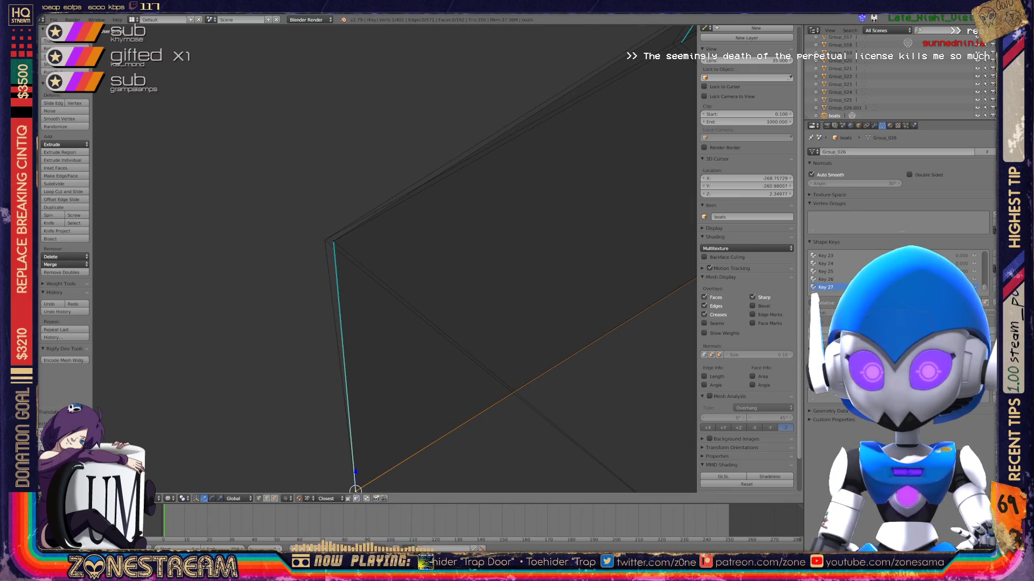
# Snap the upper corner vertex into place, then select and frame the lower corner vertex.
pyautogui.rightClick(333, 242)
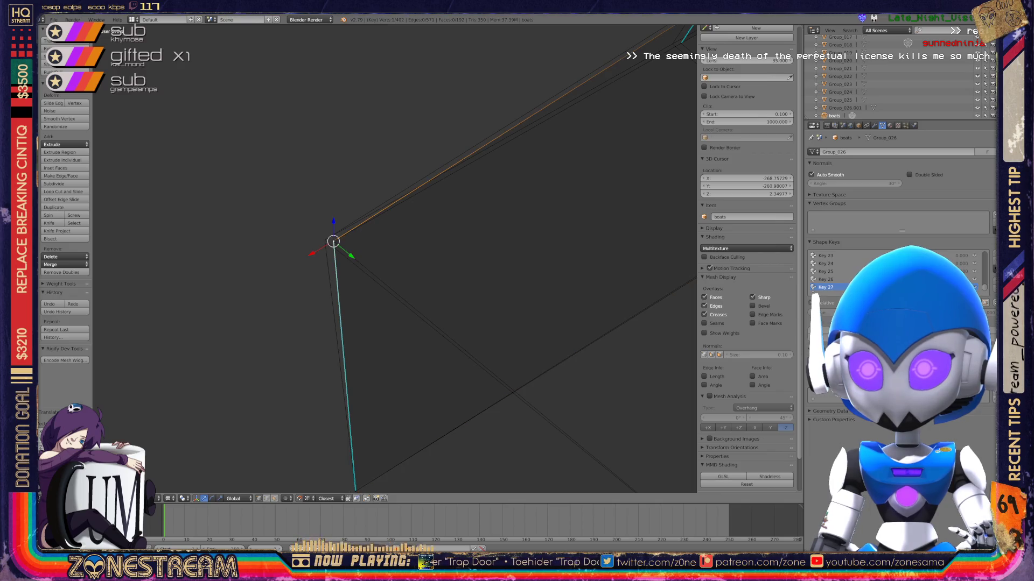
pyautogui.press('g')
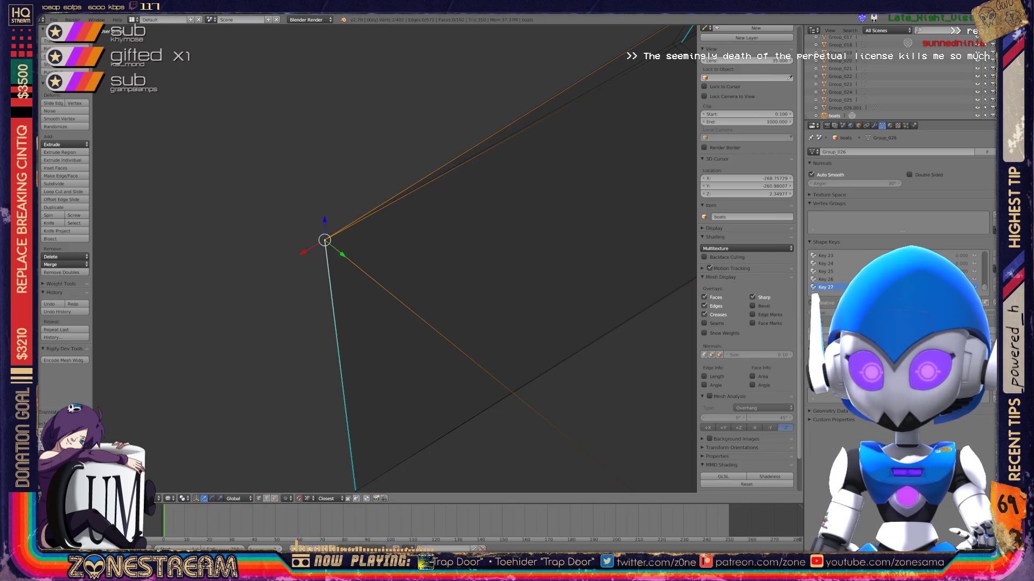
pyautogui.moveTo(324, 240)
pyautogui.mouseDown(button='middle')
pyautogui.moveTo(487, 249)
pyautogui.moveTo(557, 109)
pyautogui.moveTo(674, 208)
pyautogui.moveTo(694, 253)
pyautogui.mouseUp(button='middle')
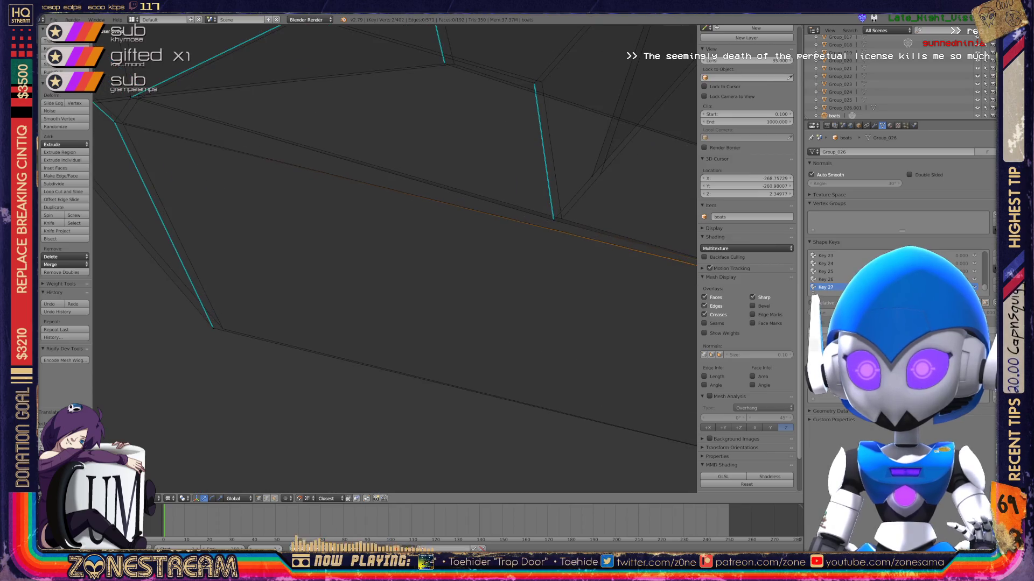
pyautogui.rightClick(213, 327)
pyautogui.keyDown('shift'); pyautogui.rightClick(213, 327); pyautogui.keyUp('shift')
pyautogui.keyDown('shift'); pyautogui.rightClick(212, 327); pyautogui.keyUp('shift')
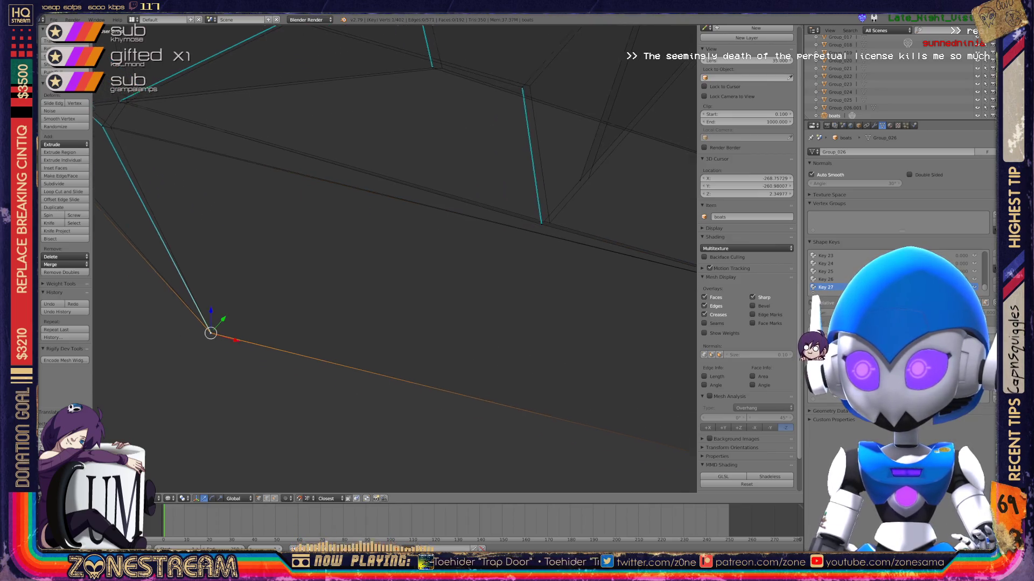
pyautogui.press('KP_Decimal')
# Edge-slide the edge loop through that corner up along its edges.
pyautogui.keyDown('alt'); pyautogui.rightClick(338, 218); pyautogui.keyUp('alt')
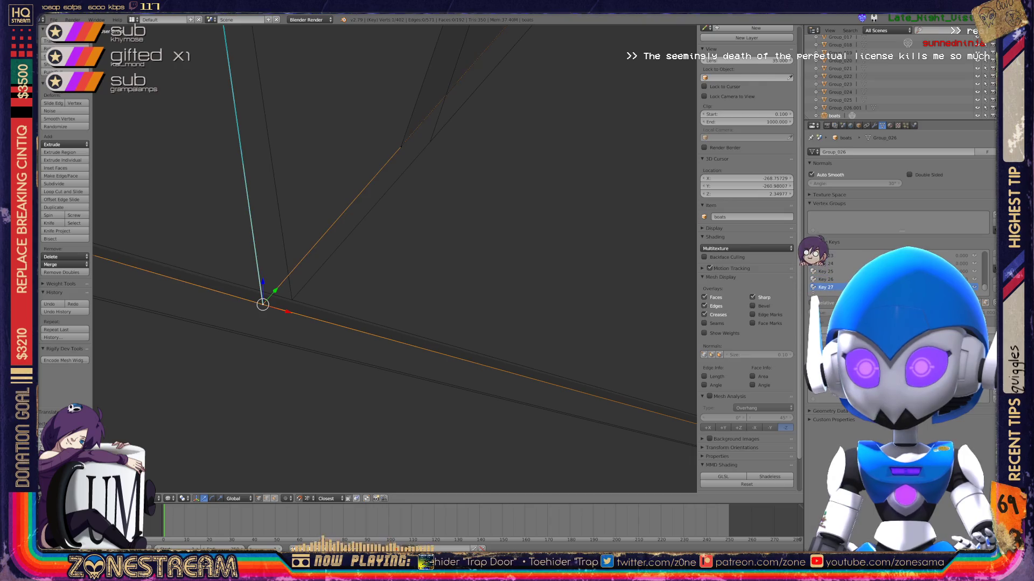
pyautogui.press('g')
pyautogui.press('g')
pyautogui.scroll(-6, 394, 258)
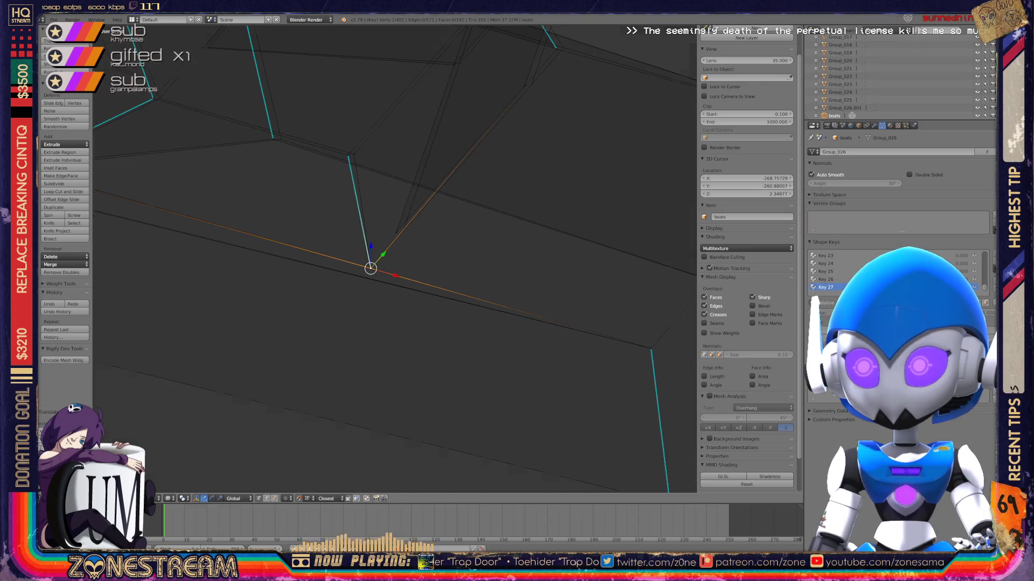
pyautogui.scroll(4, 394, 259)
pyautogui.press('g')
pyautogui.press('g')
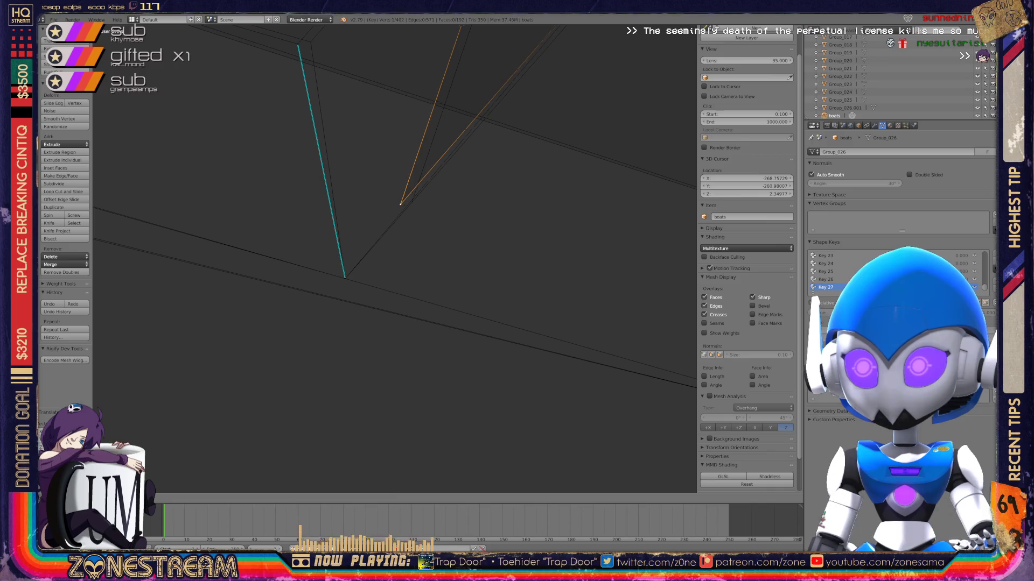
pyautogui.scroll(-10, 394, 258)
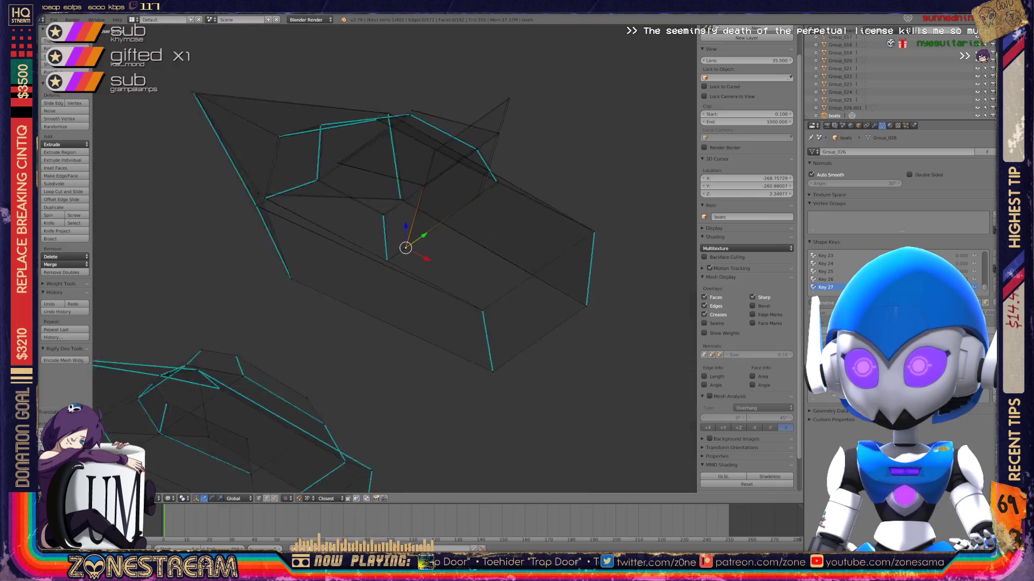
# Snap the selected vertex onto the nearby edge intersection.
pyautogui.scroll(10, 394, 259)
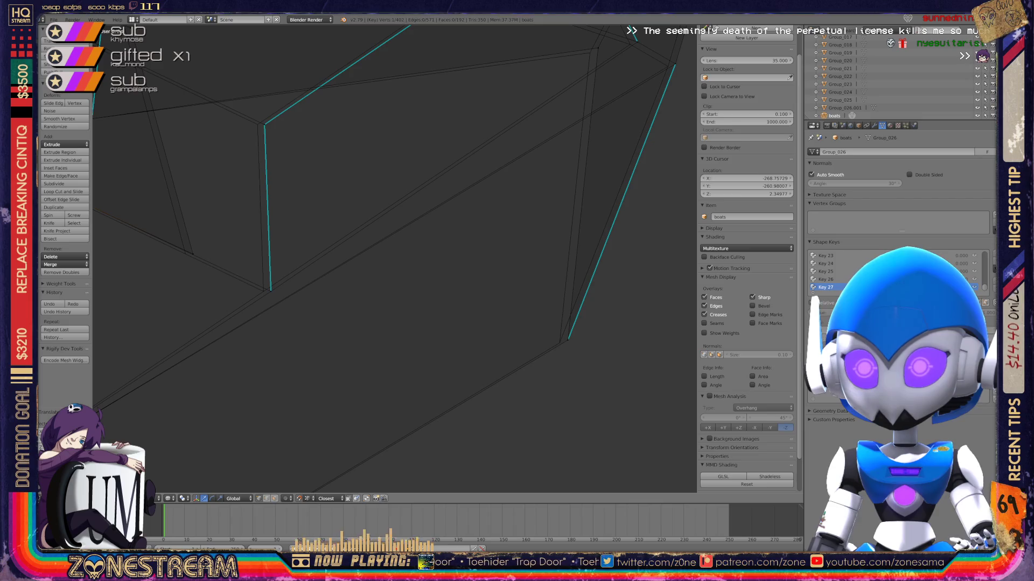
pyautogui.keyDown('shift'); pyautogui.moveTo(394, 258); pyautogui.dragTo(500, 270, button='middle'); pyautogui.keyUp('shift')
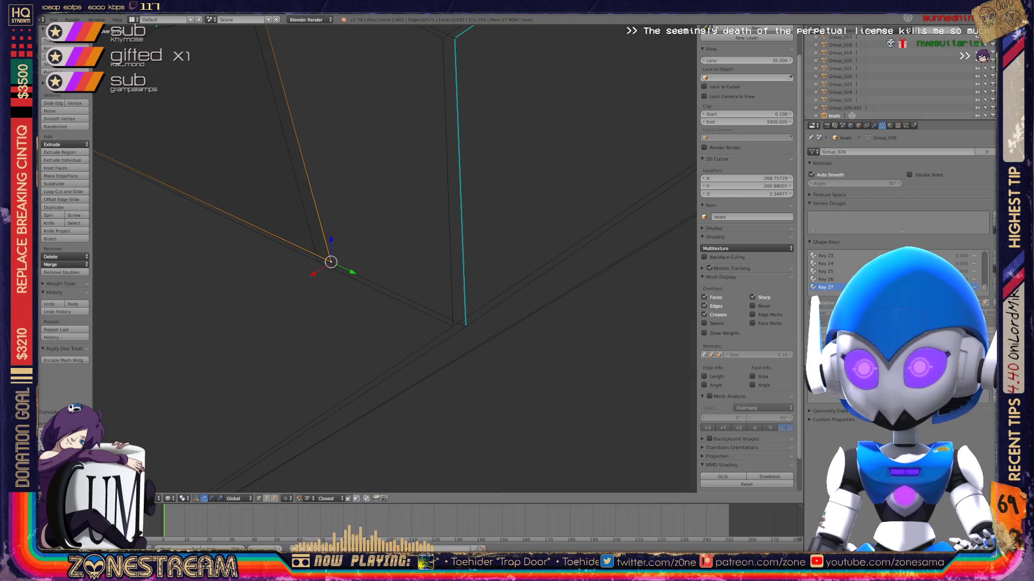
pyautogui.hotkey('ctrl', 'z')
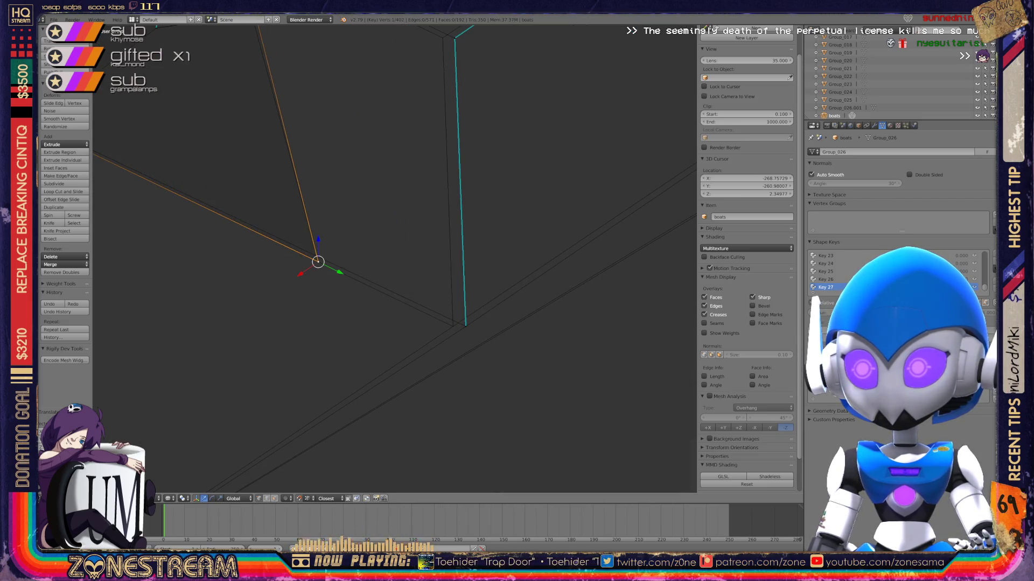
pyautogui.press('g')
pyautogui.scroll(-8, 394, 258)
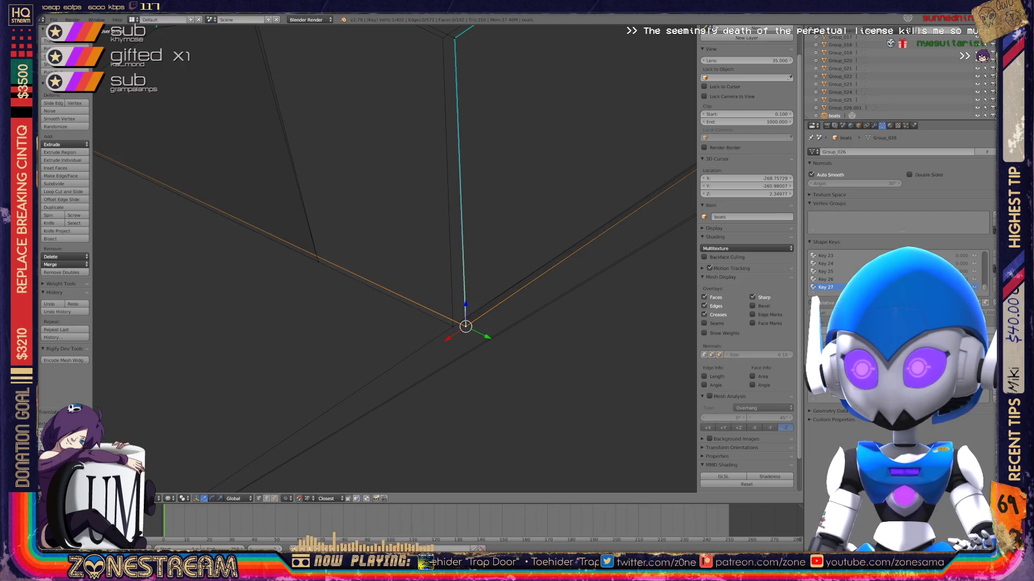
pyautogui.moveTo(395, 258)
pyautogui.mouseDown(button='middle')
pyautogui.moveTo(366, 250)
pyautogui.moveTo(420, 258)
pyautogui.mouseUp(button='middle')
pyautogui.scroll(8, 366, 250)
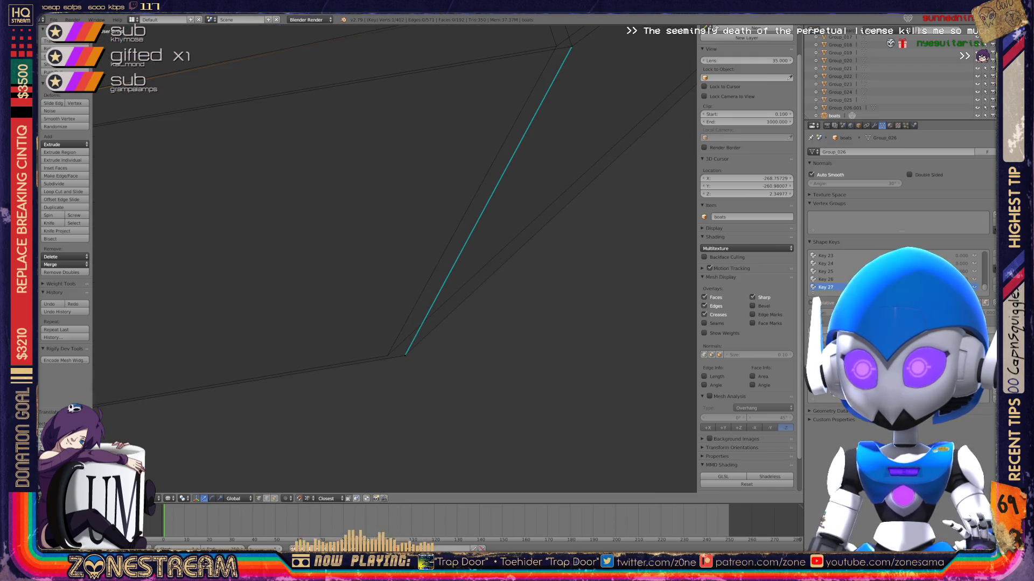
# Snap the edge's lower vertex onto its neighbour and nudge two vertices slightly left.
pyautogui.moveTo(406, 355); pyautogui.dragTo(387, 356, button='right')
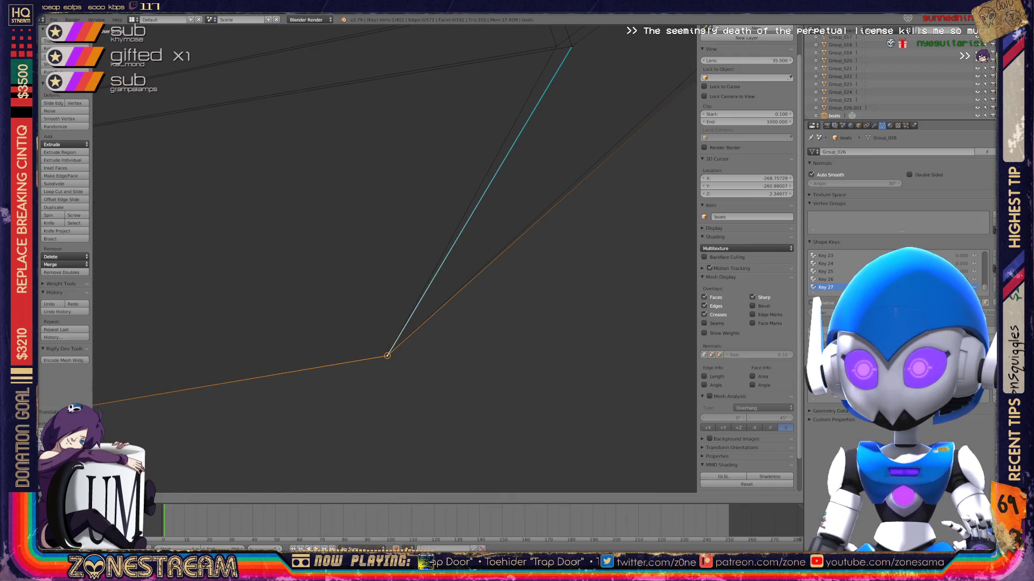
pyautogui.moveTo(377, 253)
pyautogui.mouseDown(button='middle')
pyautogui.moveTo(366, 280)
pyautogui.moveTo(403, 255)
pyautogui.mouseUp(button='middle')
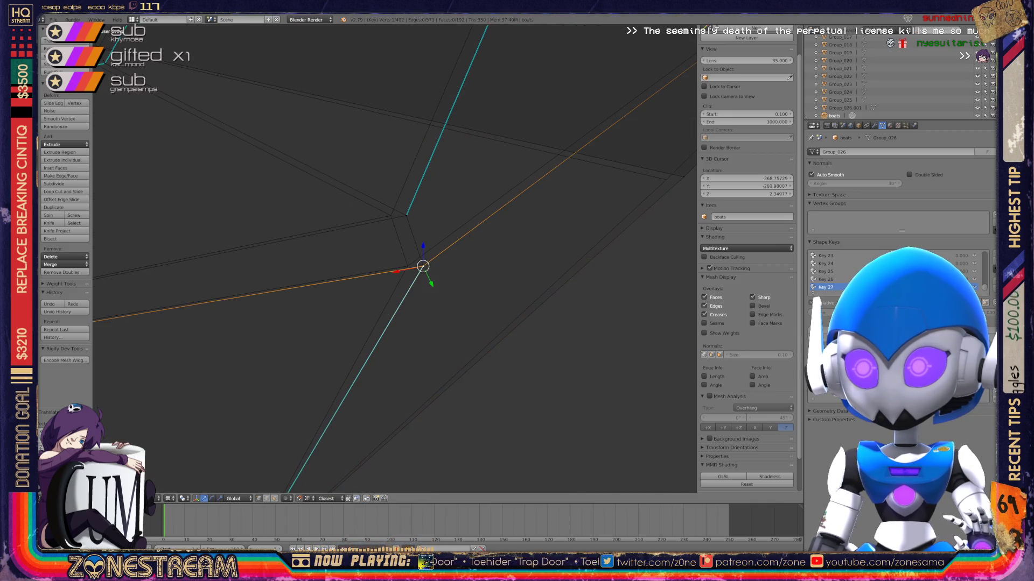
pyautogui.moveTo(422, 266); pyautogui.dragTo(407, 266, button='right')
pyautogui.rightClick(407, 266)
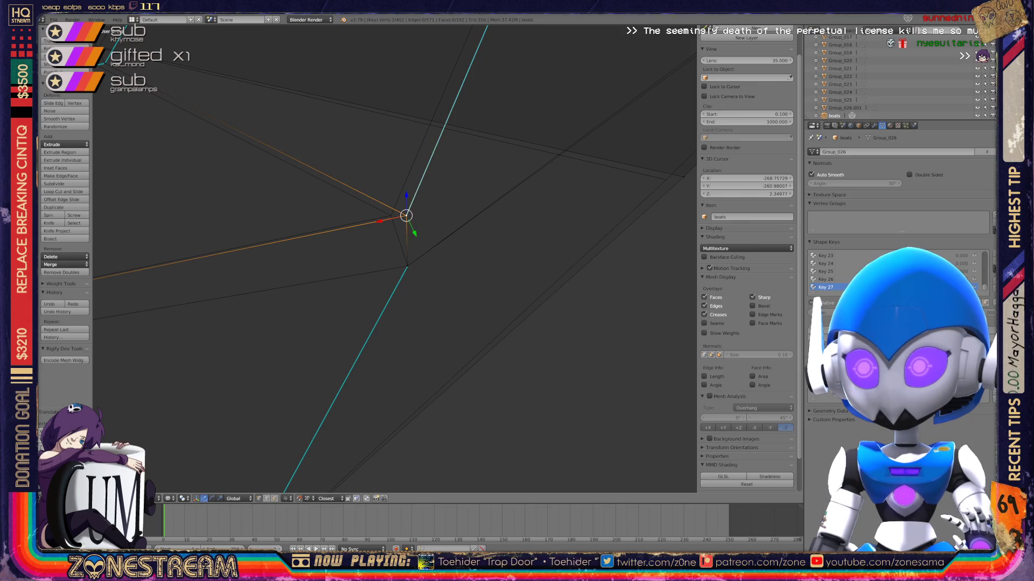
pyautogui.moveTo(406, 216); pyautogui.dragTo(391, 216, button='right')
pyautogui.scroll(-5, 394, 258)
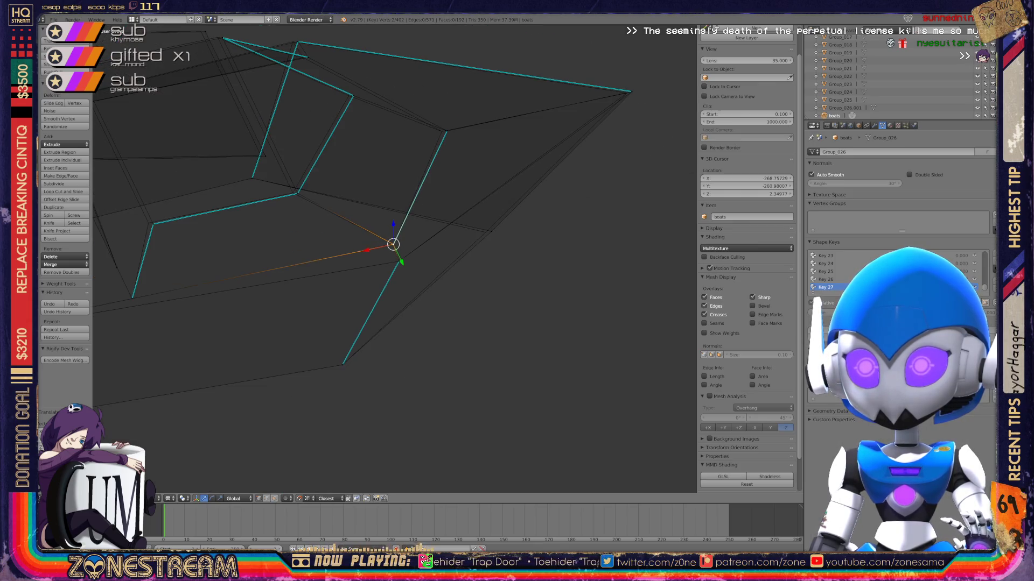
# Snap the selected vertex onto a neighbouring vertex, then move it down.
pyautogui.moveTo(393, 244)
pyautogui.mouseDown(button='middle')
pyautogui.moveTo(550, 266)
pyautogui.moveTo(555, 232)
pyautogui.mouseUp(button='middle')
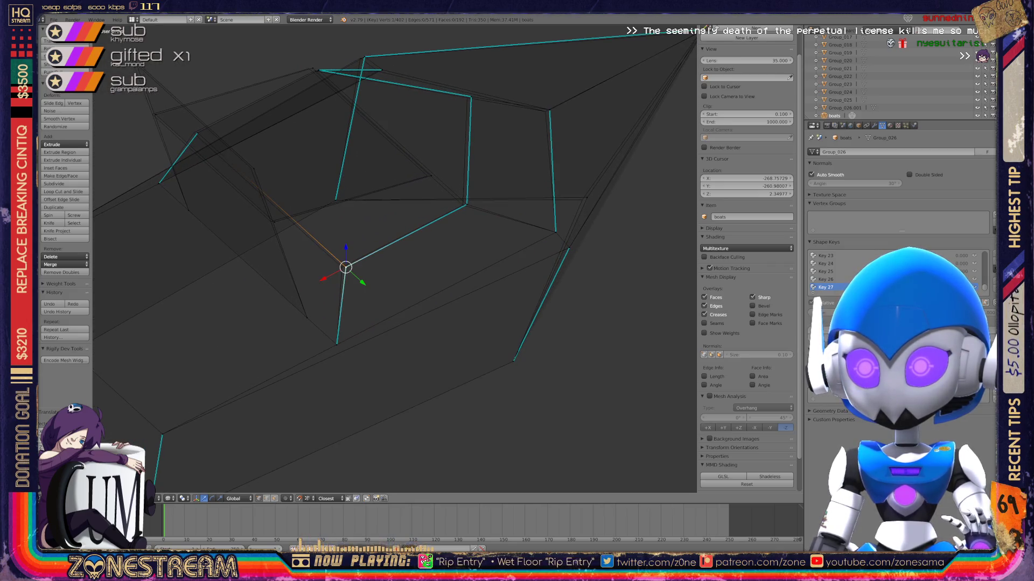
pyautogui.moveTo(345, 268); pyautogui.dragTo(342, 267, button='right')
pyautogui.moveTo(555, 232)
pyautogui.mouseDown(button='middle')
pyautogui.moveTo(501, 251)
pyautogui.moveTo(571, 301)
pyautogui.mouseUp(button='middle')
pyautogui.moveTo(512, 333); pyautogui.dragTo(313, 148, button='right')
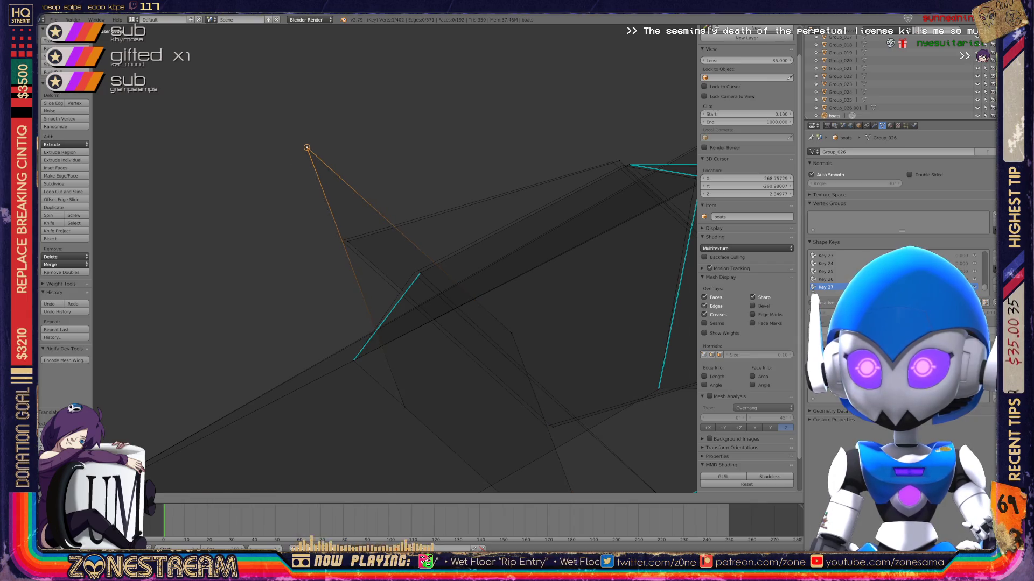
pyautogui.scroll(2, 554, 279)
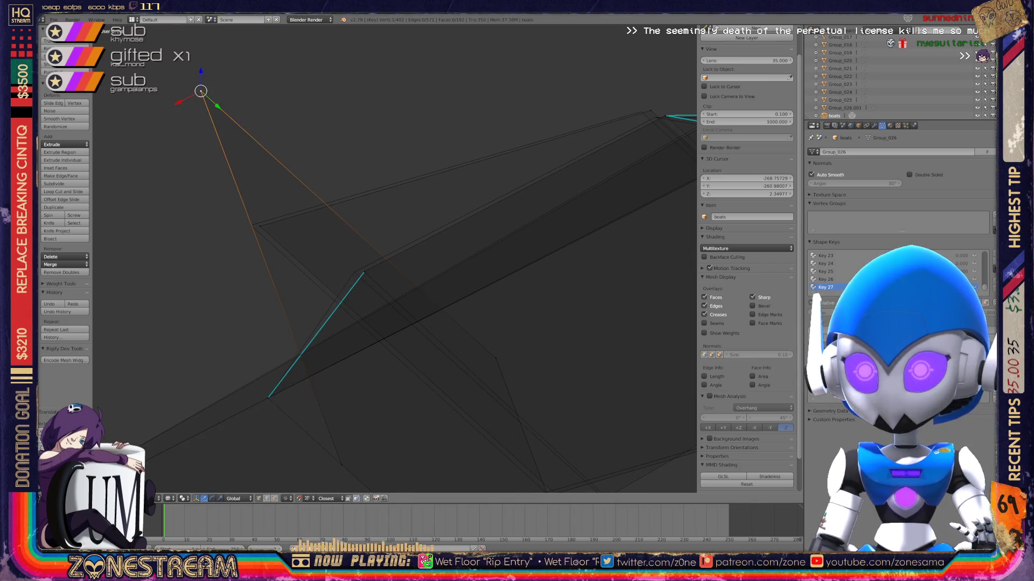
pyautogui.moveTo(200, 91)
pyautogui.mouseDown(button='right')
pyautogui.moveTo(254, 223)
pyautogui.moveTo(364, 272)
pyautogui.moveTo(354, 272)
pyautogui.mouseUp(button='right')
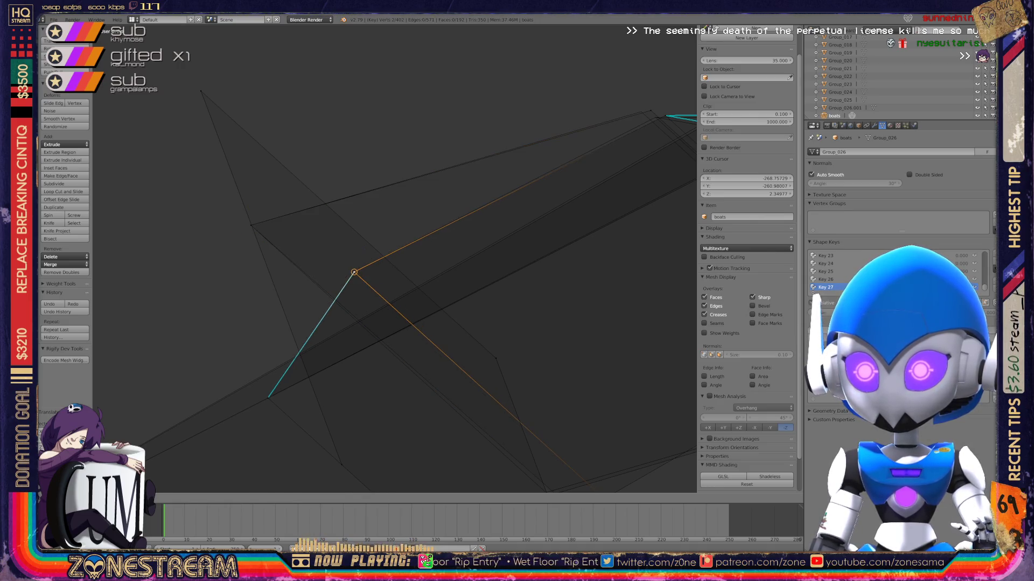
# Move the selected vertex down and right and confirm its new position.
pyautogui.keyDown('shift'); pyautogui.moveTo(353, 273); pyautogui.dragTo(147, 261, button='middle'); pyautogui.keyUp('shift')
pyautogui.scroll(-2, 395, 255)
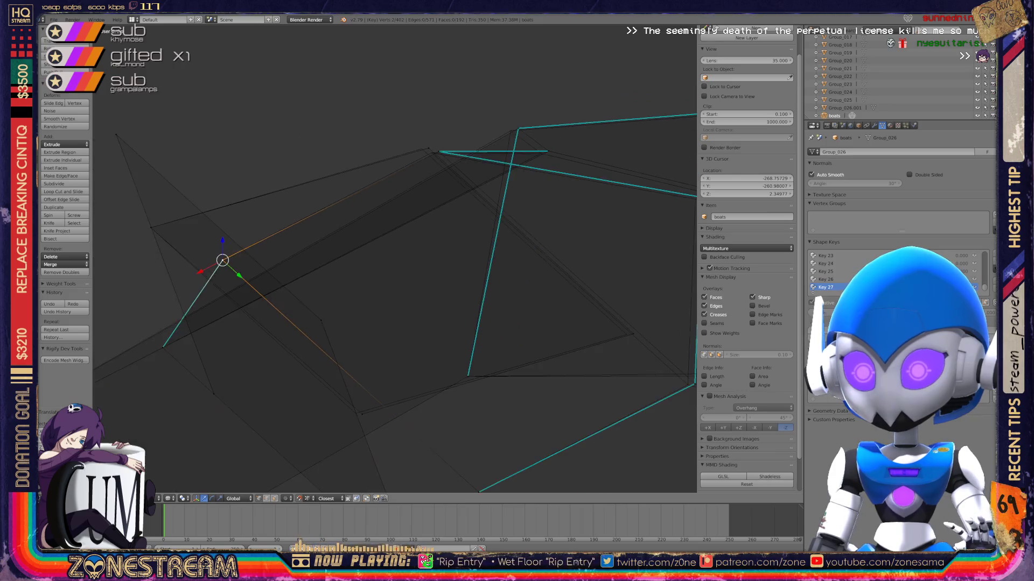
pyautogui.keyDown('shift'); pyautogui.moveTo(222, 260); pyautogui.dragTo(221, 220, button='middle'); pyautogui.keyUp('shift')
pyautogui.moveTo(219, 221); pyautogui.dragTo(353, 372, button='right')
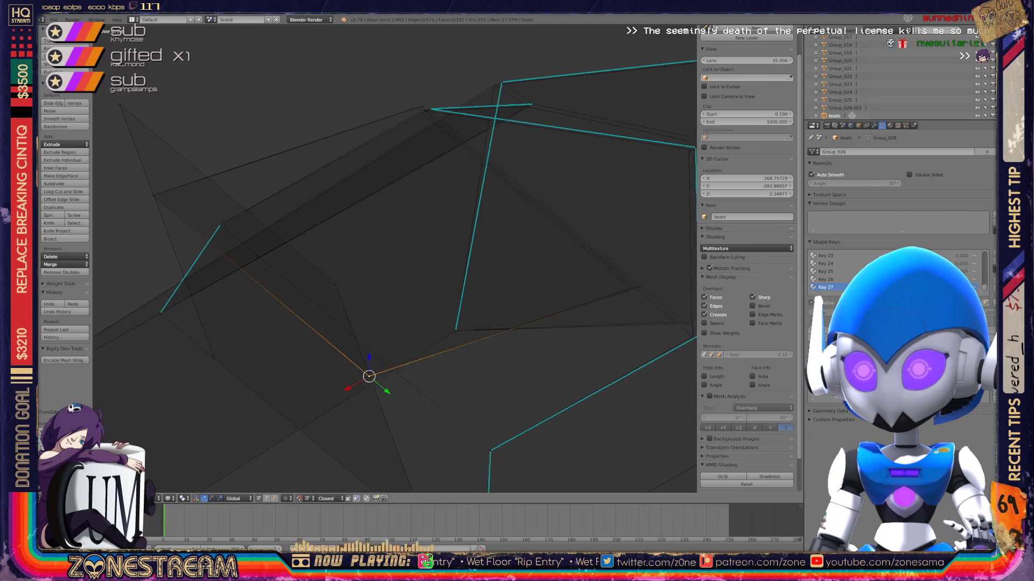
pyautogui.moveTo(401, 253); pyautogui.dragTo(474, 205, button='middle')
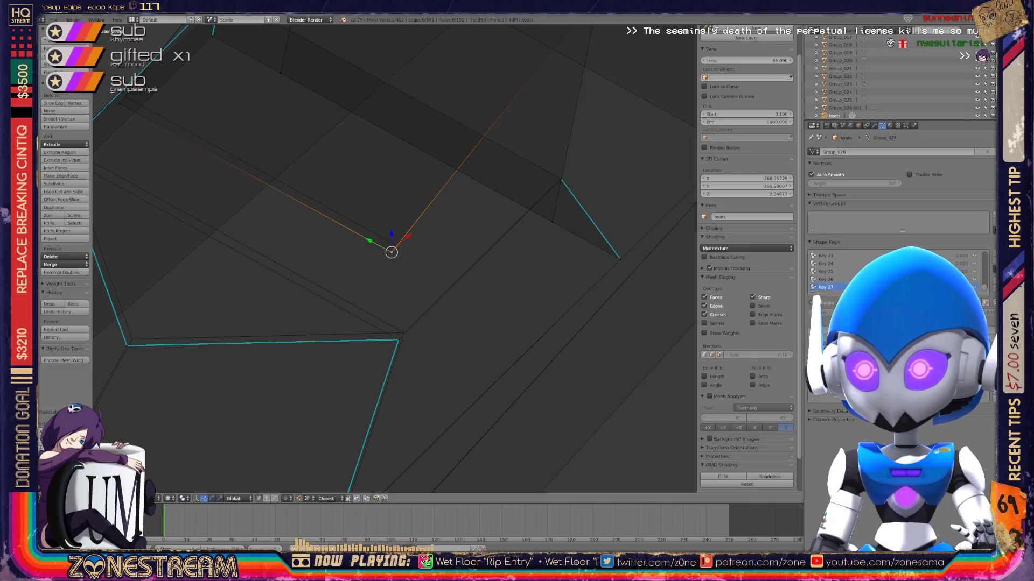
pyautogui.press('g')
pyautogui.moveTo(397, 245); pyautogui.dragTo(463, 210, button='middle')
pyautogui.press('Return')
pyautogui.moveTo(398, 258)
pyautogui.mouseDown(button='middle')
pyautogui.moveTo(463, 226)
pyautogui.moveTo(446, 215)
pyautogui.moveTo(423, 234)
pyautogui.moveTo(452, 214)
pyautogui.mouseUp(button='middle')
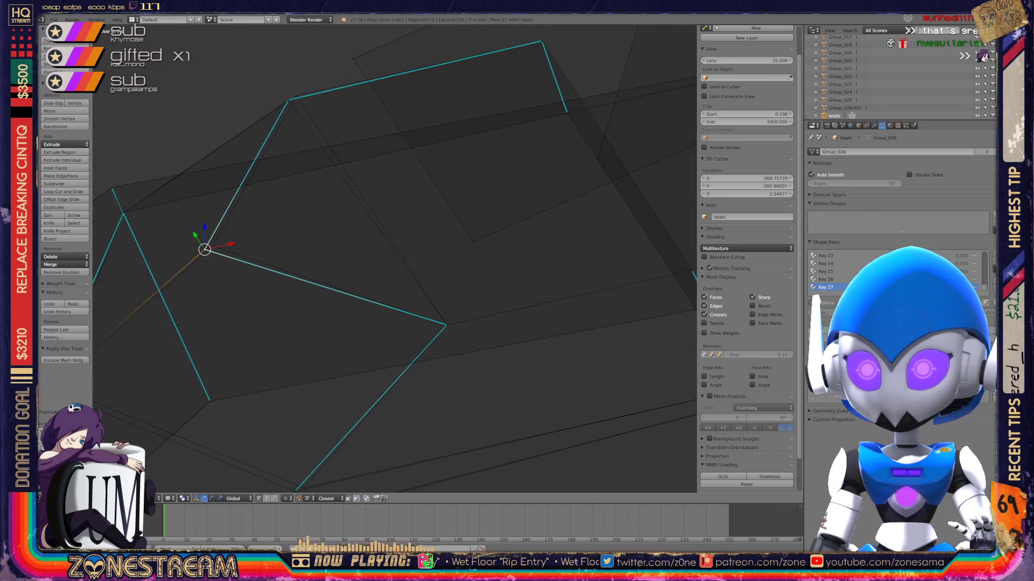
# Snap the corner vertex into its new position.
pyautogui.press('g')
pyautogui.scroll(4, 393, 258)
pyautogui.keyDown('shift'); pyautogui.click(281, 173); pyautogui.keyUp('shift')
pyautogui.press('g')
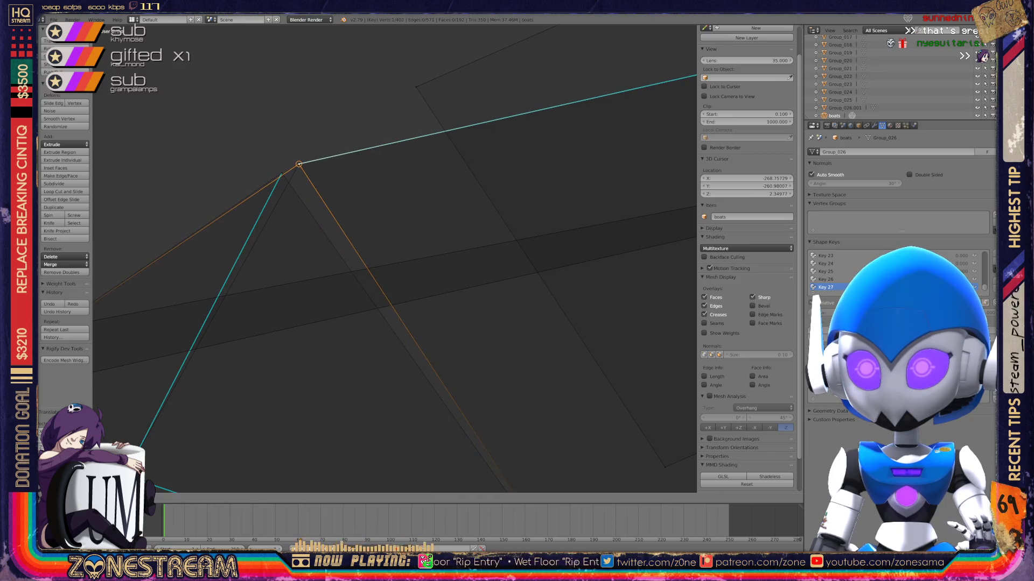
pyautogui.click(299, 164)
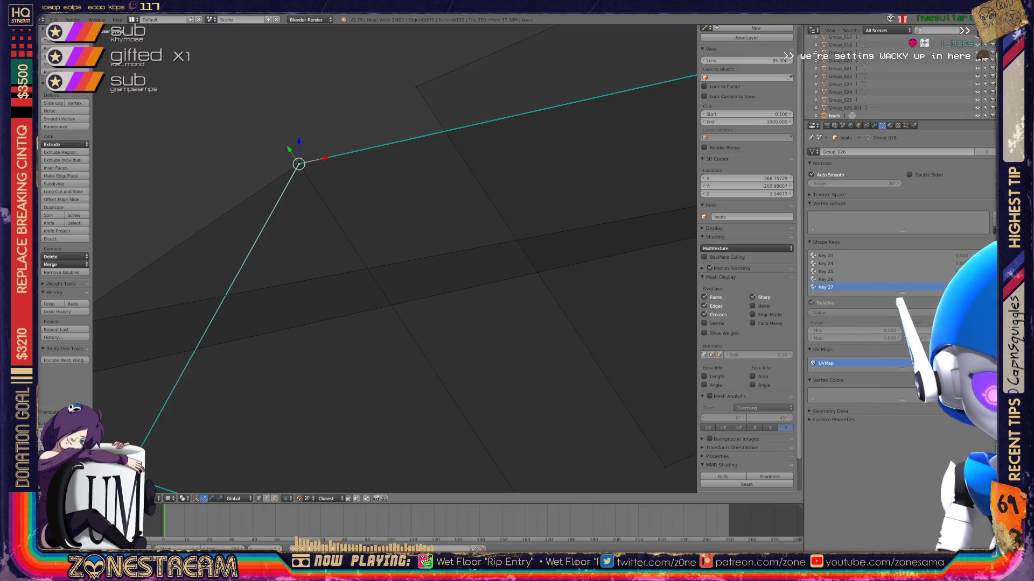
# Select a different vertex across the mesh and zoom in close on it.
pyautogui.scroll(-5, 395, 257)
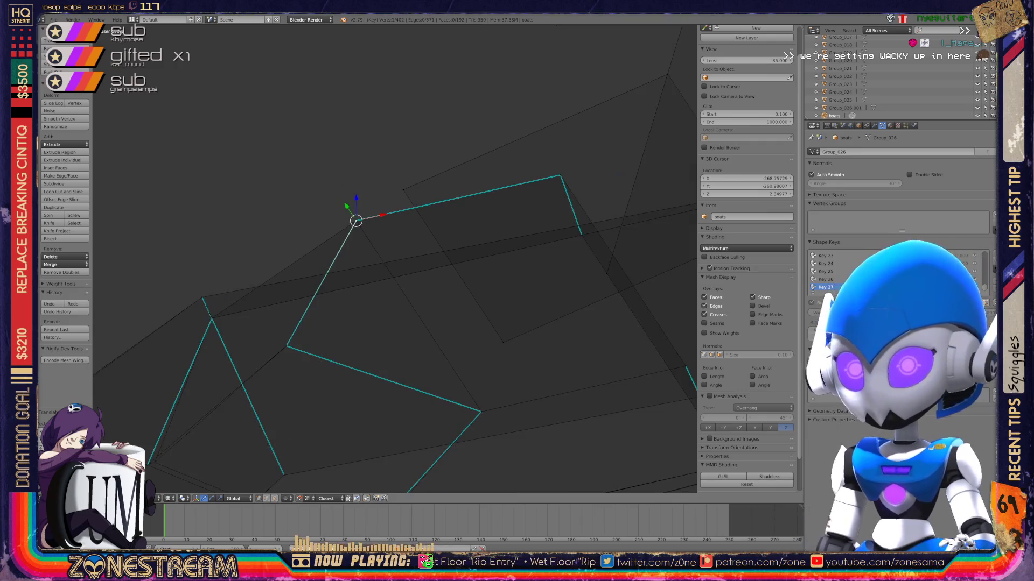
pyautogui.scroll(-3, 394, 257)
pyautogui.scroll(8, 323, 323)
pyautogui.keyDown('shift'); pyautogui.moveTo(394, 256); pyautogui.dragTo(306, 324, button='middle'); pyautogui.keyUp('shift')
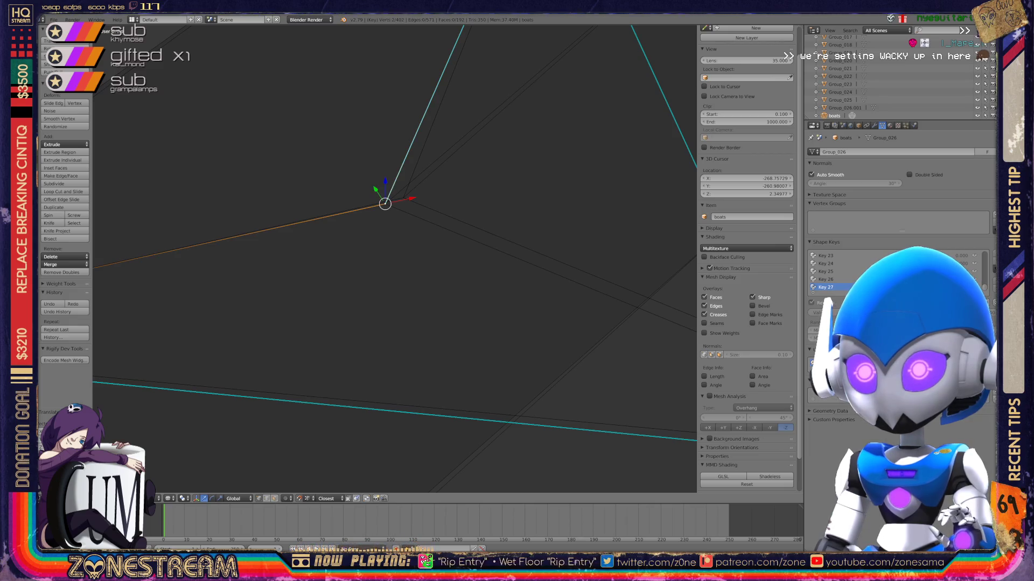
pyautogui.scroll(-3, 394, 256)
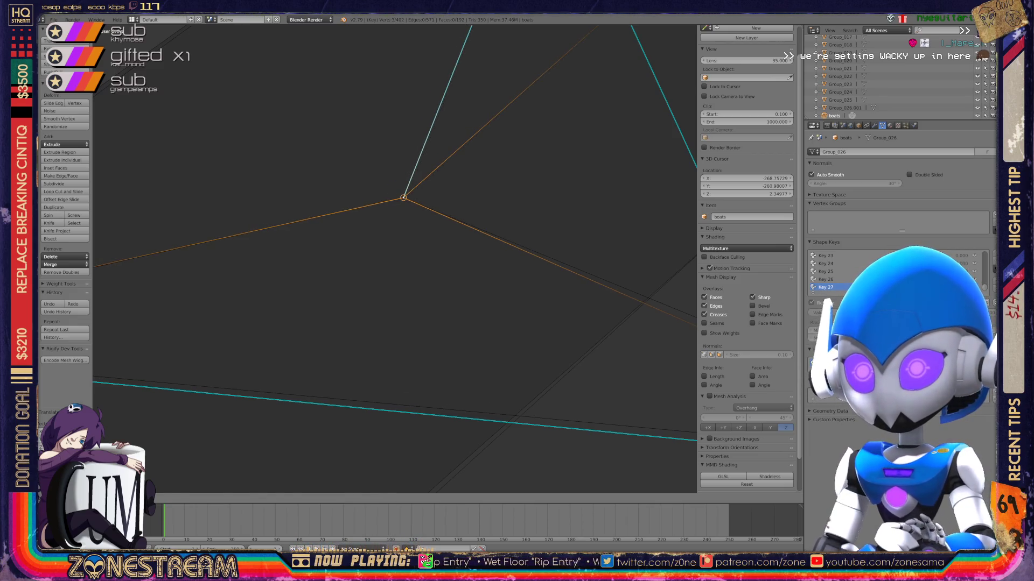
pyautogui.moveTo(394, 256)
pyautogui.mouseDown(button='middle')
pyautogui.moveTo(539, 162)
pyautogui.moveTo(431, 188)
pyautogui.moveTo(439, 187)
pyautogui.mouseUp(button='middle')
pyautogui.rightClick(513, 386)
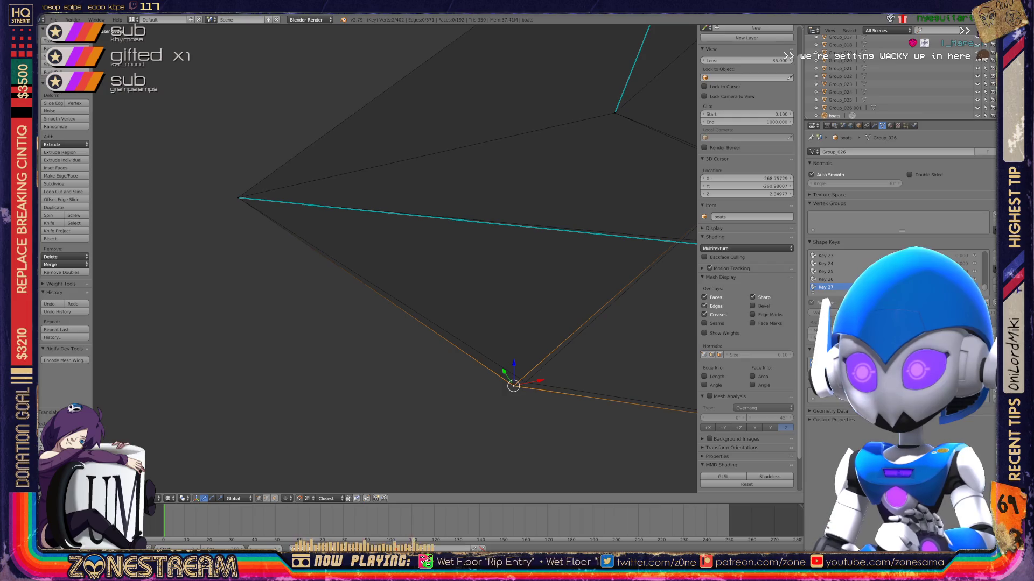
pyautogui.moveTo(484, 269); pyautogui.dragTo(538, 231, button='middle')
pyautogui.scroll(5, 394, 259)
pyautogui.moveTo(394, 259); pyautogui.dragTo(420, 249, button='middle')
# Snap the neighbouring vertex into place so the outline edges meet.
pyautogui.press('g')
pyautogui.rightClick(374, 230)
pyautogui.press('g')
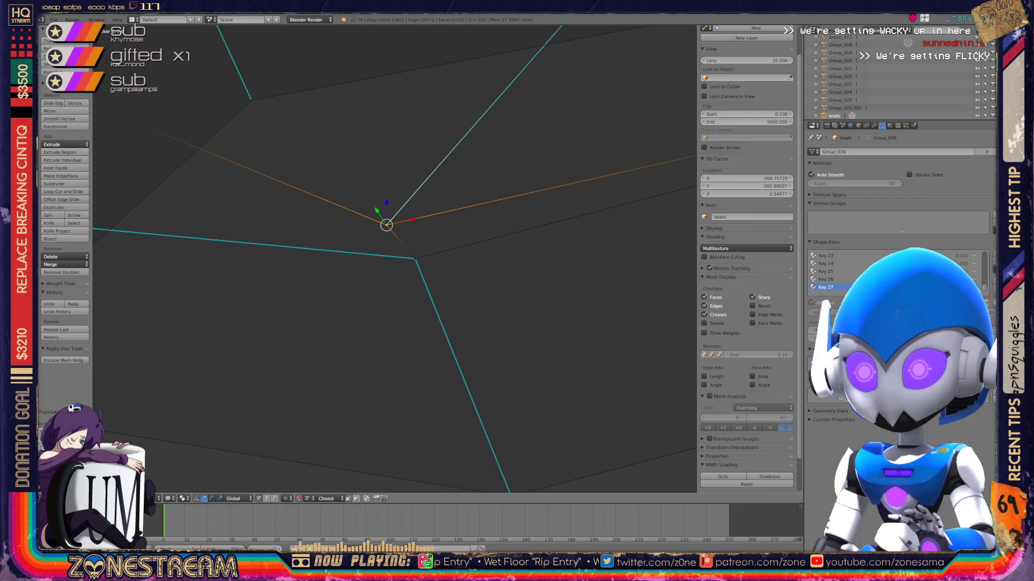
pyautogui.scroll(-5, 395, 258)
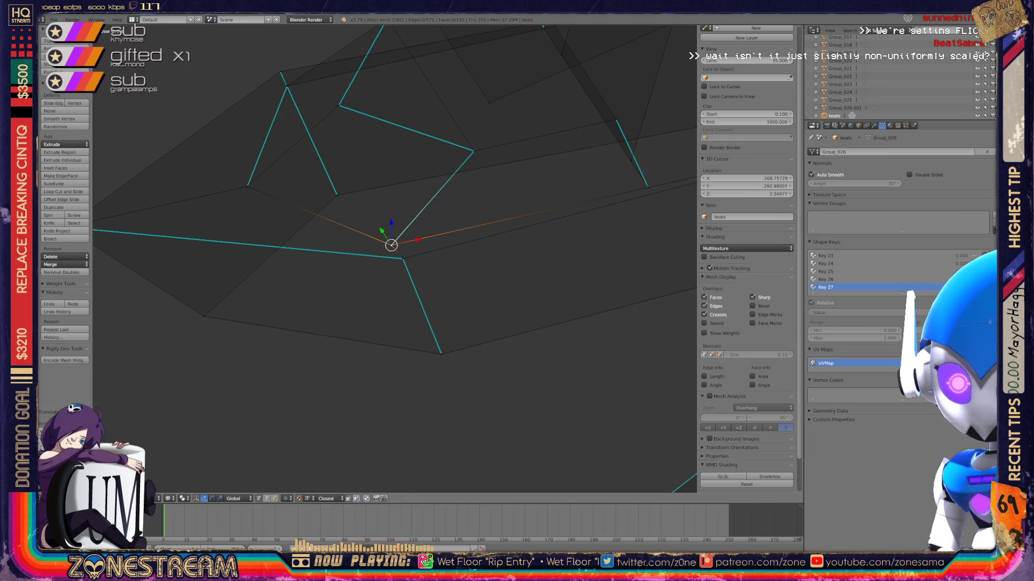
pyautogui.moveTo(393, 258); pyautogui.dragTo(353, 216, button='middle')
# Leave Edit Mode and zoom out and back in on the orange boot wireframes beside the other pair.
pyautogui.press('Tab')
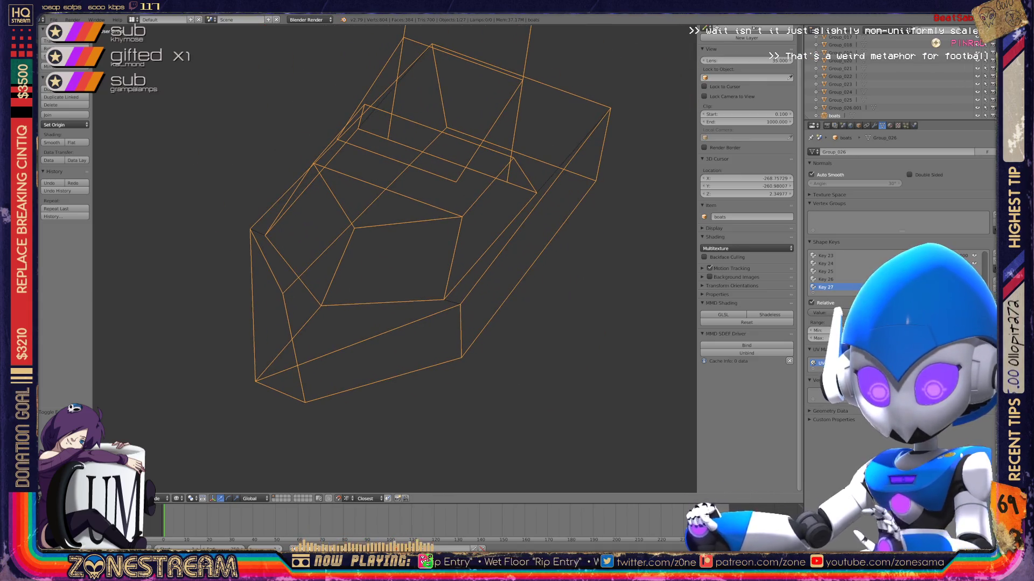
pyautogui.scroll(-5, 393, 259)
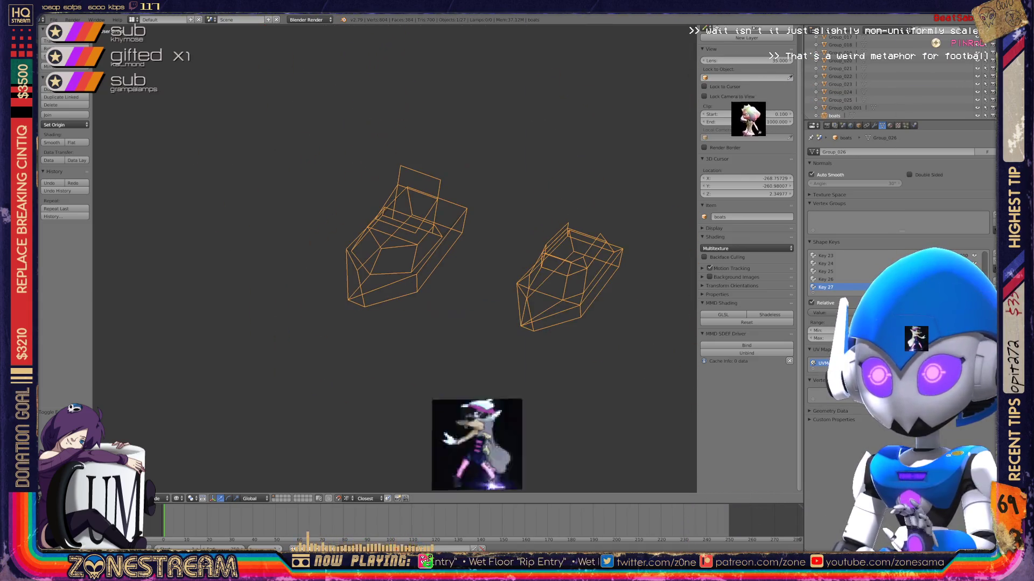
pyautogui.scroll(-3, 394, 259)
pyautogui.scroll(4, 394, 258)
pyautogui.scroll(3, 394, 258)
pyautogui.scroll(-3, 395, 258)
pyautogui.scroll(8, 395, 258)
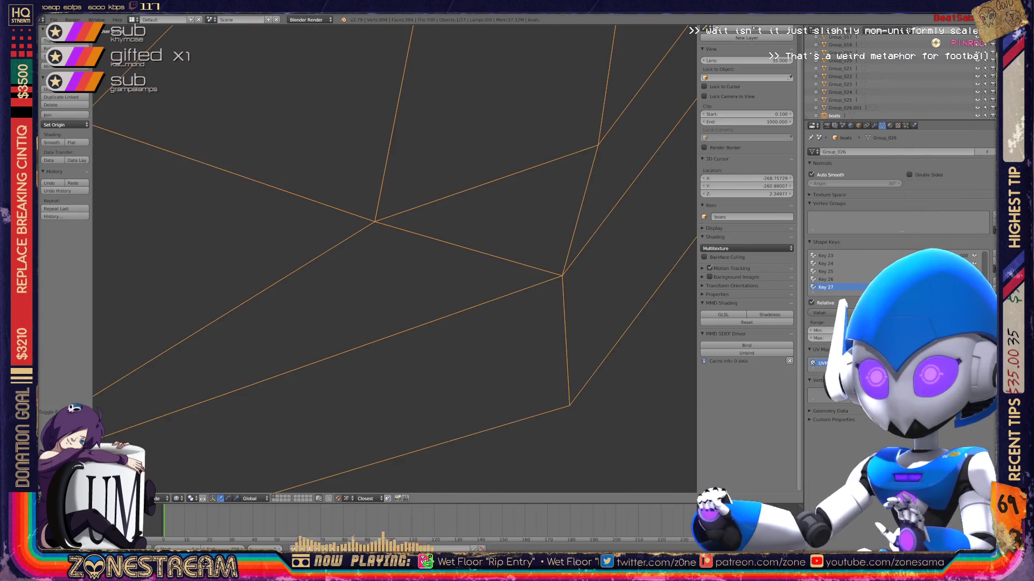
pyautogui.scroll(-8, 394, 258)
pyautogui.scroll(3, 395, 258)
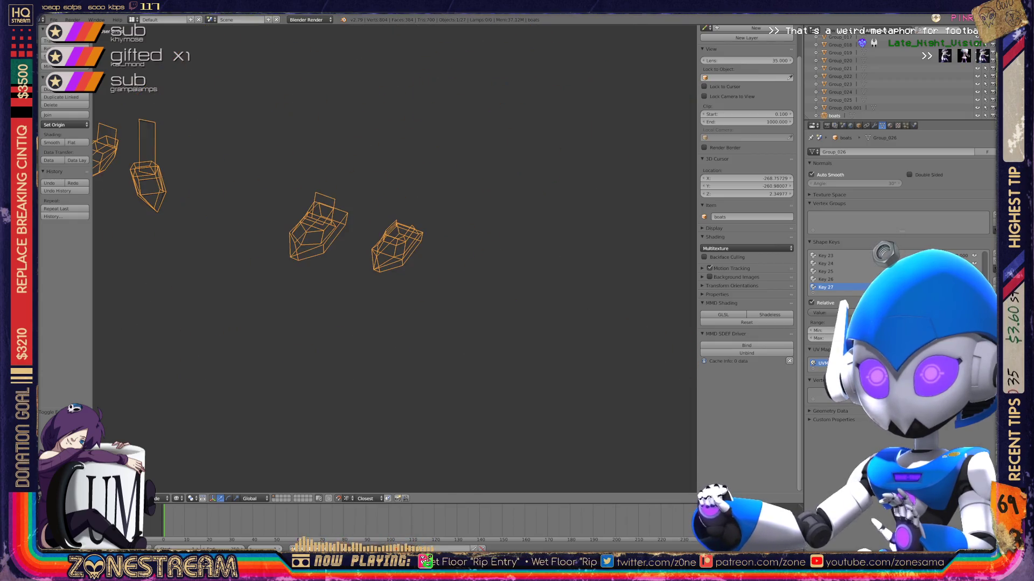
pyautogui.scroll(8, 395, 258)
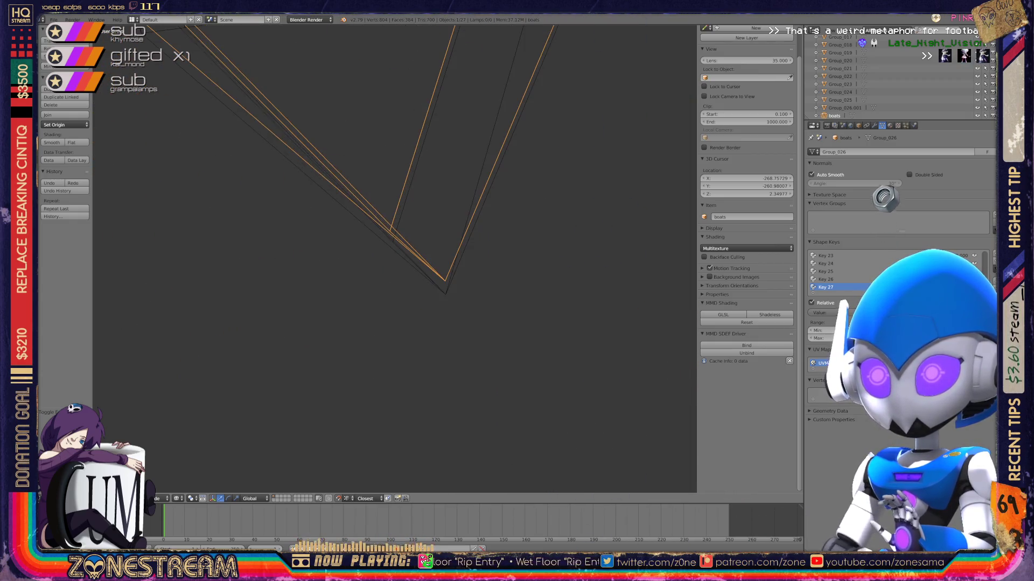
# Back in Edit Mode, add the boot's apex vertex to the selection and start moving it.
pyautogui.press('Tab')
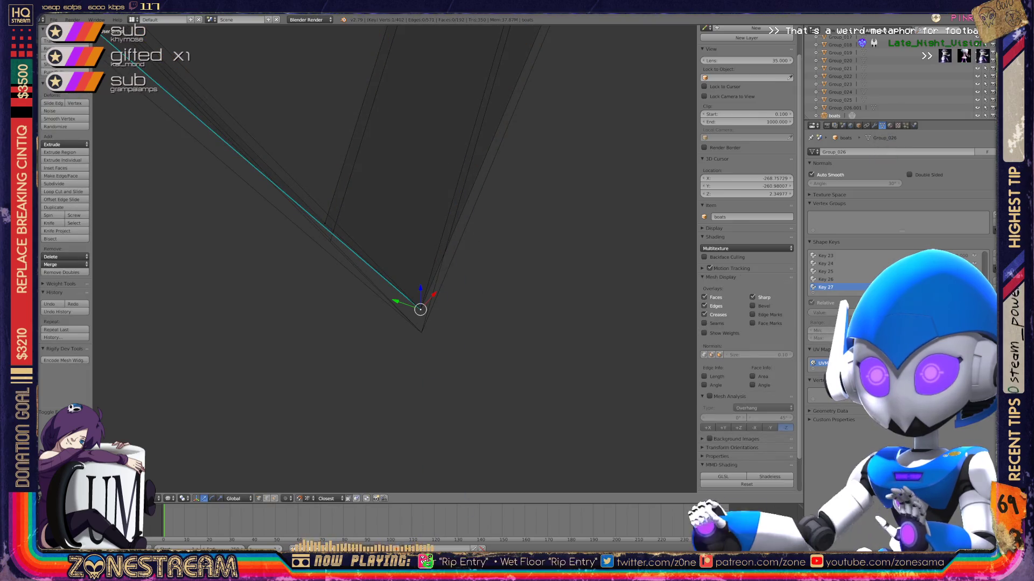
pyautogui.keyDown('shift'); pyautogui.rightClick(421, 302); pyautogui.keyUp('shift')
pyautogui.press('g')
pyautogui.moveTo(413, 310)
pyautogui.mouseDown(button='middle')
pyautogui.moveTo(376, 323)
pyautogui.moveTo(463, 280)
pyautogui.mouseUp(button='middle')
# Select a different vertex, centre the view on it, and lower it slightly.
pyautogui.rightClick(315, 305)
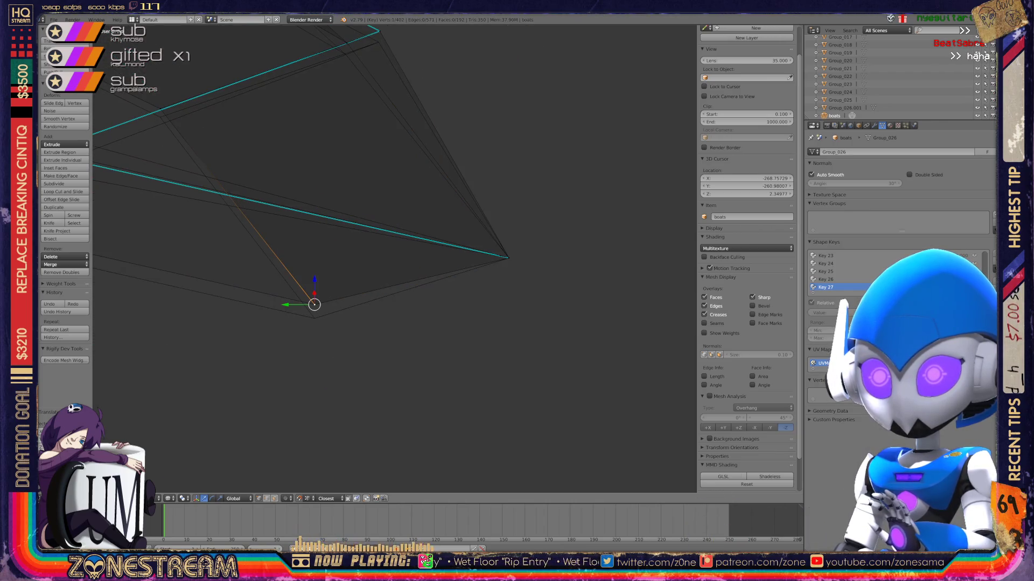
pyautogui.moveTo(314, 304)
pyautogui.mouseDown(button='middle')
pyautogui.moveTo(409, 345)
pyautogui.moveTo(430, 334)
pyautogui.mouseUp(button='middle')
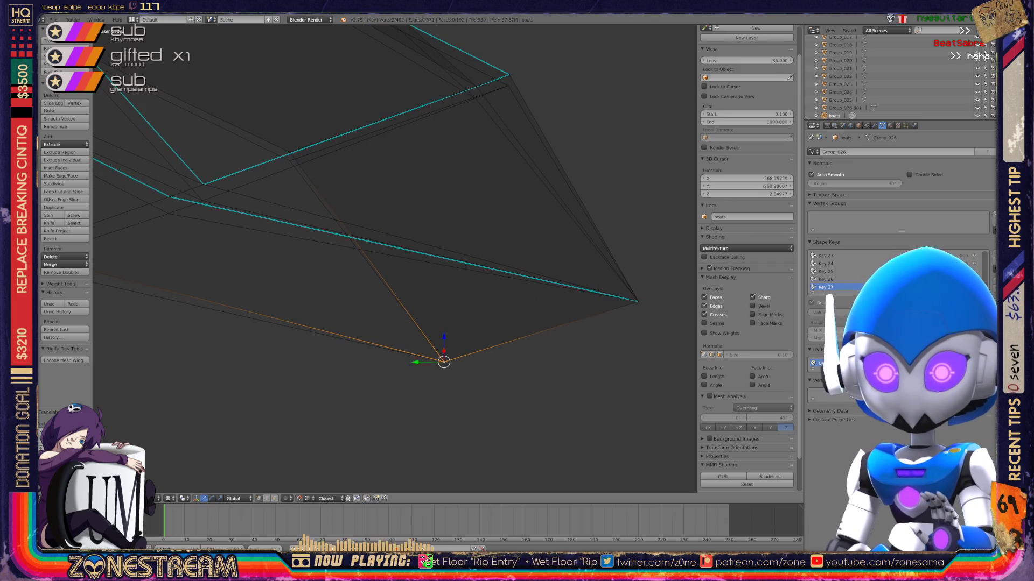
pyautogui.moveTo(444, 362); pyautogui.dragTo(641, 415, button='middle')
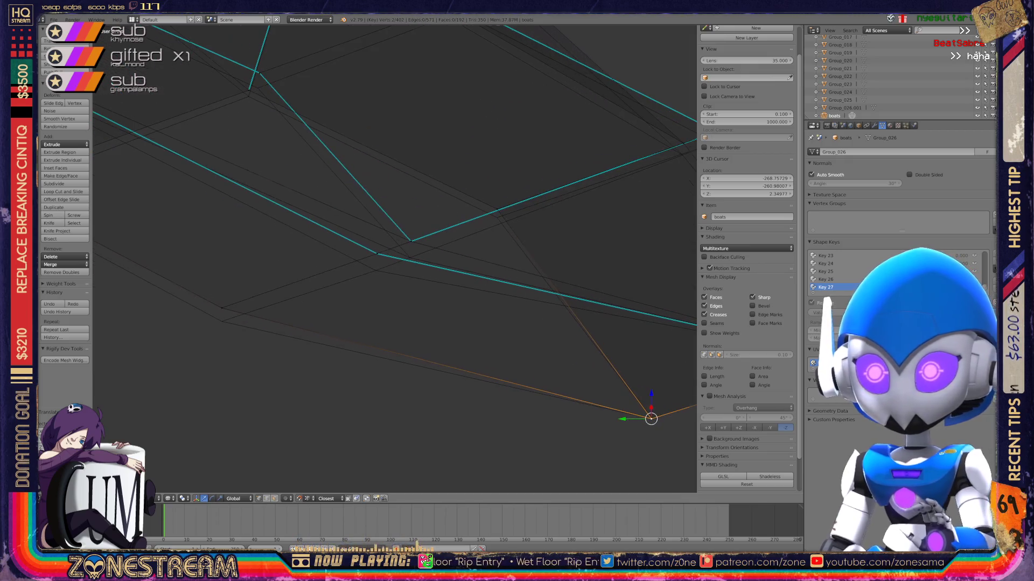
pyautogui.press('KP_Decimal')
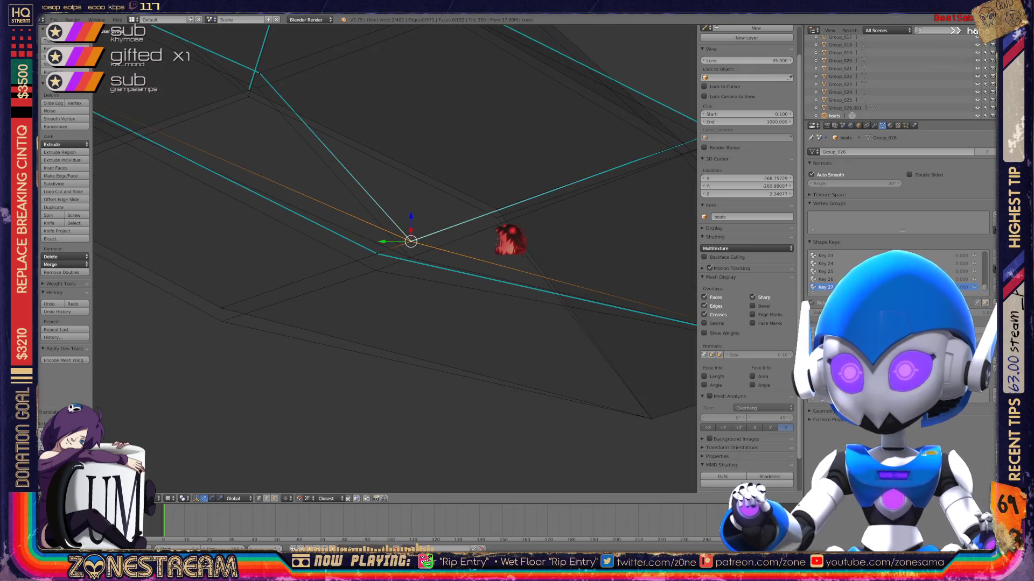
pyautogui.moveTo(417, 266); pyautogui.dragTo(314, 293, button='middle')
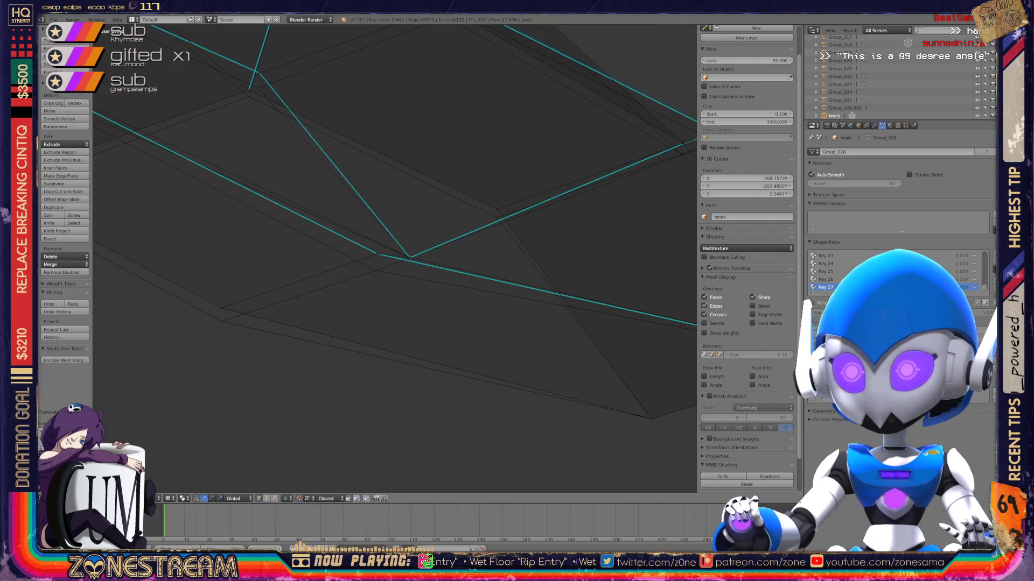
pyautogui.moveTo(377, 231); pyautogui.dragTo(376, 248)
# Select another vertex and lower it in several small increments toward the sharp point.
pyautogui.rightClick(221, 308)
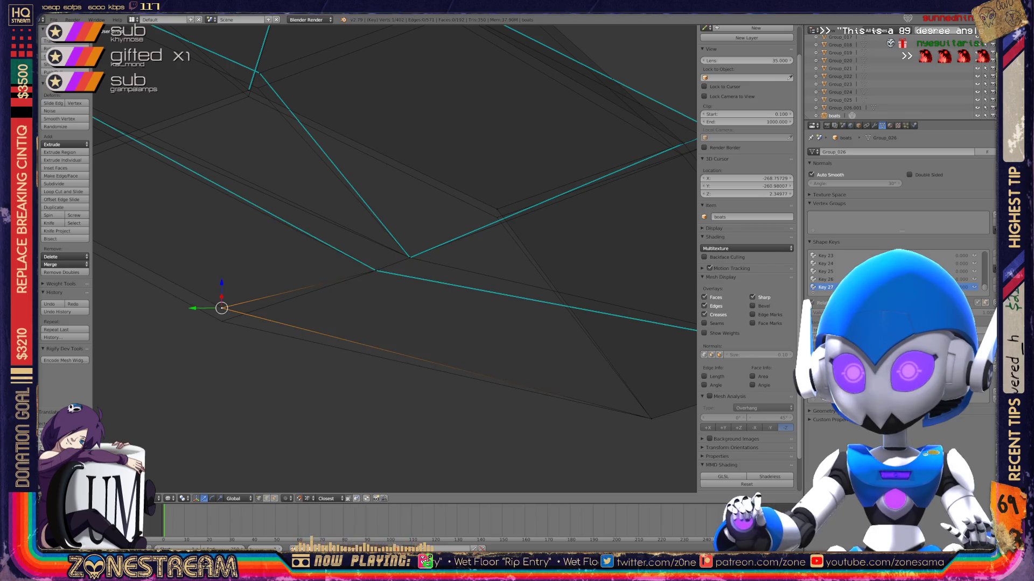
pyautogui.moveTo(222, 283); pyautogui.dragTo(222, 296)
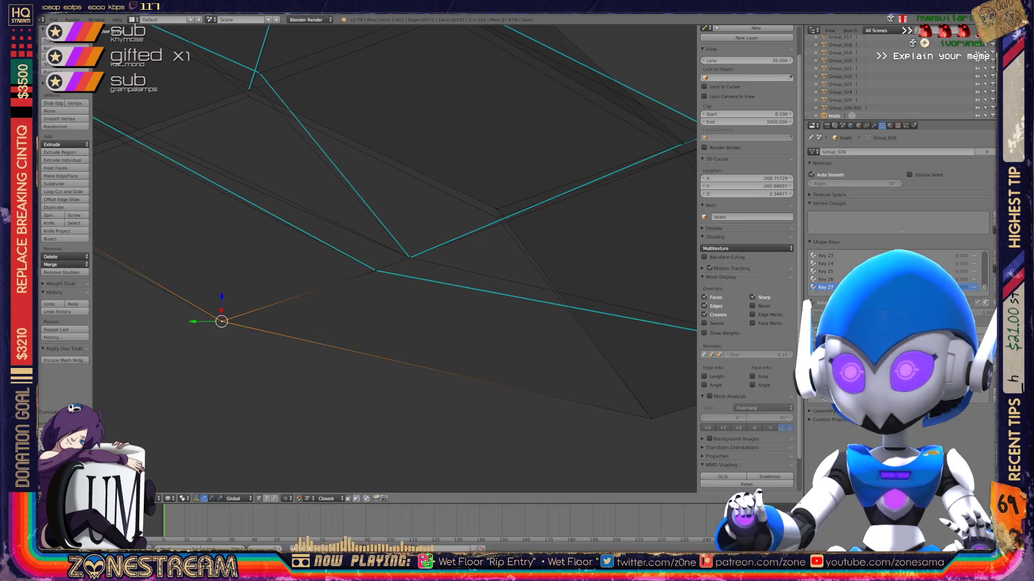
pyautogui.keyDown('shift'); pyautogui.moveTo(393, 259); pyautogui.dragTo(232, 332, button='middle'); pyautogui.keyUp('shift')
pyautogui.moveTo(336, 259); pyautogui.dragTo(335, 267)
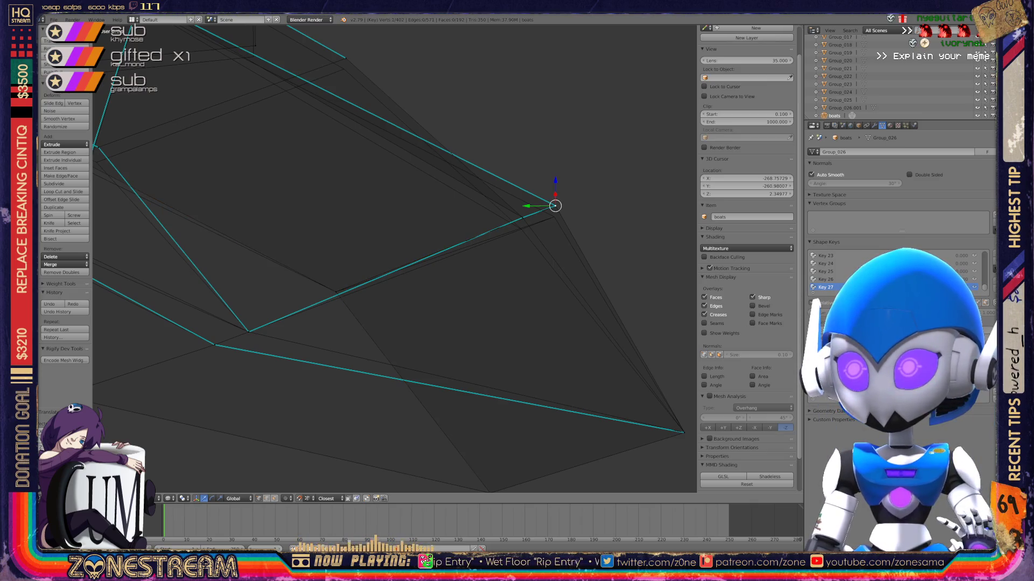
pyautogui.moveTo(555, 181); pyautogui.dragTo(554, 185)
pyautogui.scroll(-3, 393, 258)
pyautogui.moveTo(393, 258)
pyautogui.mouseDown(button='middle')
pyautogui.moveTo(366, 247)
pyautogui.moveTo(372, 258)
pyautogui.moveTo(377, 247)
pyautogui.moveTo(366, 242)
pyautogui.moveTo(377, 264)
pyautogui.moveTo(371, 253)
pyautogui.mouseUp(button='middle')
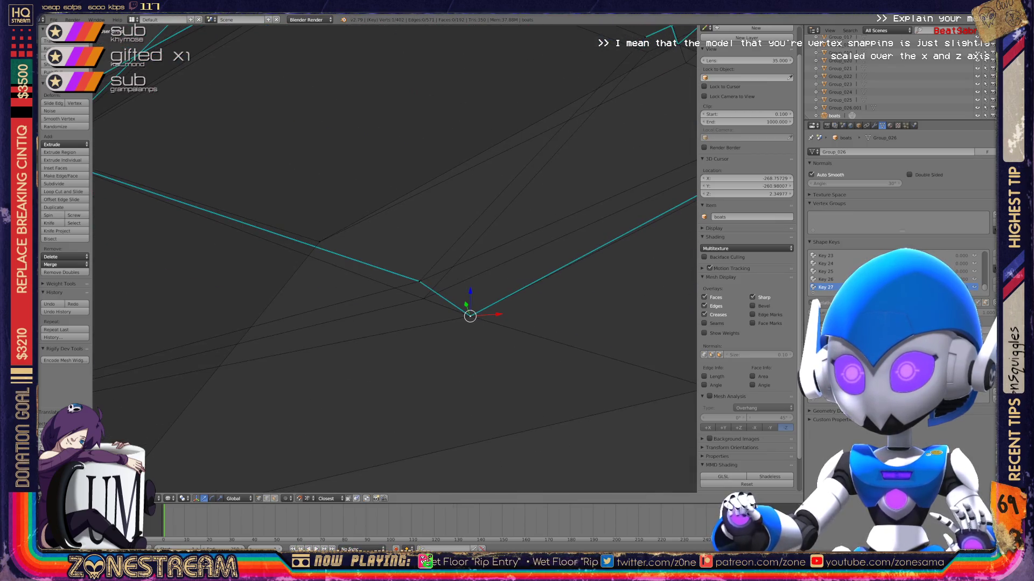
# Select a vertex on the boot's toe edge and move it slightly downward.
pyautogui.press('Tab')
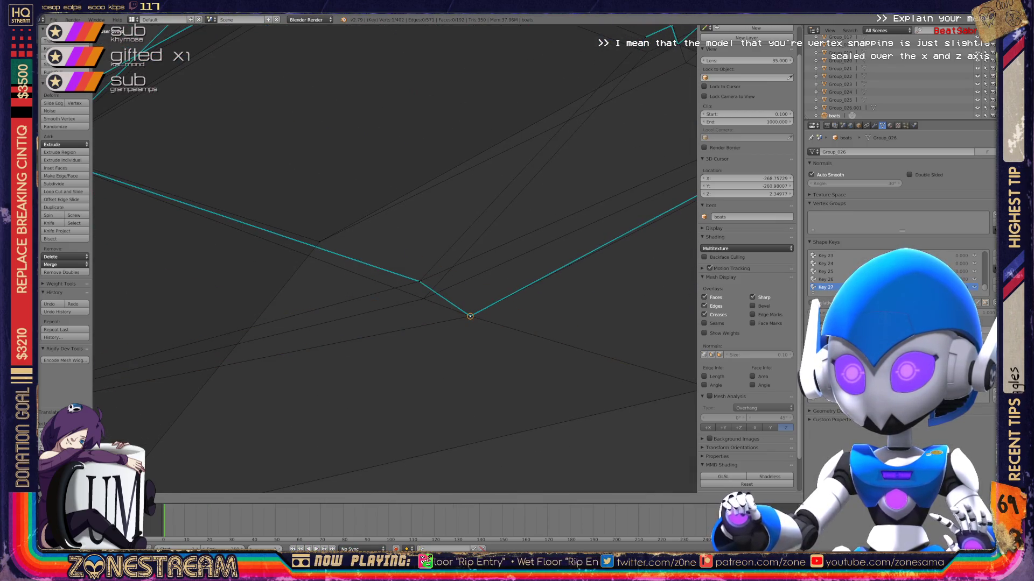
pyautogui.rightClick(420, 281)
pyautogui.press('g')
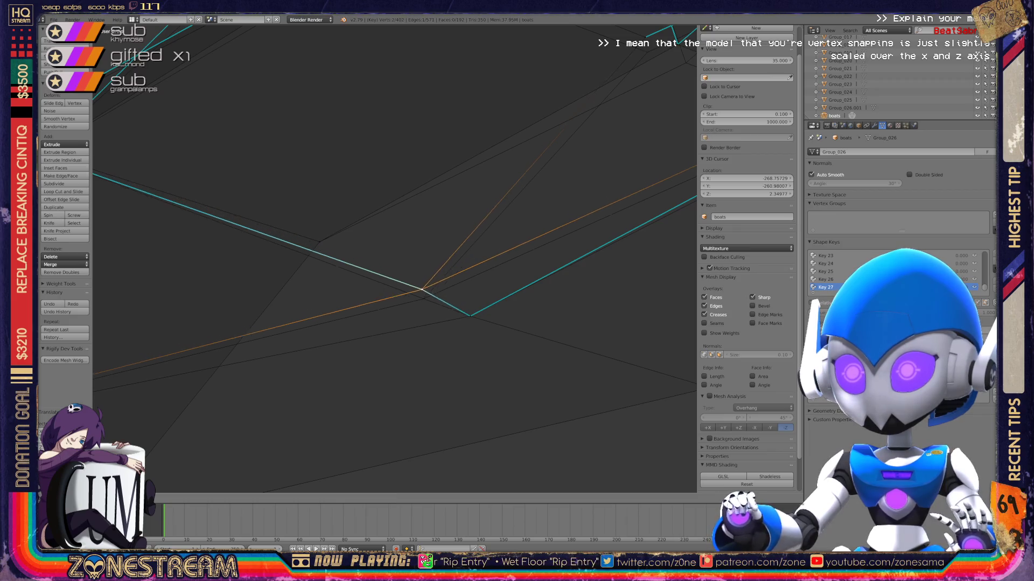
pyautogui.scroll(-4, 394, 258)
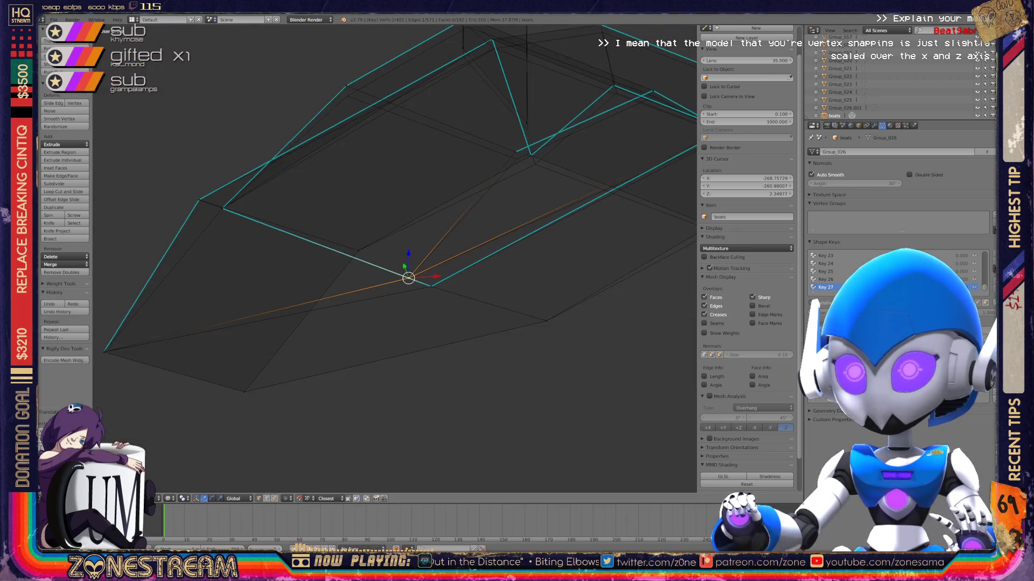
# Select the vertex at the boot's lower corner, try moving it, then undo the move.
pyautogui.moveTo(395, 259)
pyautogui.mouseDown(button='middle')
pyautogui.moveTo(377, 253)
pyautogui.moveTo(415, 269)
pyautogui.moveTo(382, 253)
pyautogui.moveTo(414, 286)
pyautogui.moveTo(399, 280)
pyautogui.mouseUp(button='middle')
pyautogui.rightClick(514, 301)
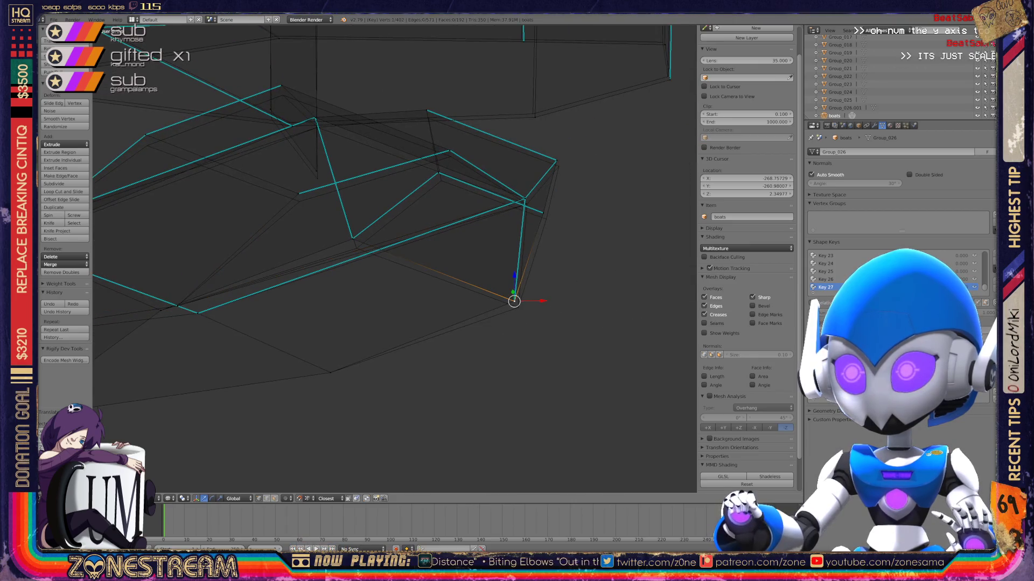
pyautogui.press('g')
pyautogui.moveTo(399, 280); pyautogui.dragTo(366, 272, button='middle')
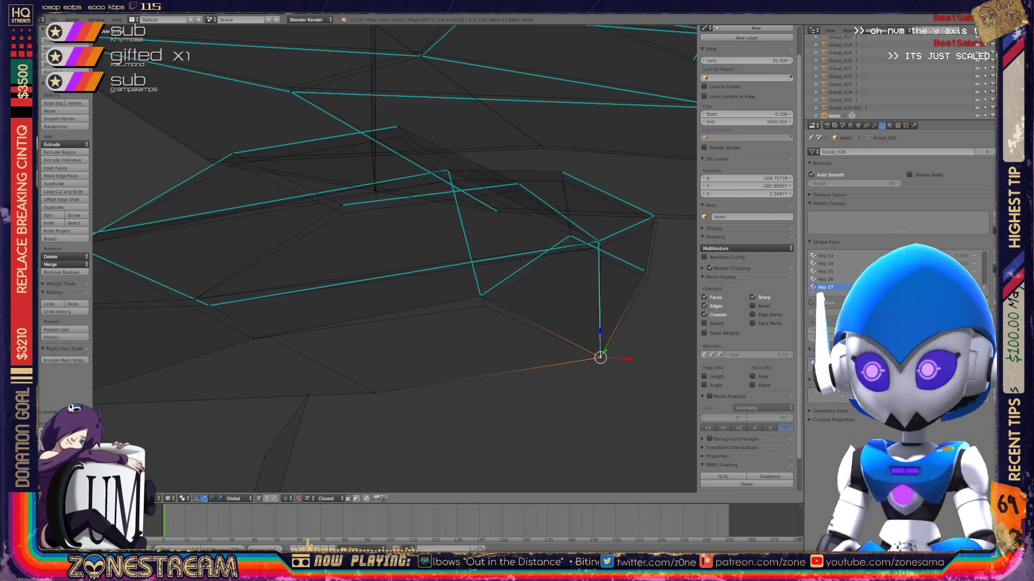
pyautogui.scroll(3, 395, 258)
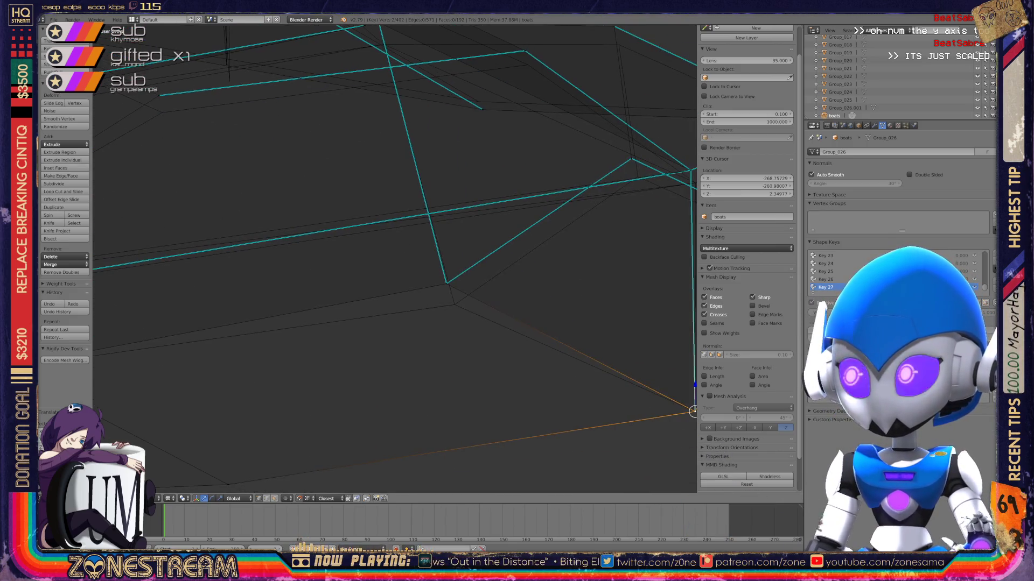
pyautogui.hotkey('ctrl', 'z')
pyautogui.hotkey('ctrl', 'z')
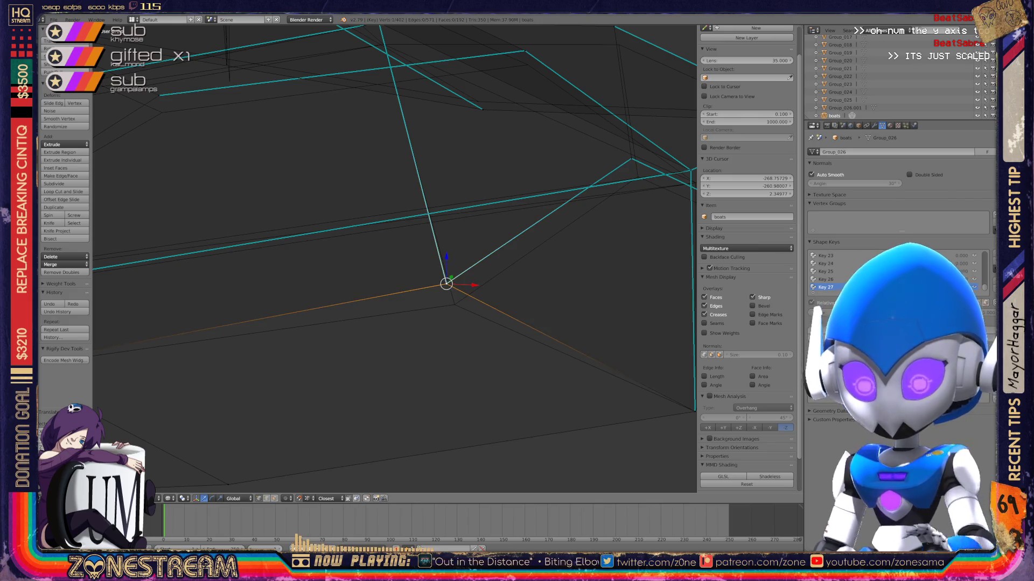
pyautogui.scroll(-5, 395, 258)
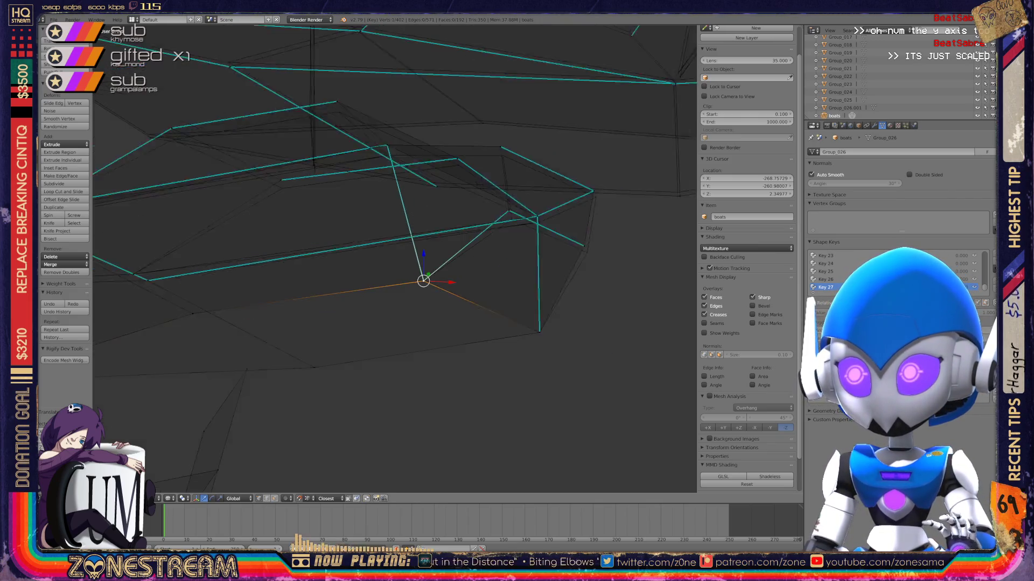
# Add a second vertex and check it from numpad views, toggling perspective/orthographic projection.
pyautogui.press('KP_8')
pyautogui.press('KP_8')
pyautogui.press('KP_8')
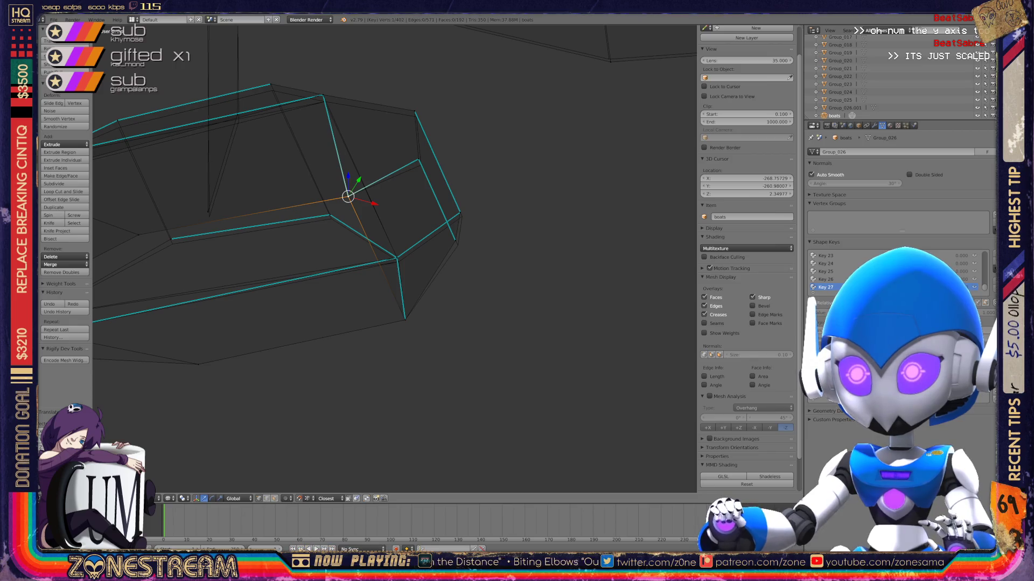
pyautogui.keyDown('shift'); pyautogui.rightClick(460, 249); pyautogui.keyUp('shift')
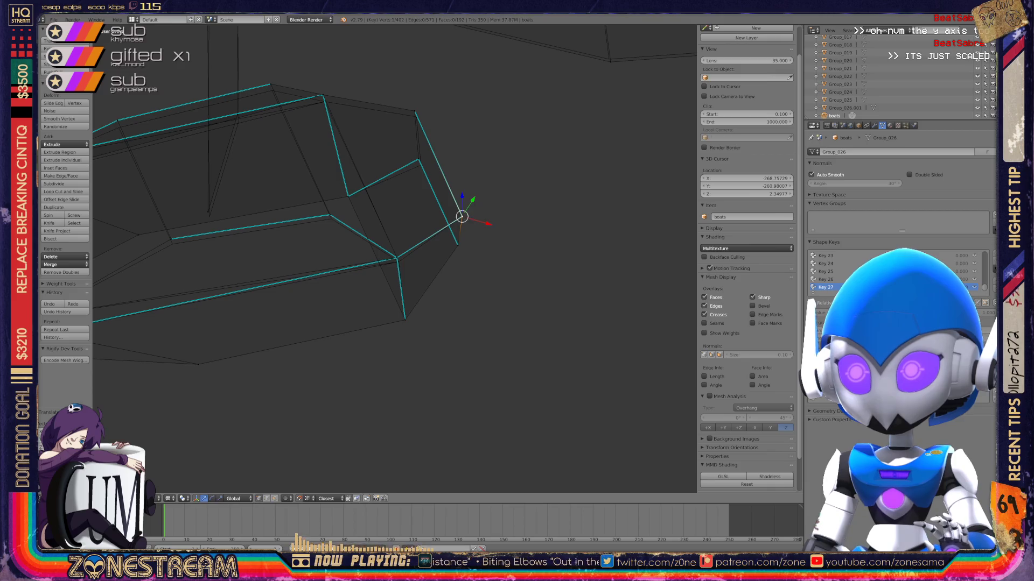
pyautogui.press('KP_8')
pyautogui.press('KP_4')
pyautogui.press('KP_4')
pyautogui.press('KP_4')
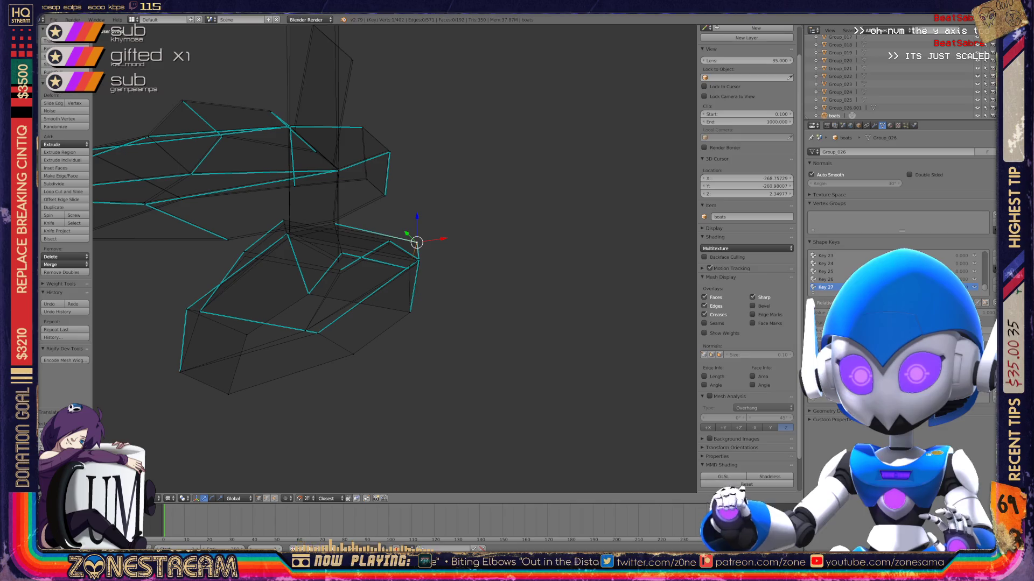
pyautogui.click(59, 498)
pyautogui.click(78, 403)
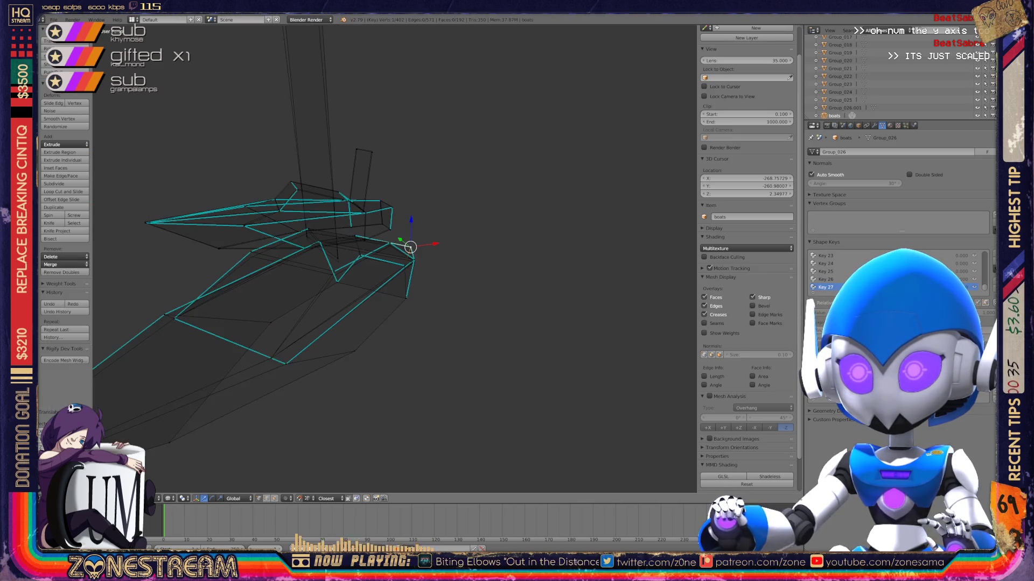
pyautogui.moveTo(409, 248); pyautogui.dragTo(393, 253, button='middle')
pyautogui.click(59, 498)
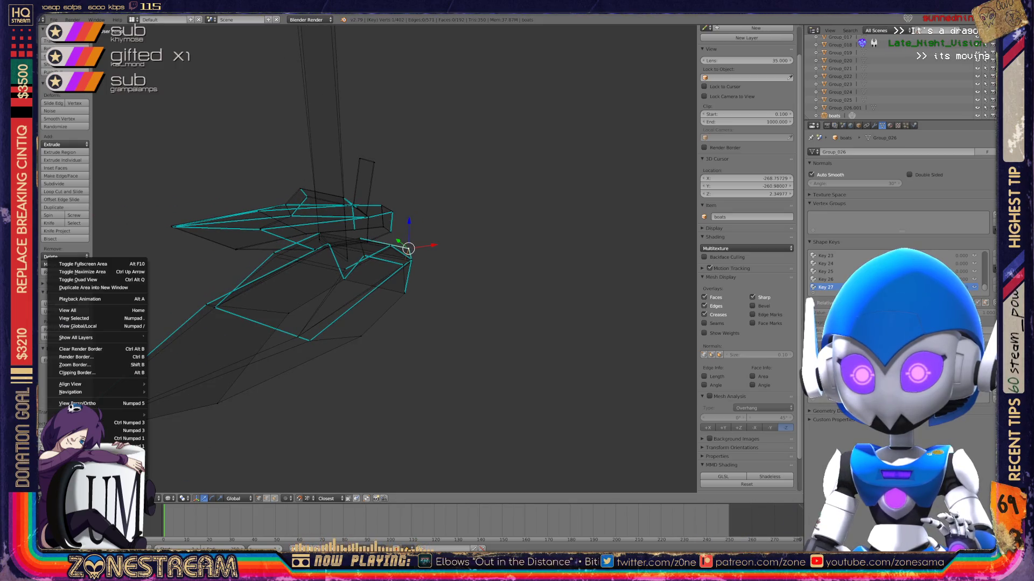
pyautogui.click(78, 403)
pyautogui.moveTo(393, 253); pyautogui.dragTo(372, 261, button='middle')
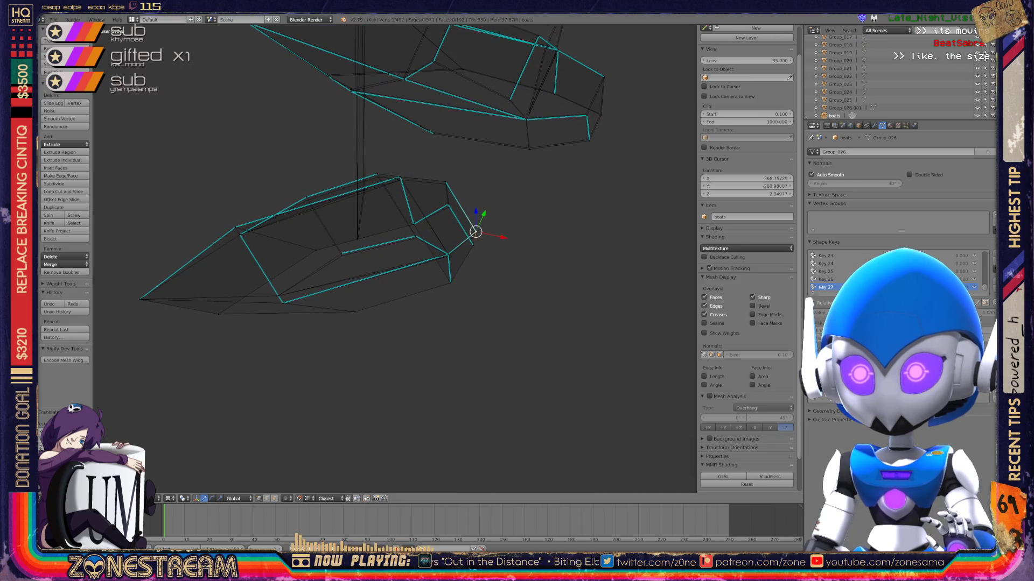
pyautogui.moveTo(371, 261)
pyautogui.mouseDown(button='middle')
pyautogui.moveTo(385, 254)
pyautogui.moveTo(361, 264)
pyautogui.moveTo(377, 259)
pyautogui.mouseUp(button='middle')
pyautogui.scroll(2, 394, 259)
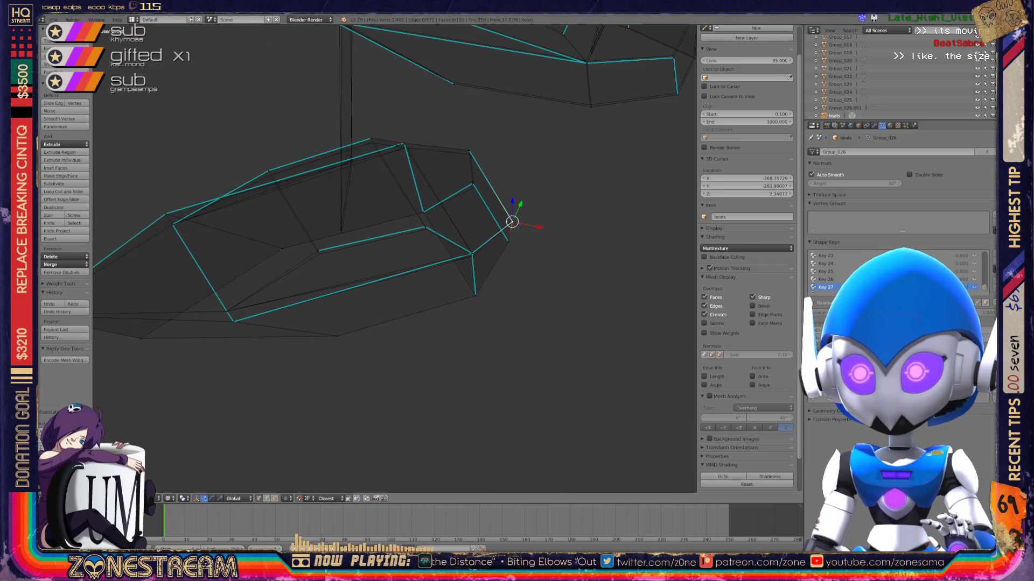
pyautogui.scroll(-5, 394, 259)
pyautogui.click(52, 499)
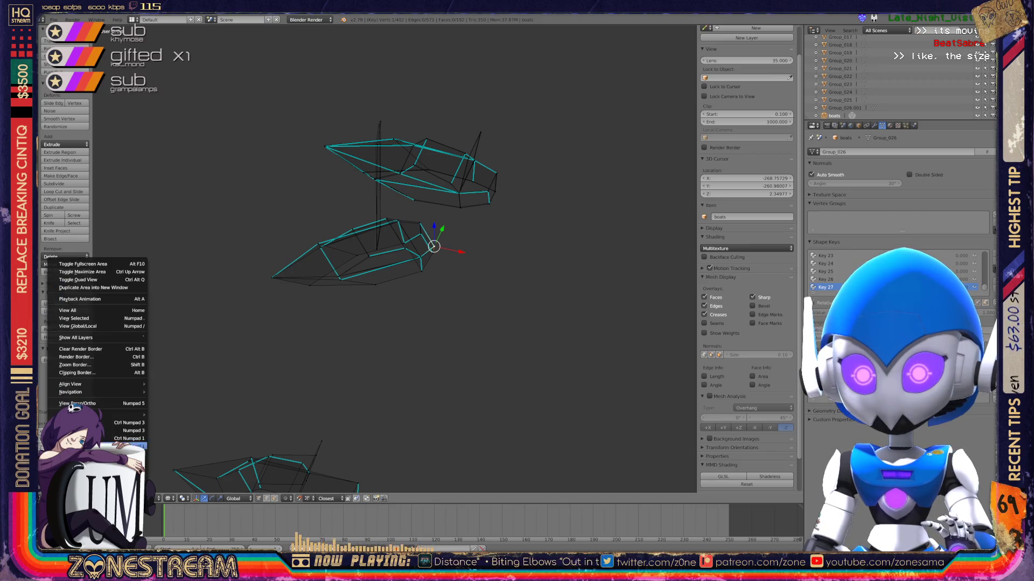
pyautogui.press('Home')
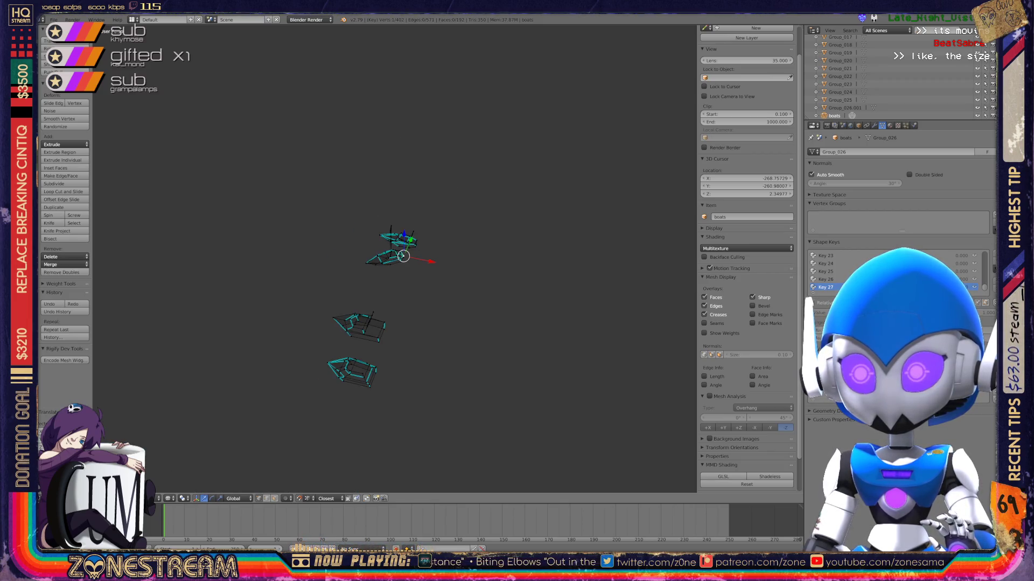
pyautogui.moveTo(425, 307)
pyautogui.mouseDown(button='middle')
pyautogui.moveTo(432, 325)
pyautogui.moveTo(522, 312)
pyautogui.moveTo(608, 277)
pyautogui.mouseUp(button='middle')
pyautogui.scroll(6, 480, 348)
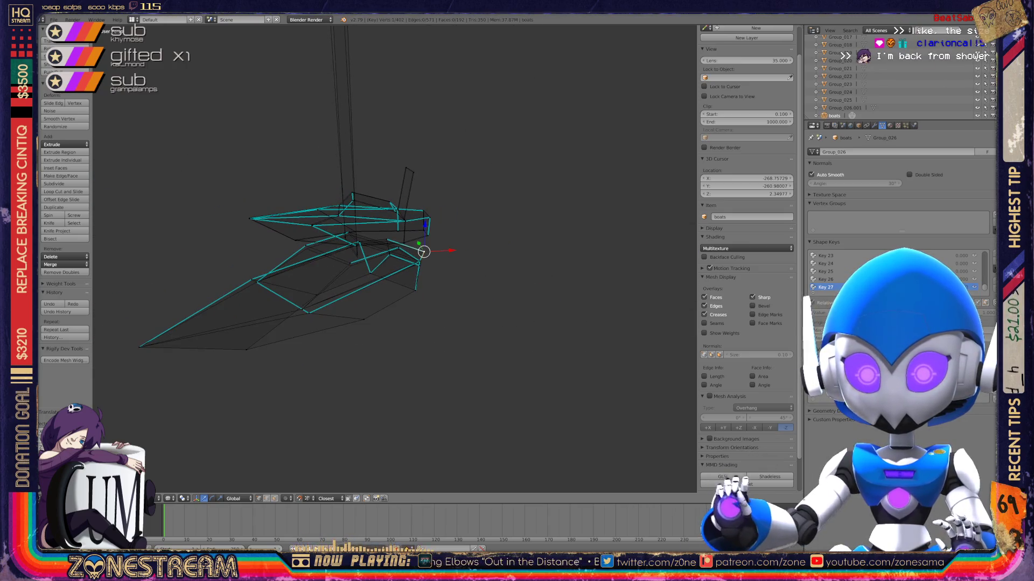
# Restore an earlier mesh state from the Undo History and reframe the boot.
pyautogui.hotkey('ctrl', 'alt', 'z')
pyautogui.click(96, 402)
pyautogui.moveTo(377, 269); pyautogui.dragTo(479, 256, button='middle')
pyautogui.scroll(6, 541, 272)
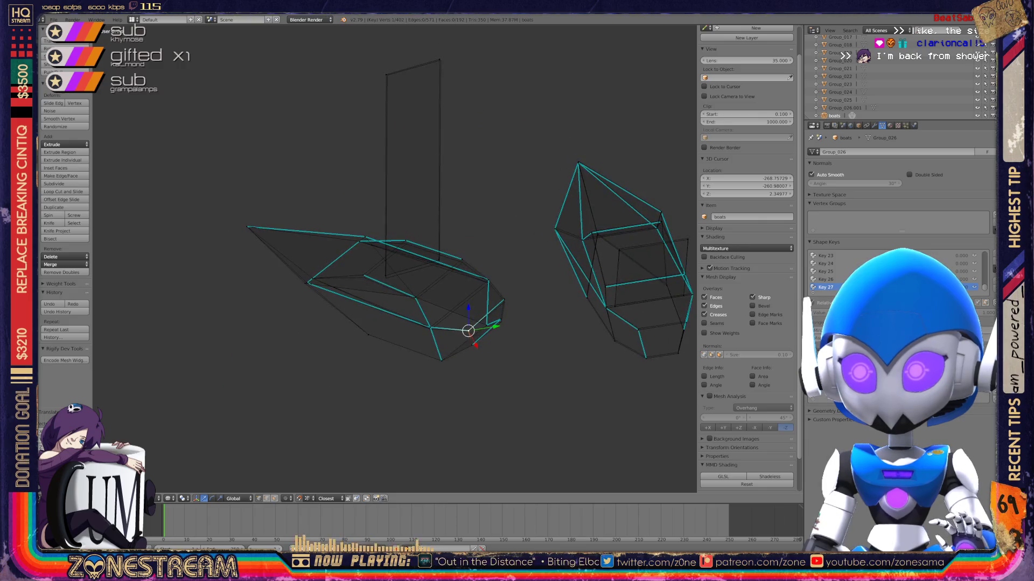
pyautogui.keyDown('shift'); pyautogui.moveTo(541, 272); pyautogui.dragTo(556, 221, button='middle'); pyautogui.keyUp('shift')
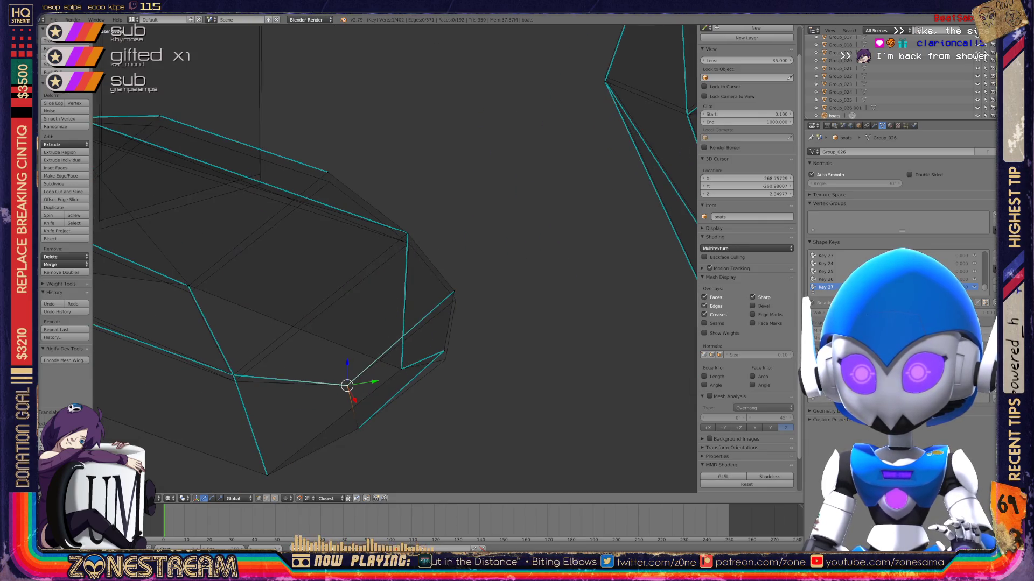
# Try sliding the front-corner and toe vertices along their edges, cancelling the slide.
pyautogui.press('g')
pyautogui.rightClick(408, 233)
pyautogui.press('g')
pyautogui.press('g')
pyautogui.press('g')
pyautogui.press('g')
pyautogui.rightClick(409, 244)
pyautogui.rightClick(454, 291)
pyautogui.press('g')
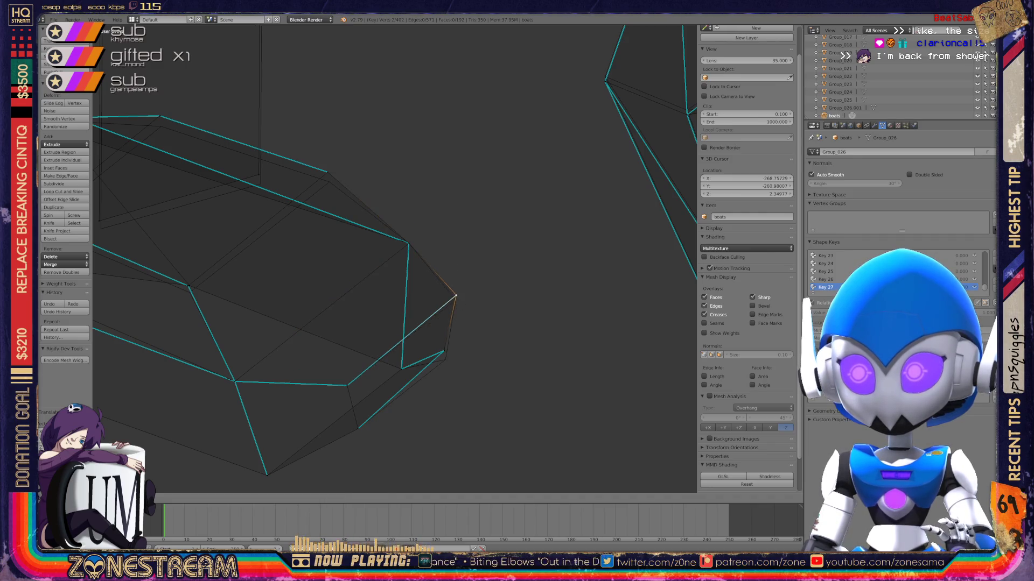
pyautogui.click(454, 291)
pyautogui.moveTo(454, 291)
pyautogui.mouseDown(button='middle')
pyautogui.moveTo(490, 323)
pyautogui.moveTo(495, 353)
pyautogui.mouseUp(button='middle')
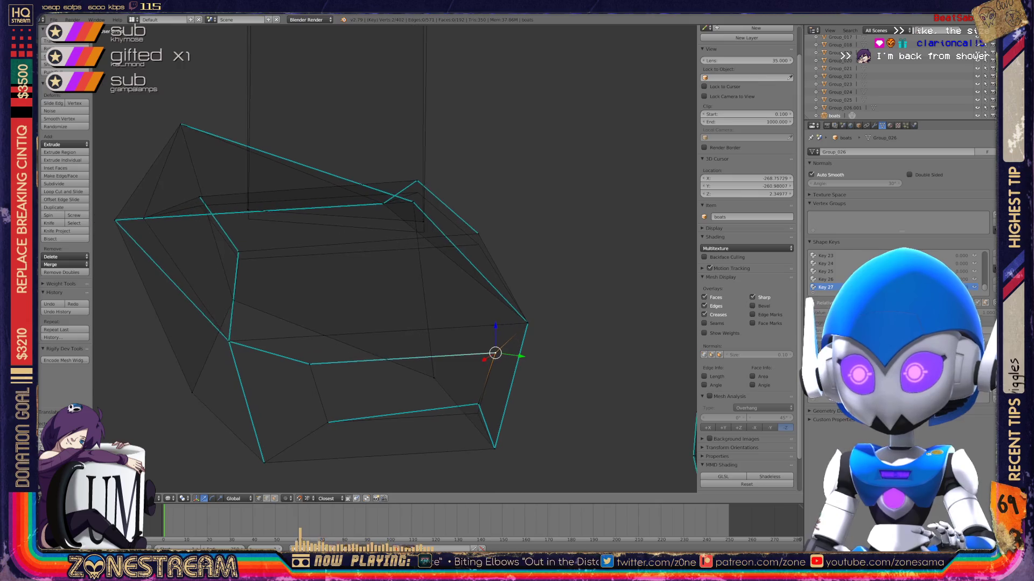
# Lower a single bottom vertex near the toe in a few small moves.
pyautogui.rightClick(477, 404)
pyautogui.press('g')
pyautogui.click(478, 409)
pyautogui.press('g')
pyautogui.click(477, 413)
pyautogui.moveTo(477, 413); pyautogui.dragTo(491, 345, button='middle')
pyautogui.press('g')
pyautogui.press('Return')
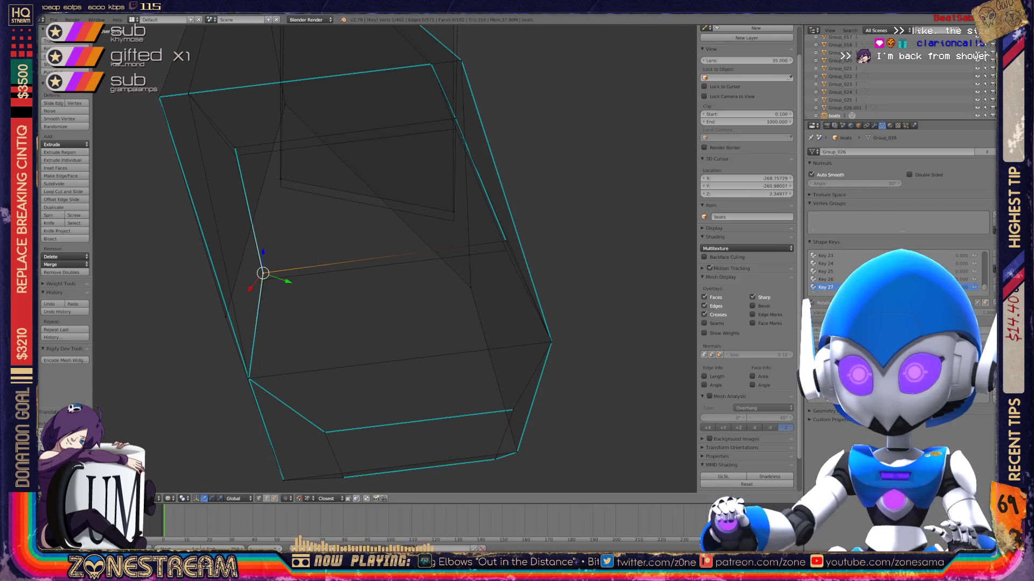
# Lower the vertex on the boot's right side slightly.
pyautogui.rightClick(505, 241)
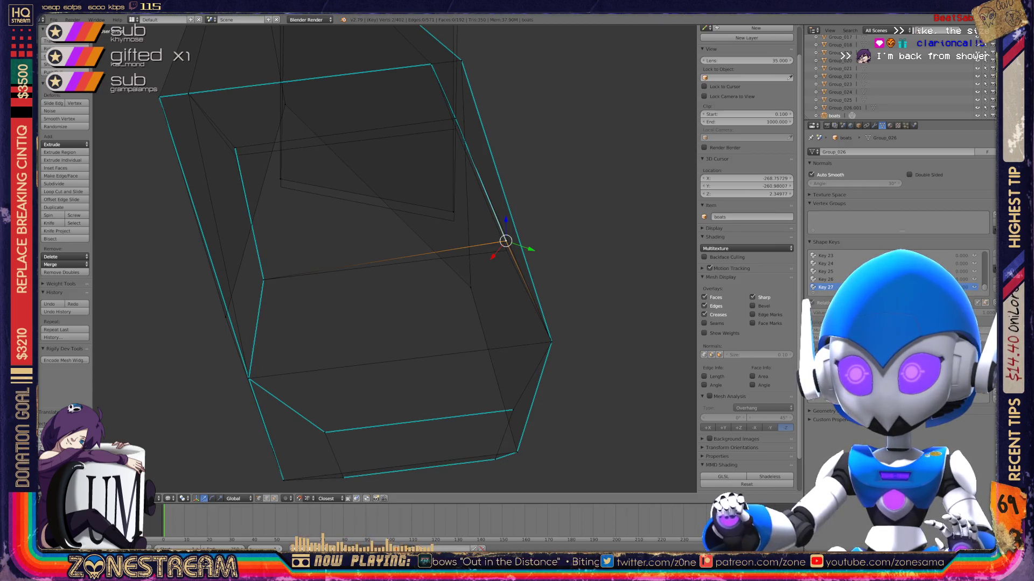
pyautogui.press('g')
pyautogui.press('Return')
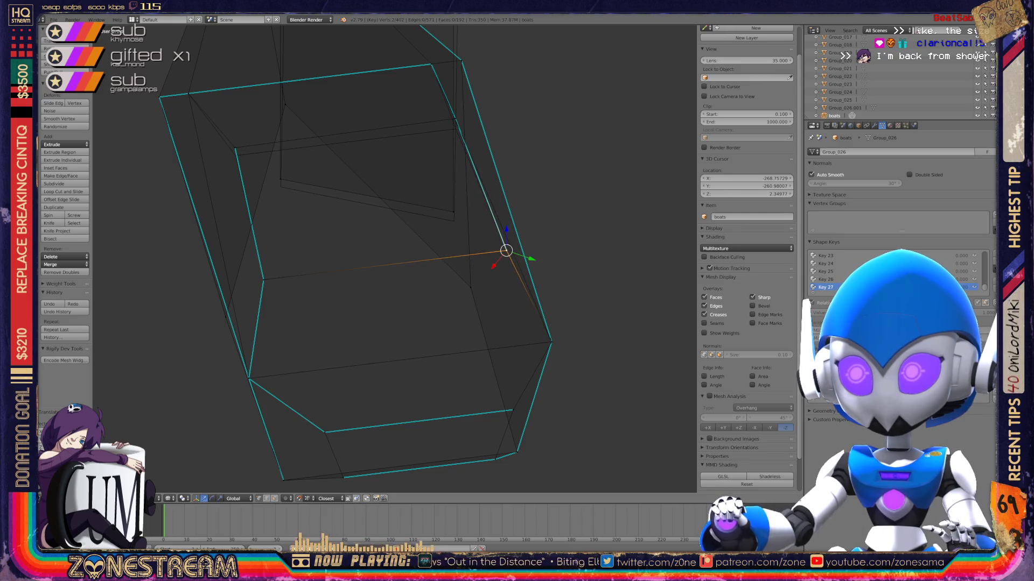
# On the left boot, nudge two inner vertices down-right, then select an upper-edge vertex.
pyautogui.rightClick(454, 218)
pyautogui.rightClick(281, 180)
pyautogui.scroll(-5, 281, 180)
pyautogui.moveTo(393, 258)
pyautogui.mouseDown(button='middle')
pyautogui.moveTo(484, 248)
pyautogui.moveTo(447, 215)
pyautogui.mouseUp(button='middle')
pyautogui.scroll(4, 484, 247)
pyautogui.keyDown('shift'); pyautogui.rightClick(309, 272); pyautogui.keyUp('shift')
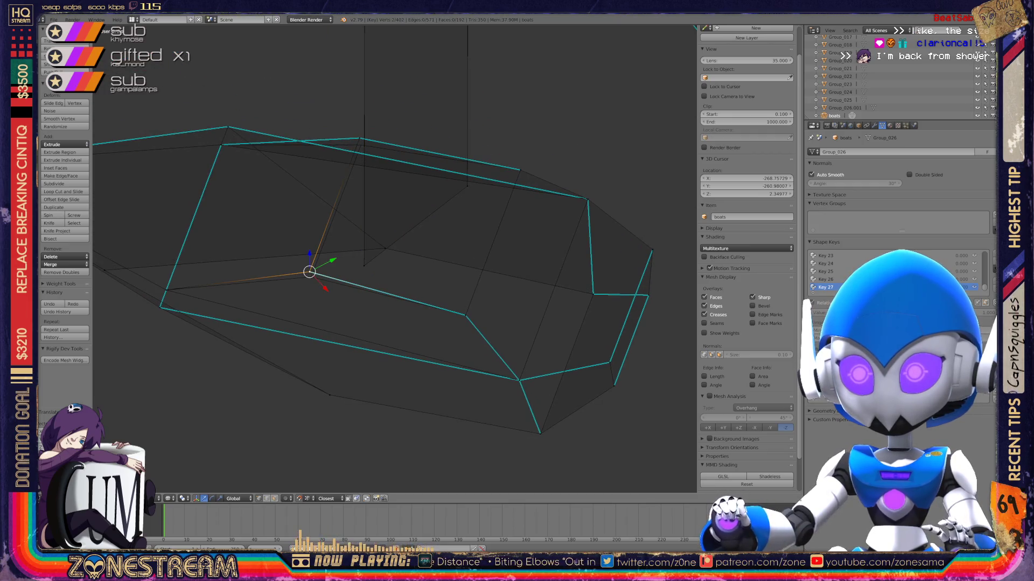
pyautogui.press('g')
pyautogui.rightClick(360, 145)
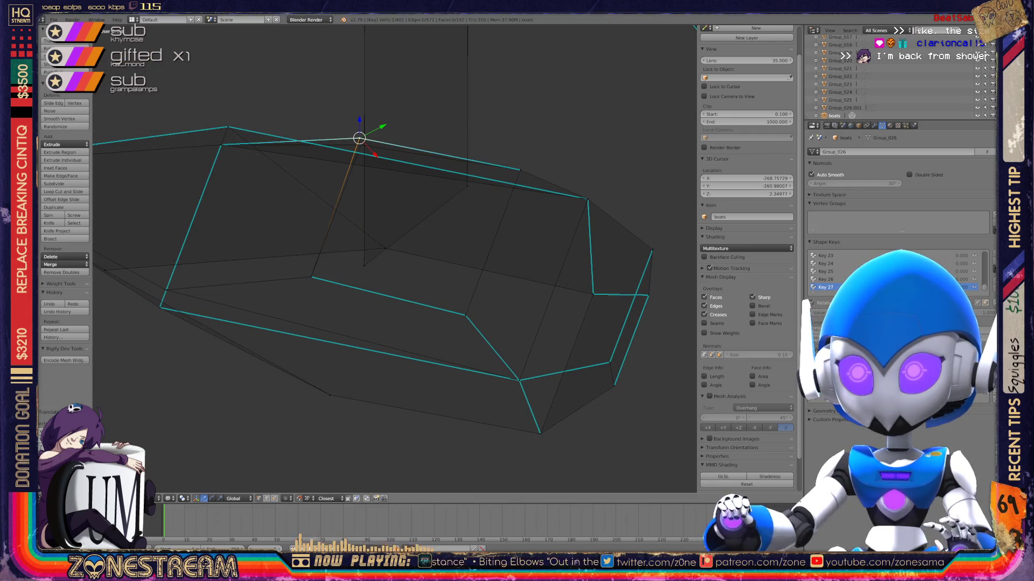
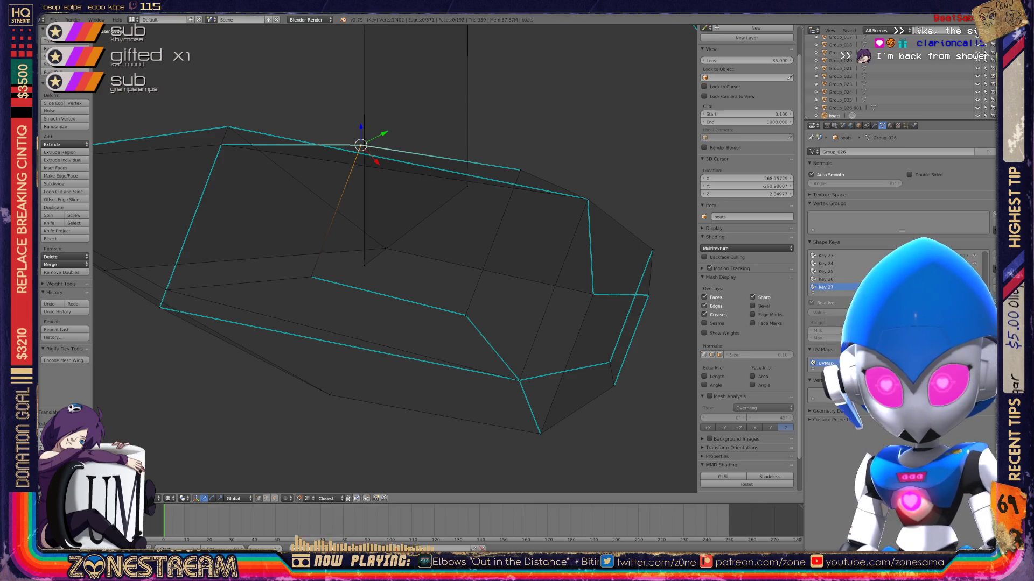
# Tilt the view side-on and select the mast's two top vertices.
pyautogui.scroll(-4, 394, 258)
pyautogui.press('KP_8')
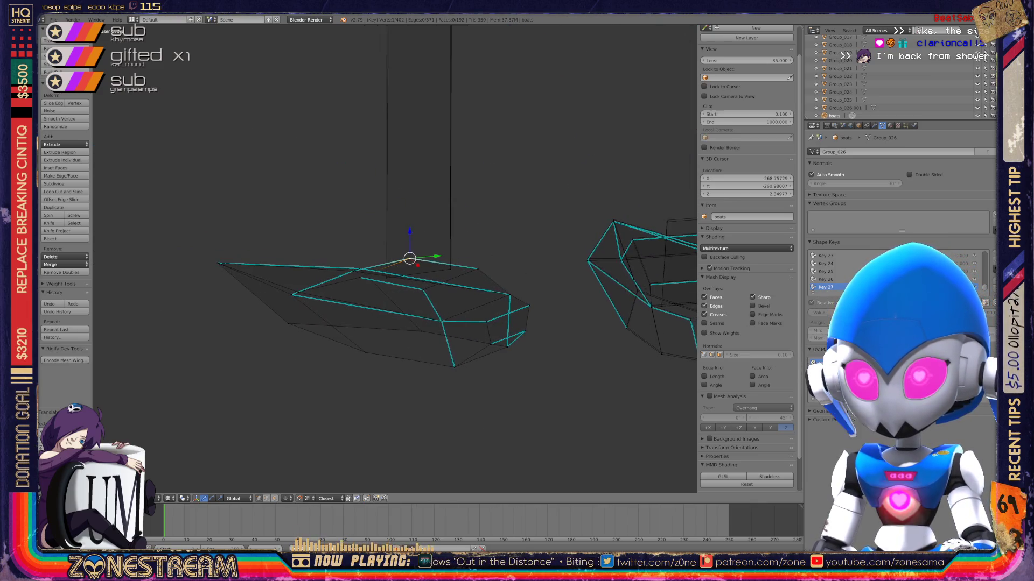
pyautogui.press('KP_8')
pyautogui.press('KP_8')
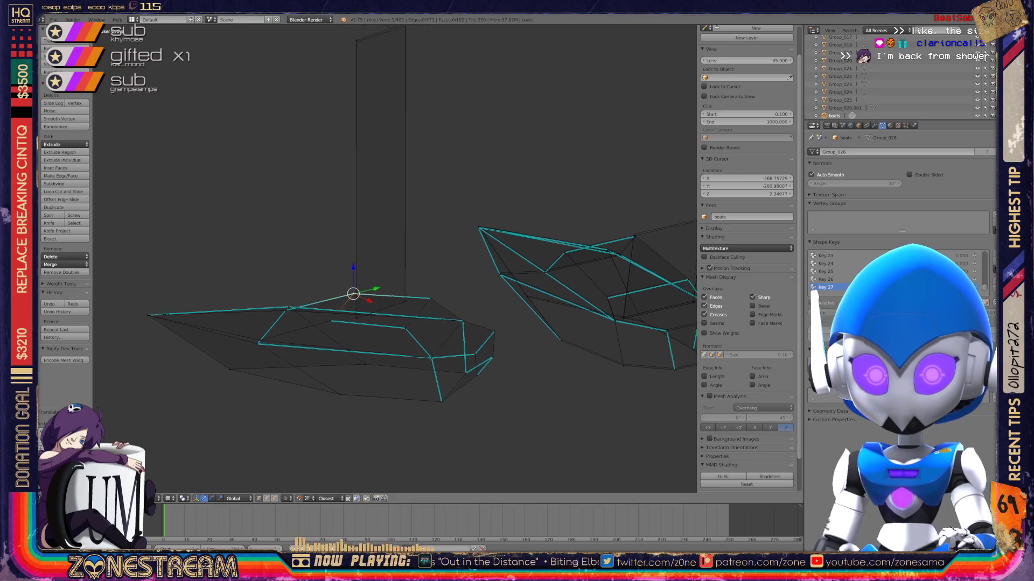
pyautogui.rightClick(336, 93)
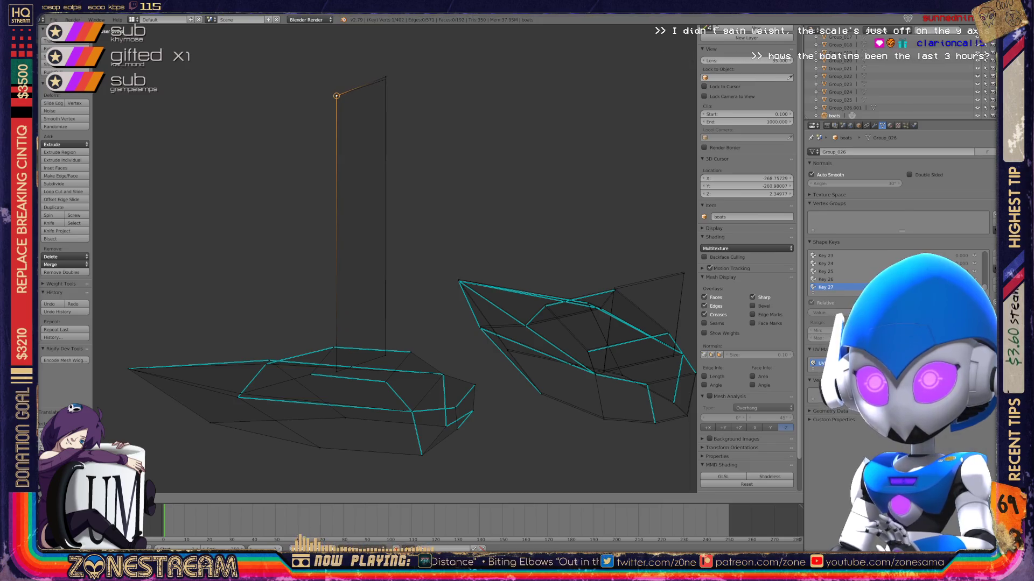
pyautogui.rightClick(385, 77)
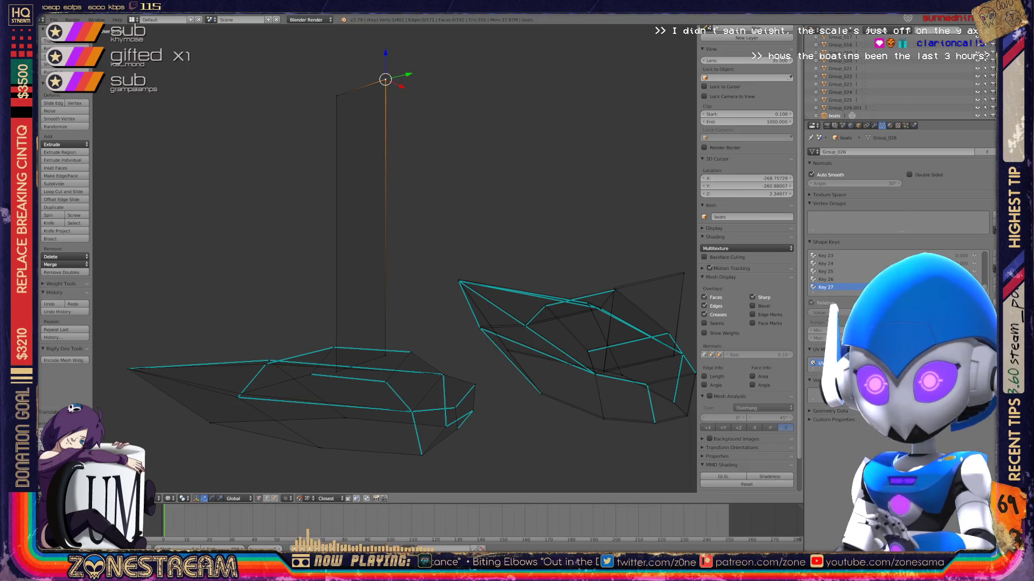
# Return the boats mesh to Object Mode and frame the left boat.
pyautogui.scroll(-2, 394, 258)
pyautogui.press('Tab')
pyautogui.moveTo(393, 259); pyautogui.dragTo(458, 224, button='middle')
pyautogui.scroll(4, 395, 258)
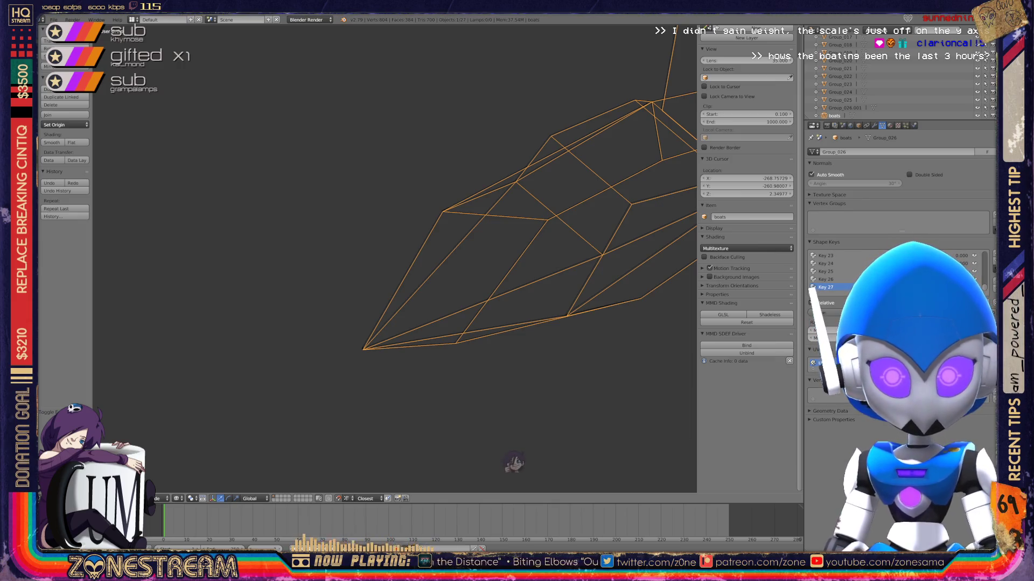
# Enter Edit Mode on the boat and nudge its bow tip vertex up and left.
pyautogui.keyDown('shift'); pyautogui.moveTo(485, 323); pyautogui.dragTo(446, 227, button='middle'); pyautogui.keyUp('shift')
pyautogui.scroll(5, 395, 259)
pyautogui.keyDown('shift'); pyautogui.moveTo(377, 258); pyautogui.dragTo(516, 274, button='middle'); pyautogui.keyUp('shift')
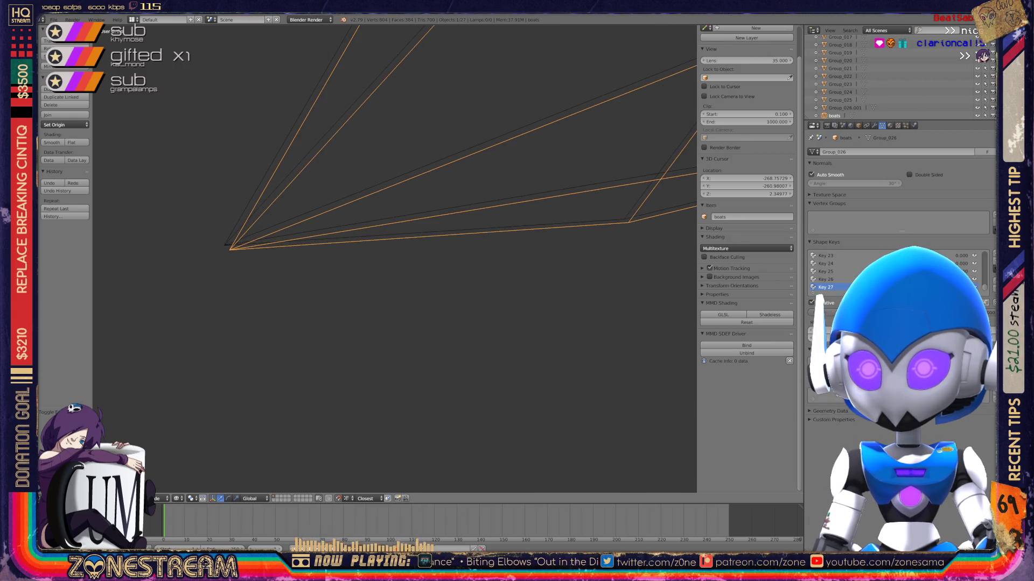
pyautogui.press('Tab')
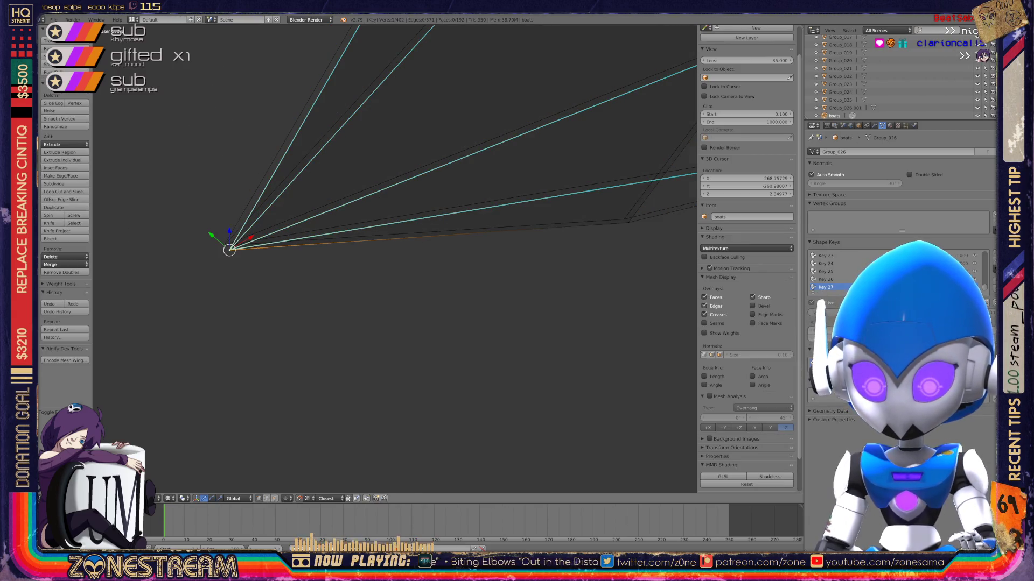
pyautogui.moveTo(230, 249)
pyautogui.mouseDown()
pyautogui.moveTo(215, 240)
pyautogui.moveTo(224, 245)
pyautogui.mouseUp()
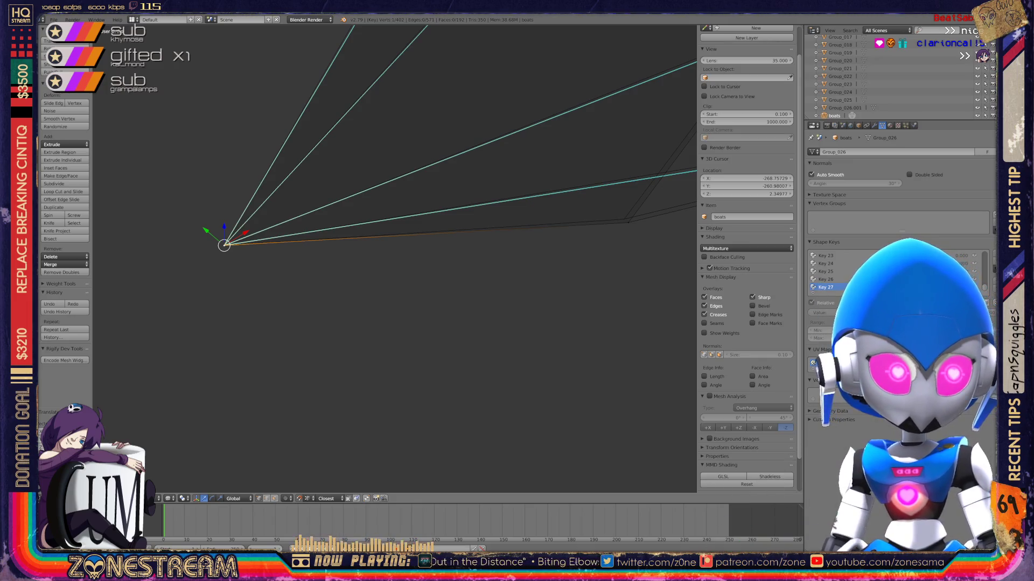
# Add a neighbouring bow vertex and nudge both slightly upward.
pyautogui.moveTo(393, 258)
pyautogui.keyDown('shift'); pyautogui.mouseDown(button='middle')
pyautogui.moveTo(462, 255)
pyautogui.moveTo(144, 283)
pyautogui.mouseUp(button='middle'); pyautogui.keyUp('shift')
pyautogui.keyDown('shift'); pyautogui.rightClick(382, 246); pyautogui.keyUp('shift')
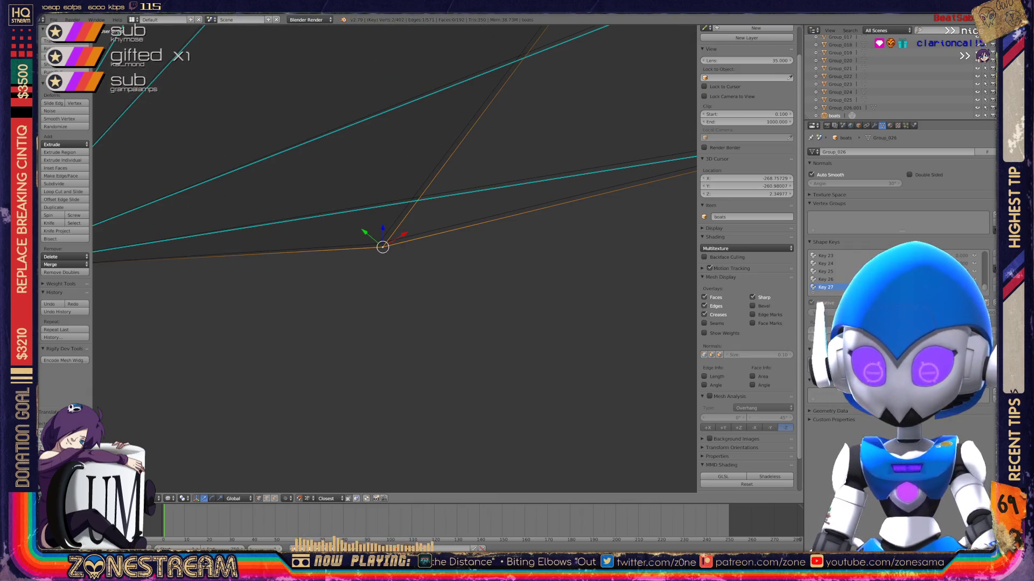
pyautogui.moveTo(383, 246); pyautogui.dragTo(378, 244)
pyautogui.scroll(6, 395, 258)
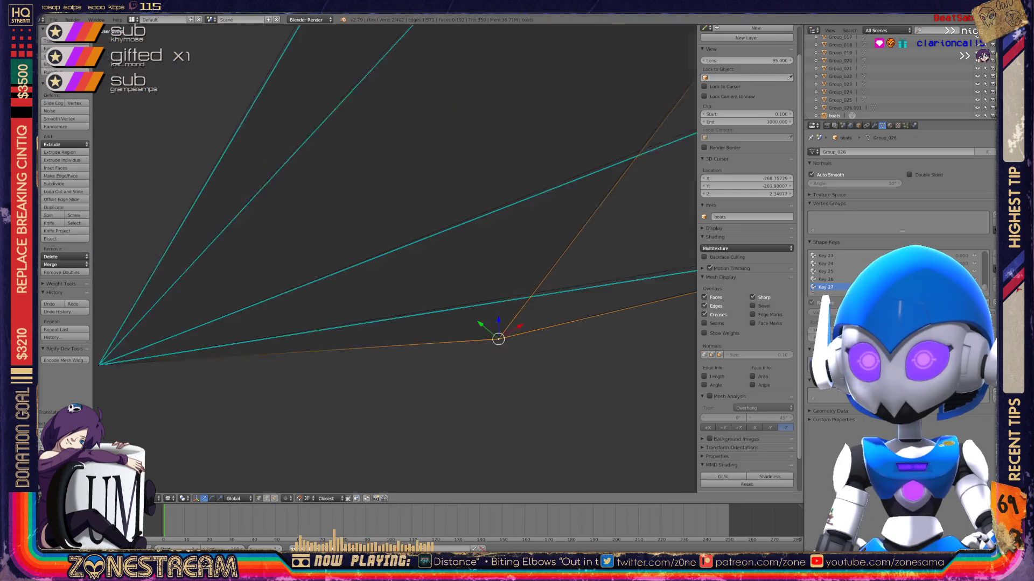
# Select the hull corner vertex, then a lower hull vertex.
pyautogui.keyDown('shift'); pyautogui.moveTo(394, 258); pyautogui.dragTo(369, 295, button='middle'); pyautogui.keyUp('shift')
pyautogui.rightClick(289, 143)
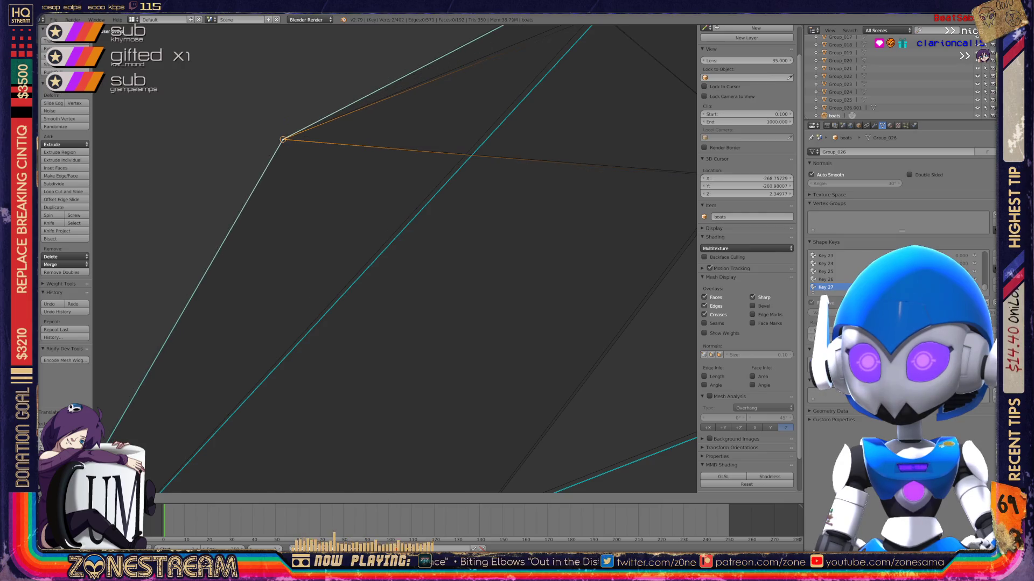
pyautogui.scroll(-4, 394, 259)
pyautogui.rightClick(401, 284)
# Move a hull vertex higher up onto a neighbouring vertex's position.
pyautogui.press('g')
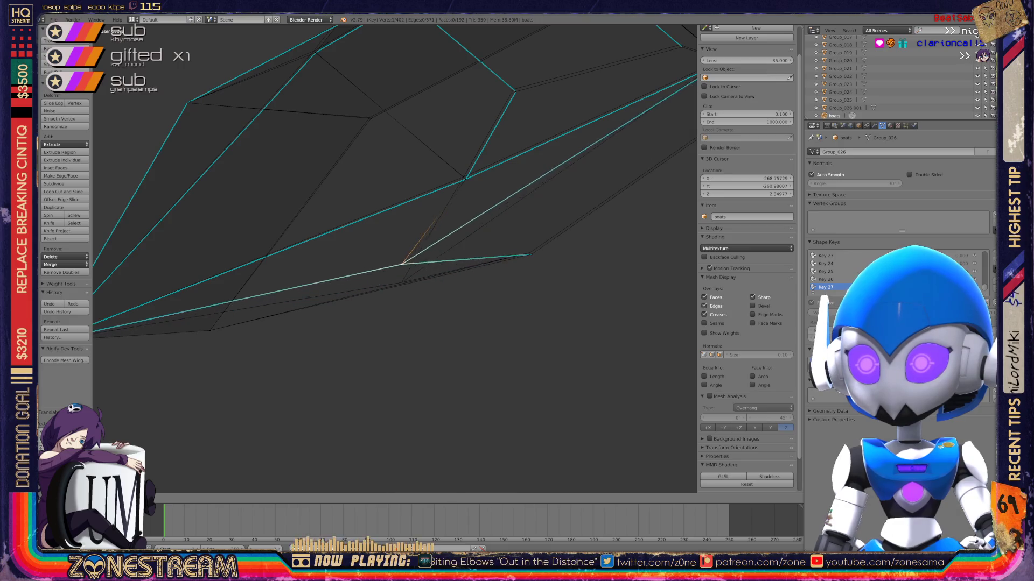
pyautogui.press('Escape')
pyautogui.rightClick(530, 253)
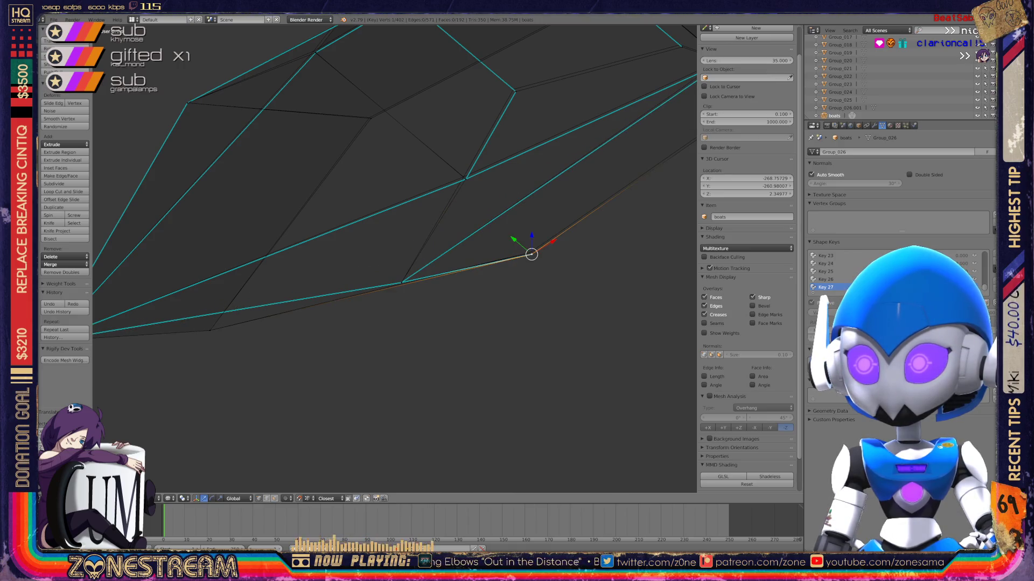
pyautogui.press('g')
pyautogui.press('Escape')
pyautogui.press('g')
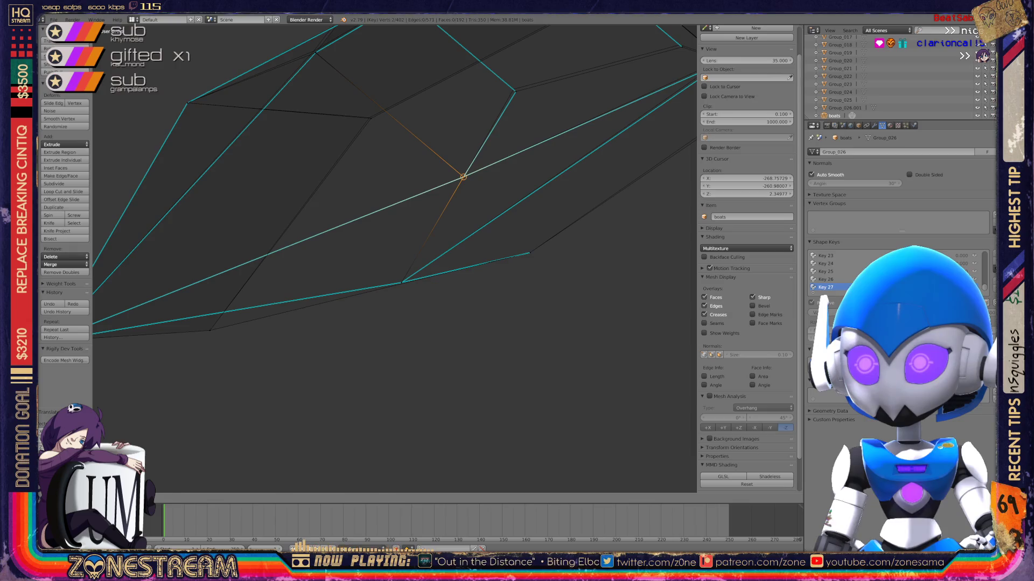
pyautogui.click(463, 177)
pyautogui.press('g')
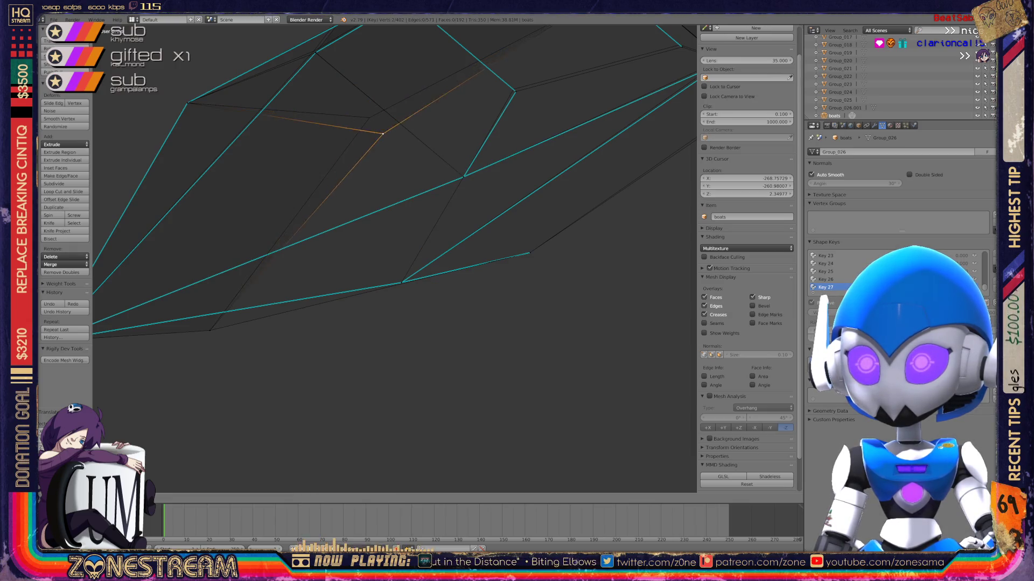
pyautogui.click(369, 118)
# Snap the edited vertex onto the vertex above it and select the overlapping pair.
pyautogui.moveTo(369, 118)
pyautogui.keyDown('shift'); pyautogui.mouseDown(button='middle')
pyautogui.moveTo(393, 182)
pyautogui.moveTo(360, 212)
pyautogui.mouseUp(button='middle'); pyautogui.keyUp('shift')
pyautogui.scroll(3, 361, 213)
pyautogui.press('g')
pyautogui.click(212, 167)
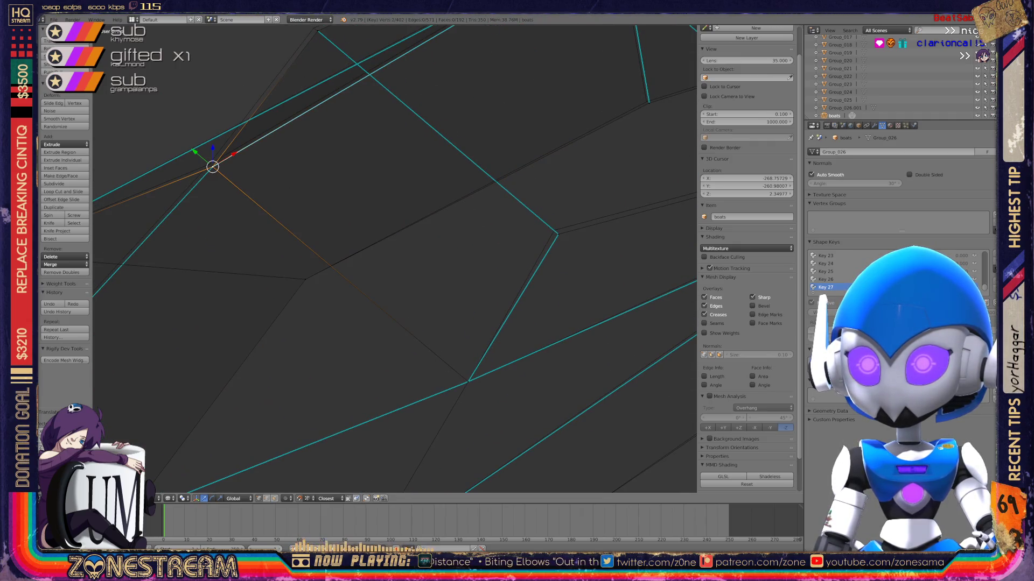
pyautogui.rightClick(213, 167)
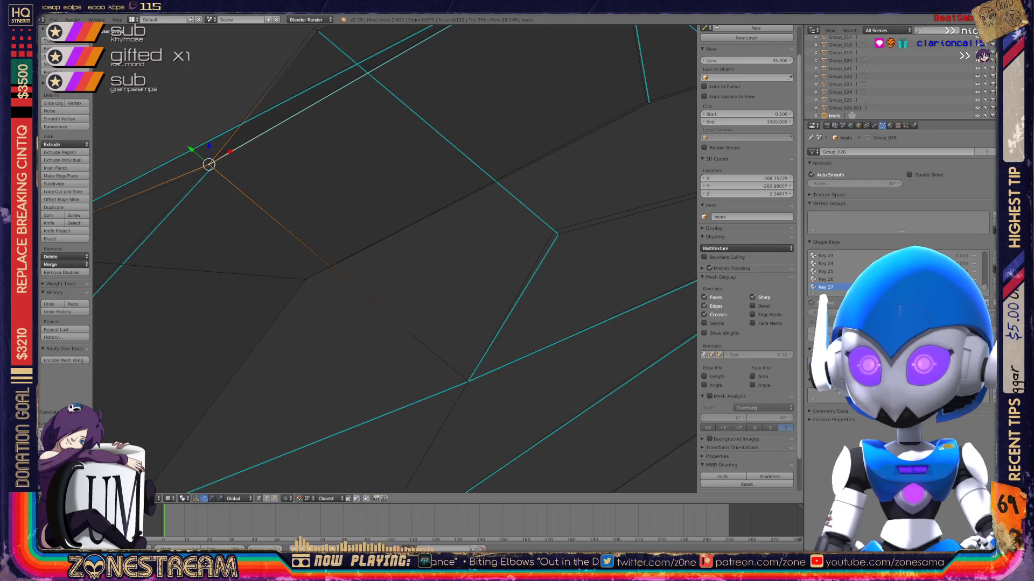
pyautogui.rightClick(209, 164)
# Slightly nudge a vertex on the far hull edge.
pyautogui.rightClick(557, 233)
pyautogui.press('g')
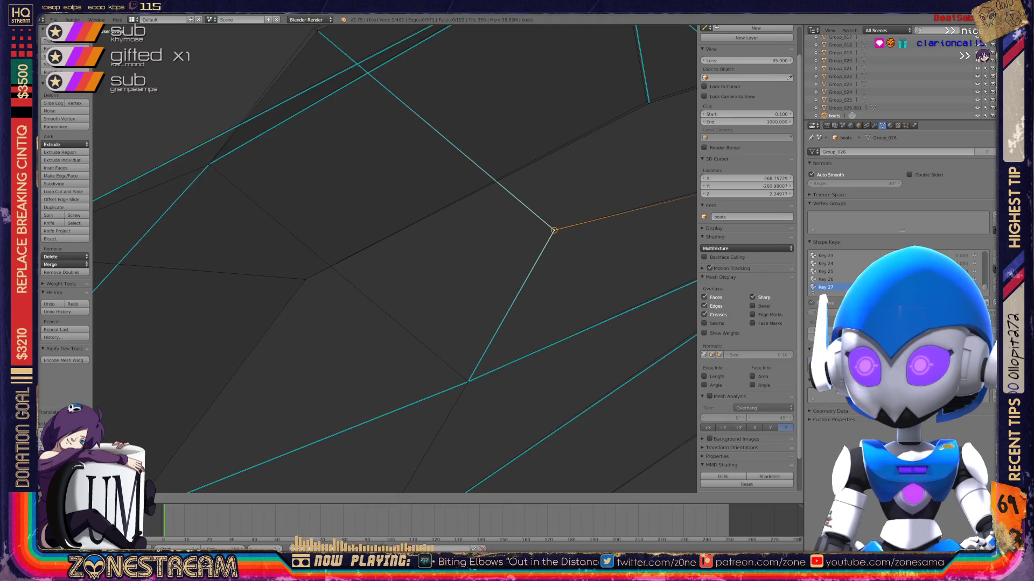
pyautogui.press('Return')
pyautogui.moveTo(553, 228)
pyautogui.mouseDown(button='middle')
pyautogui.moveTo(593, 280)
pyautogui.moveTo(485, 204)
pyautogui.mouseUp(button='middle')
pyautogui.press('g')
pyautogui.press('Return')
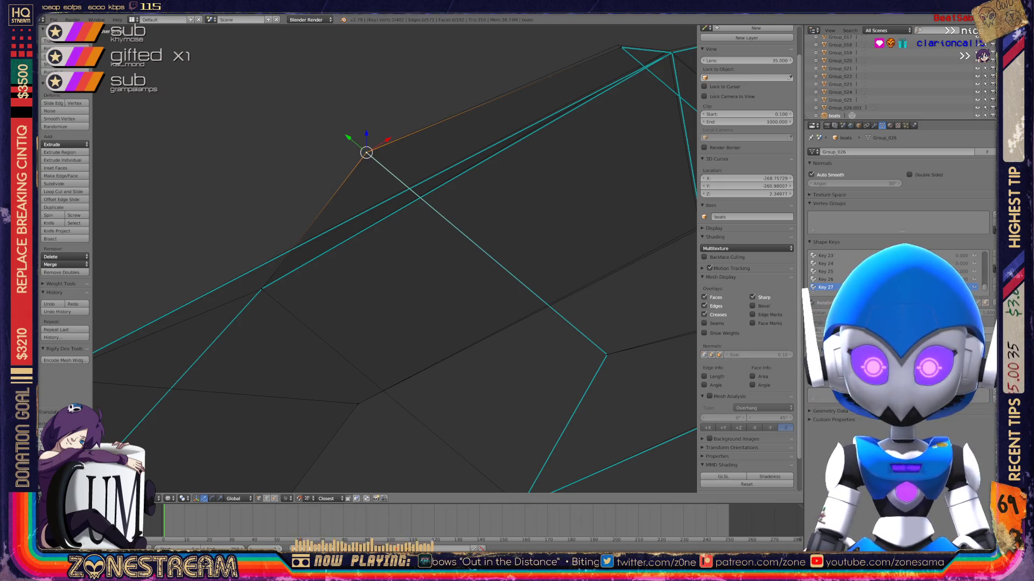
# Zoom out to the whole boat and select the lower hull corner vertex.
pyautogui.moveTo(393, 258)
pyautogui.mouseDown(button='middle')
pyautogui.moveTo(473, 237)
pyautogui.moveTo(409, 270)
pyautogui.moveTo(402, 179)
pyautogui.mouseUp(button='middle')
pyautogui.scroll(-3, 409, 253)
pyautogui.scroll(4, 409, 269)
pyautogui.scroll(1, 324, 340)
pyautogui.rightClick(324, 341)
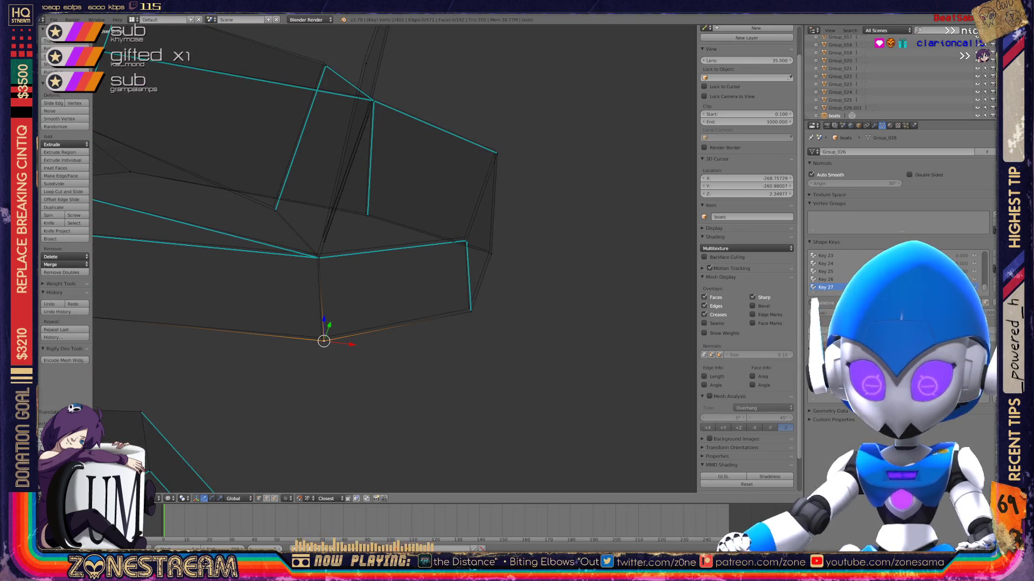
# Nudge the hull corner, the junction vertex above it and a rim vertex slightly.
pyautogui.press('g')
pyautogui.press('Return')
pyautogui.rightClick(319, 257)
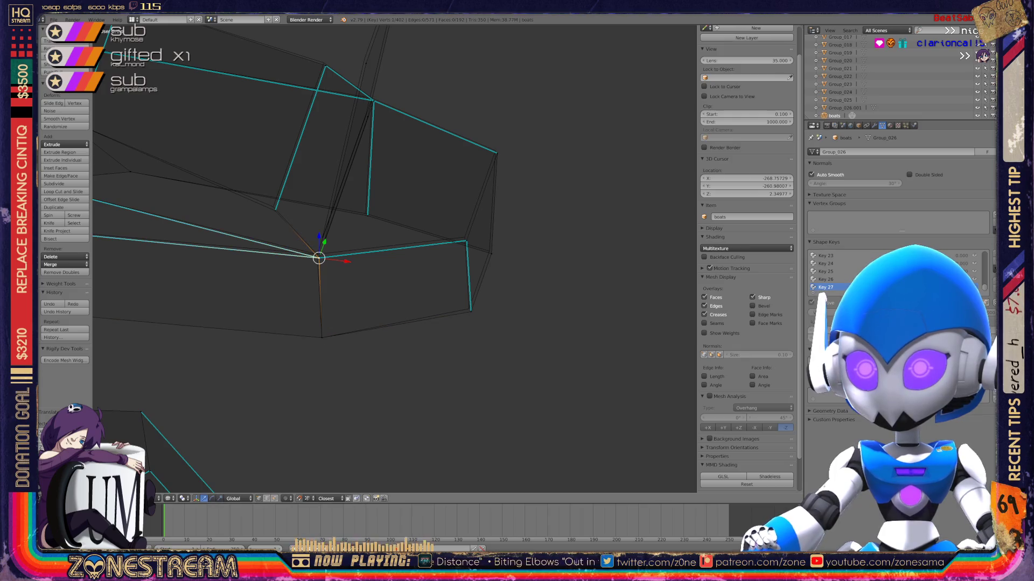
pyautogui.press('g')
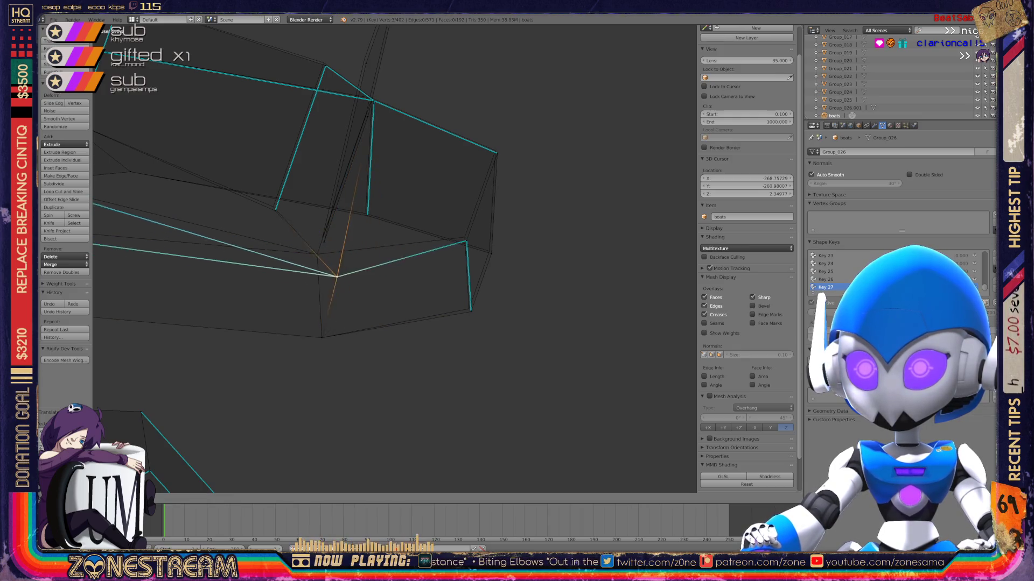
pyautogui.press('Return')
pyautogui.rightClick(275, 211)
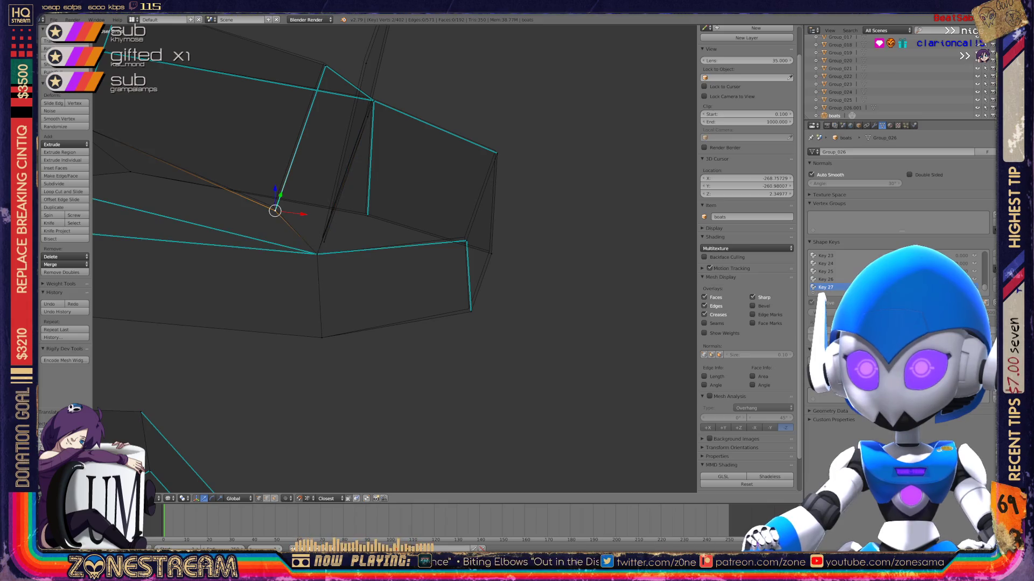
pyautogui.press('g')
pyautogui.press('Return')
# Pull the lower corner vertex up-right and nudge the upper-right corner vertex.
pyautogui.rightClick(469, 309)
pyautogui.click(469, 308)
pyautogui.moveTo(469, 309)
pyautogui.mouseDown()
pyautogui.moveTo(491, 253)
pyautogui.moveTo(464, 237)
pyautogui.mouseUp()
pyautogui.rightClick(497, 153)
pyautogui.moveTo(497, 153)
pyautogui.mouseDown()
pyautogui.moveTo(492, 179)
pyautogui.moveTo(495, 150)
pyautogui.mouseUp()
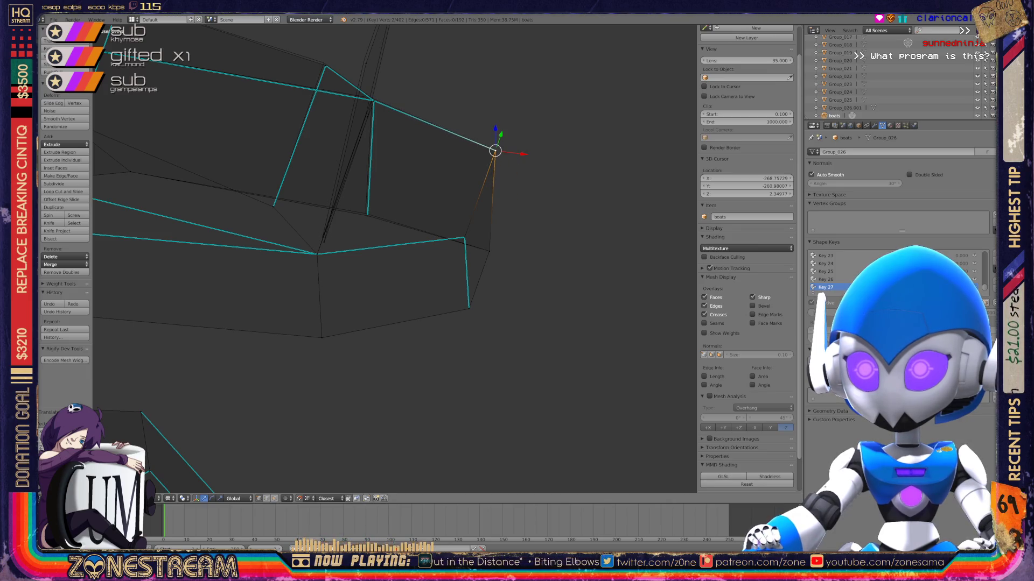
# From a rotated view, move a higher hull vertex outward.
pyautogui.press('KP_4')
pyautogui.press('KP_8')
pyautogui.rightClick(381, 278)
pyautogui.keyDown('shift'); pyautogui.moveTo(381, 278); pyautogui.dragTo(357, 359, button='middle'); pyautogui.keyUp('shift')
pyautogui.rightClick(396, 195)
pyautogui.press('g')
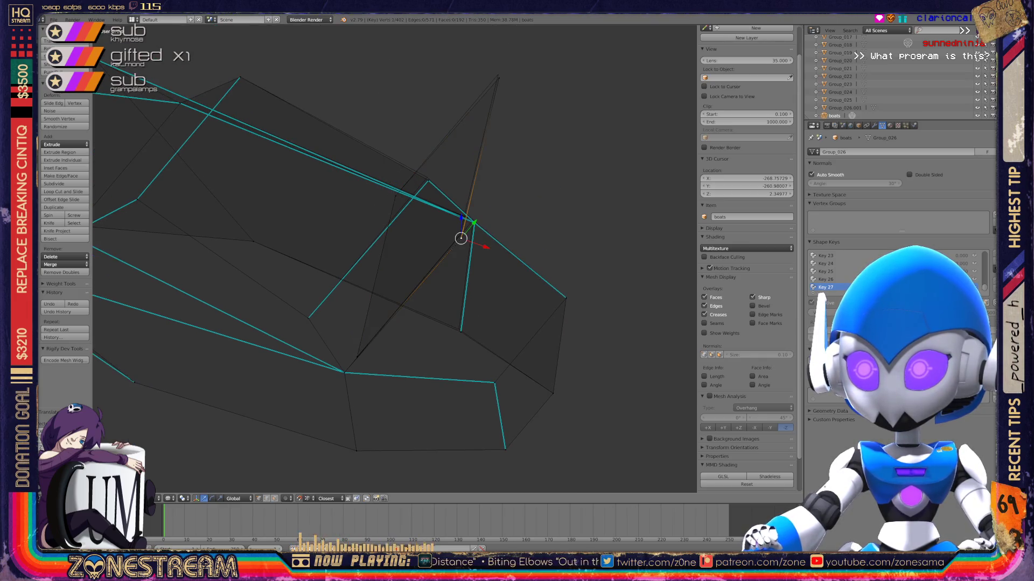
pyautogui.click(459, 235)
# Zoom in on the hull and nudge a lower hull vertex slightly up-right.
pyautogui.rightClick(498, 75)
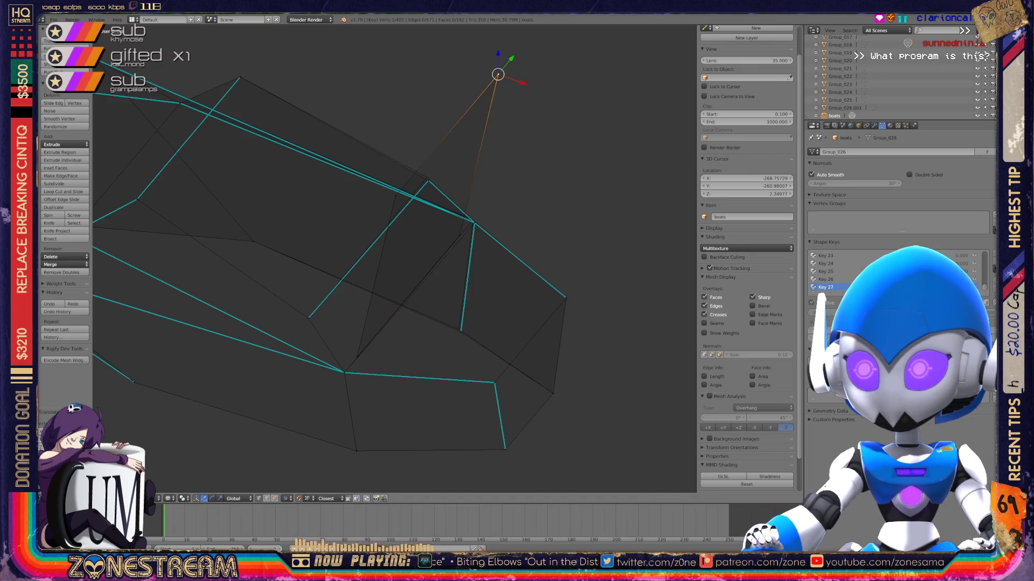
pyautogui.moveTo(393, 259)
pyautogui.mouseDown(button='middle')
pyautogui.moveTo(350, 242)
pyautogui.moveTo(376, 278)
pyautogui.moveTo(404, 253)
pyautogui.moveTo(323, 323)
pyautogui.mouseUp(button='middle')
pyautogui.scroll(5, 404, 253)
pyautogui.rightClick(316, 328)
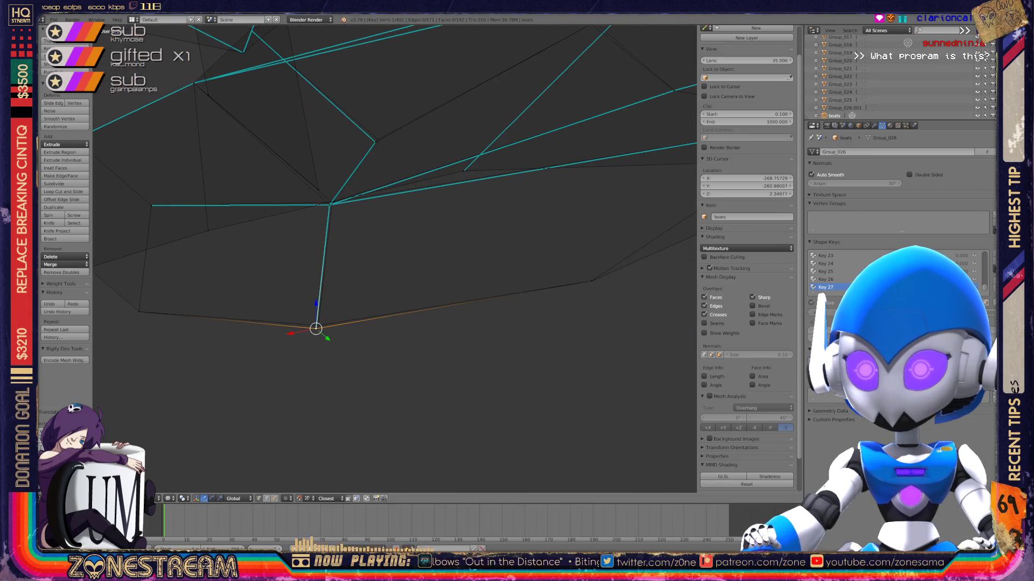
pyautogui.moveTo(316, 328); pyautogui.dragTo(318, 325)
# Leave the hub vertex in place, deselect all and select a single hull vertex.
pyautogui.rightClick(330, 204)
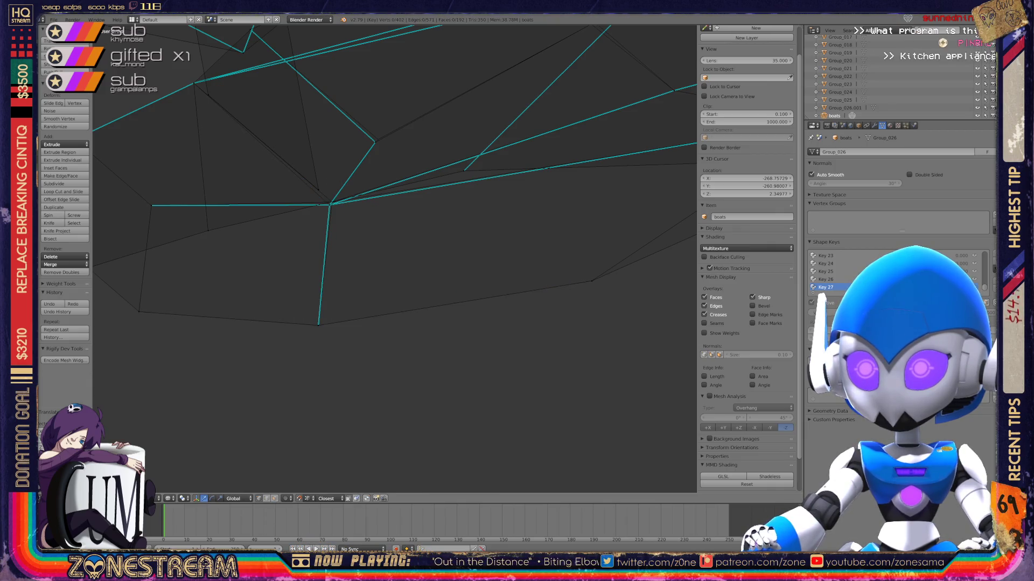
pyautogui.moveTo(329, 204)
pyautogui.mouseDown()
pyautogui.moveTo(362, 245)
pyautogui.moveTo(335, 203)
pyautogui.mouseUp()
pyautogui.moveTo(350, 216); pyautogui.dragTo(378, 161, button='middle')
pyautogui.press('a')
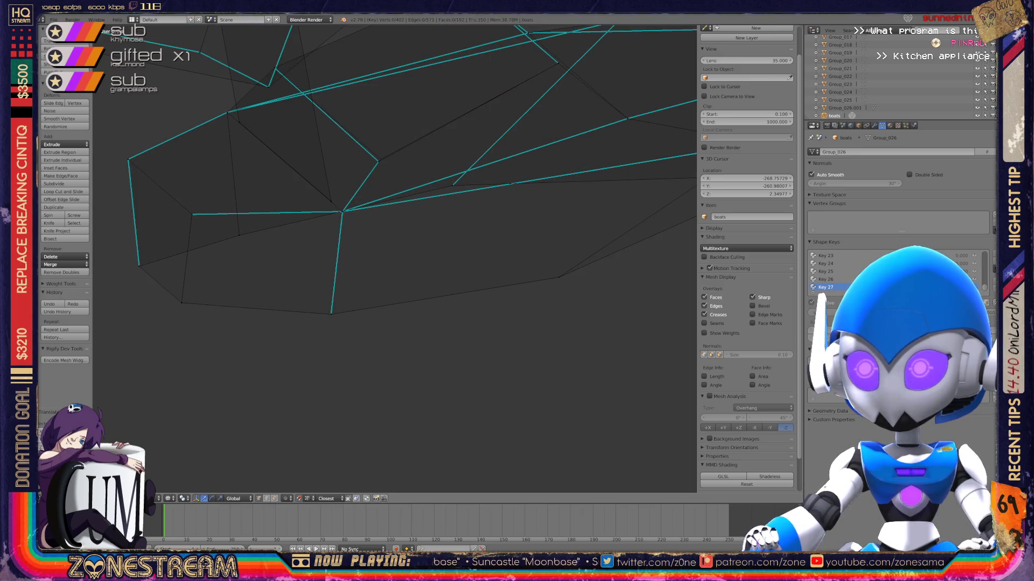
pyautogui.rightClick(380, 160)
pyautogui.moveTo(381, 159)
pyautogui.mouseDown(button='middle')
pyautogui.moveTo(385, 203)
pyautogui.moveTo(448, 206)
pyautogui.moveTo(394, 50)
pyautogui.moveTo(377, 81)
pyautogui.moveTo(441, 172)
pyautogui.mouseUp(button='middle')
# Switch back to Object Mode and view the row of boats.
pyautogui.press('Tab')
pyautogui.scroll(-10, 393, 259)
pyautogui.scroll(6, 393, 259)
pyautogui.moveTo(393, 258); pyautogui.dragTo(527, 243, button='middle')
pyautogui.scroll(-8, 393, 258)
pyautogui.scroll(8, 393, 259)
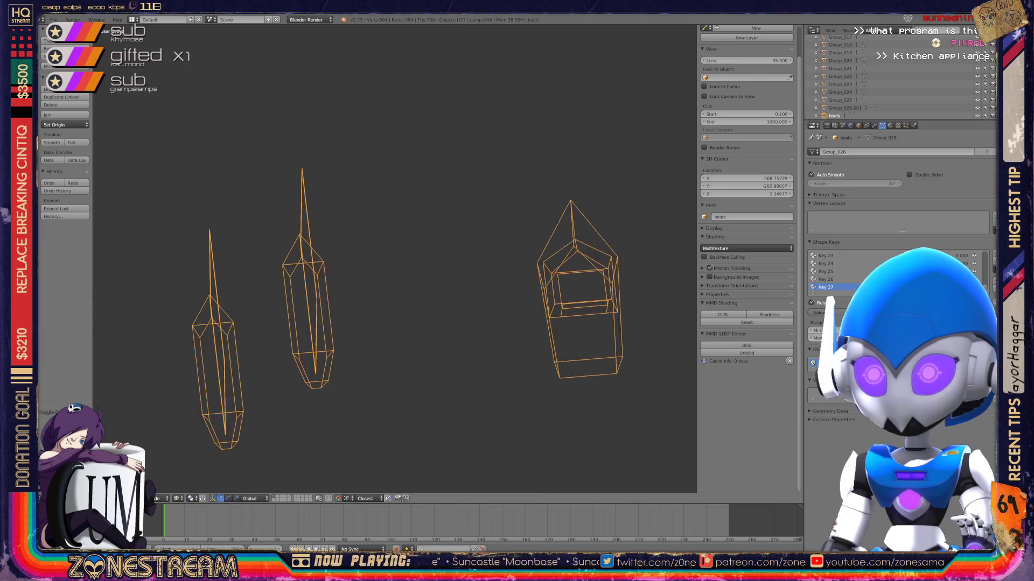
pyautogui.press('Tab')
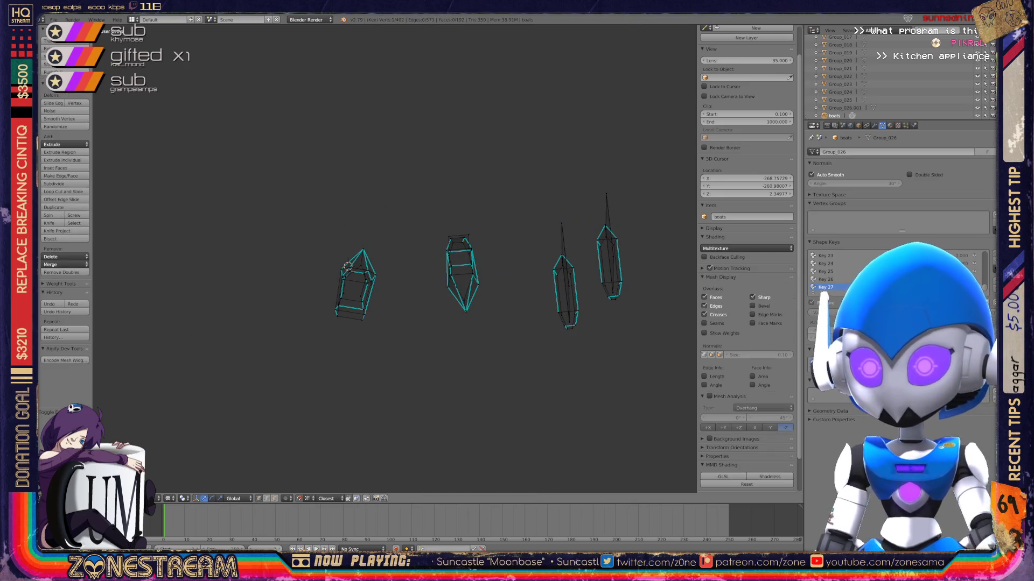
pyautogui.hotkey('ctrl', 'q')
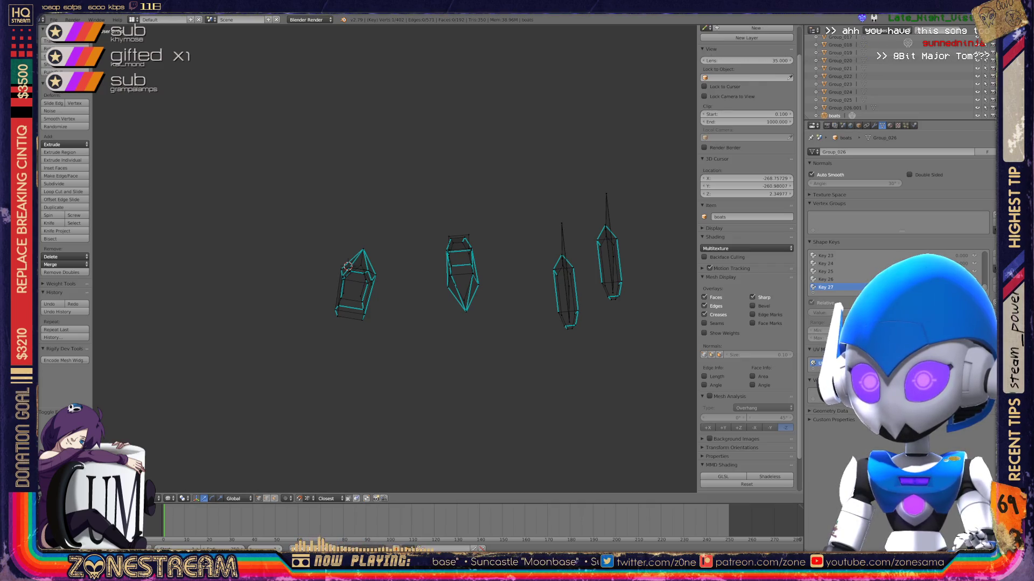
pyautogui.press('Tab')
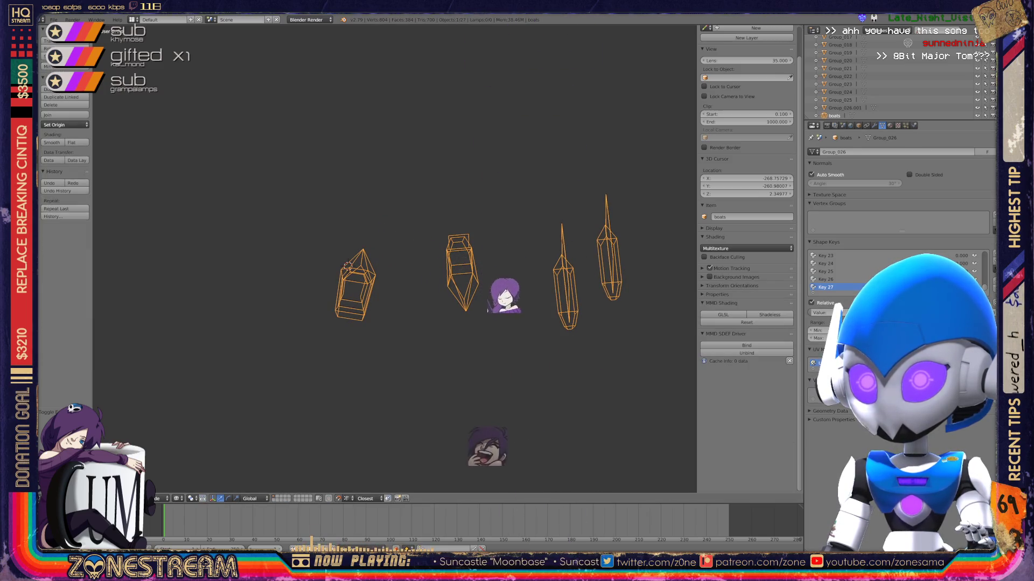
# Add shape key Key 28 to the boats mesh and make it active.
pyautogui.click(993, 254)
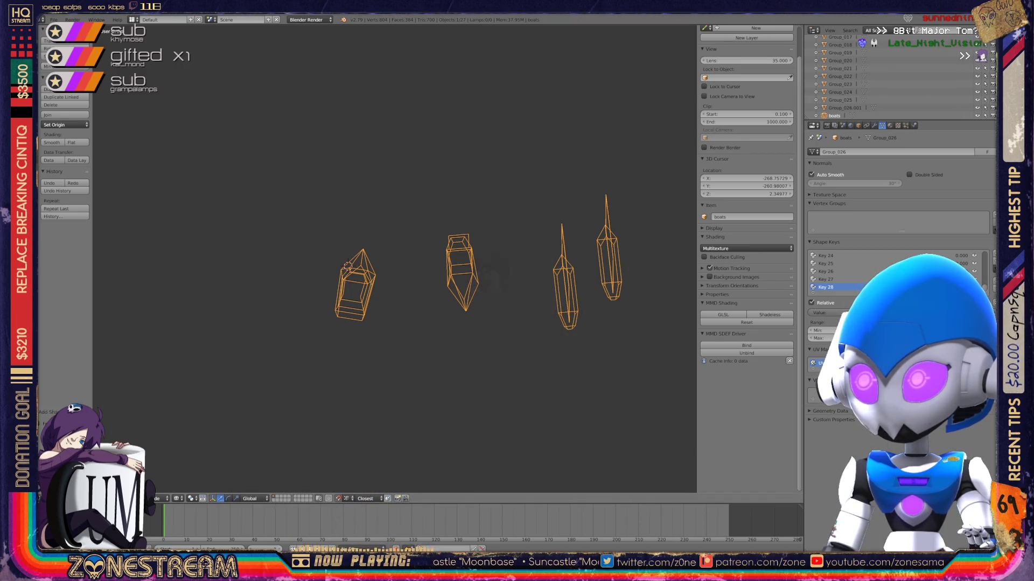
pyautogui.scroll(-10, 395, 259)
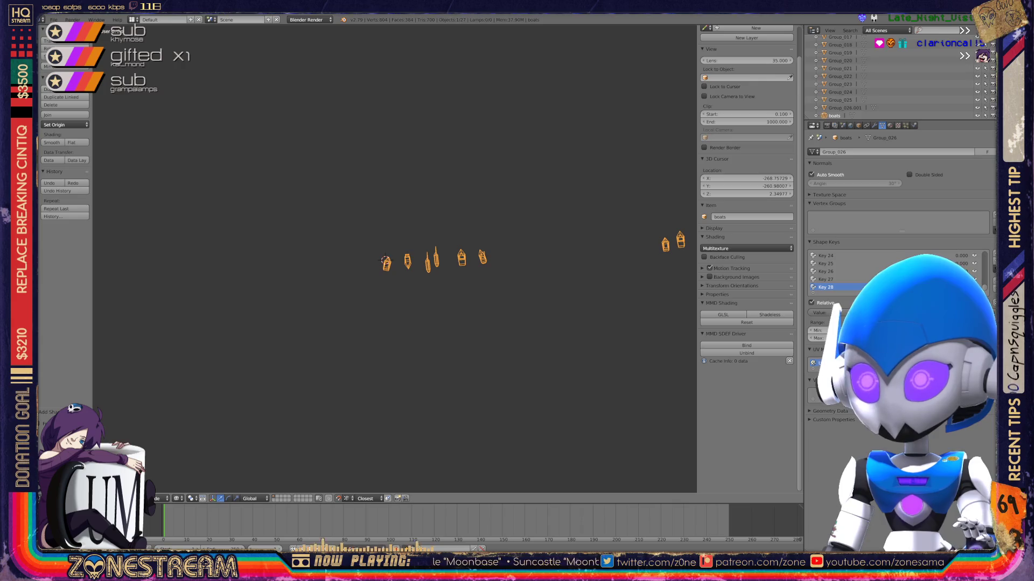
pyautogui.scroll(8, 388, 261)
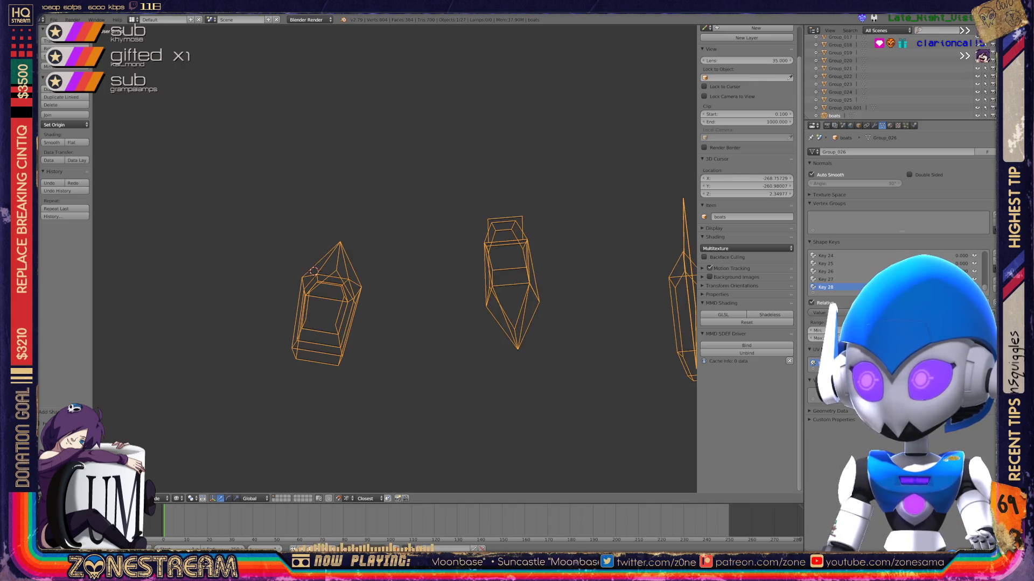
pyautogui.click(825, 287)
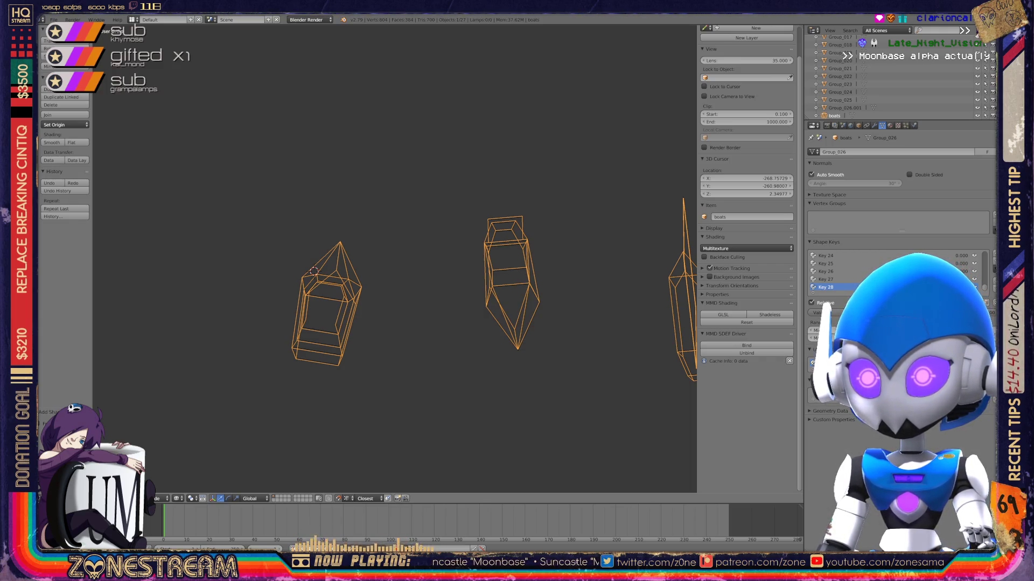
# Toggle out of Edit Mode and back, ending in Edit Mode on Key 28.
pyautogui.press('Tab')
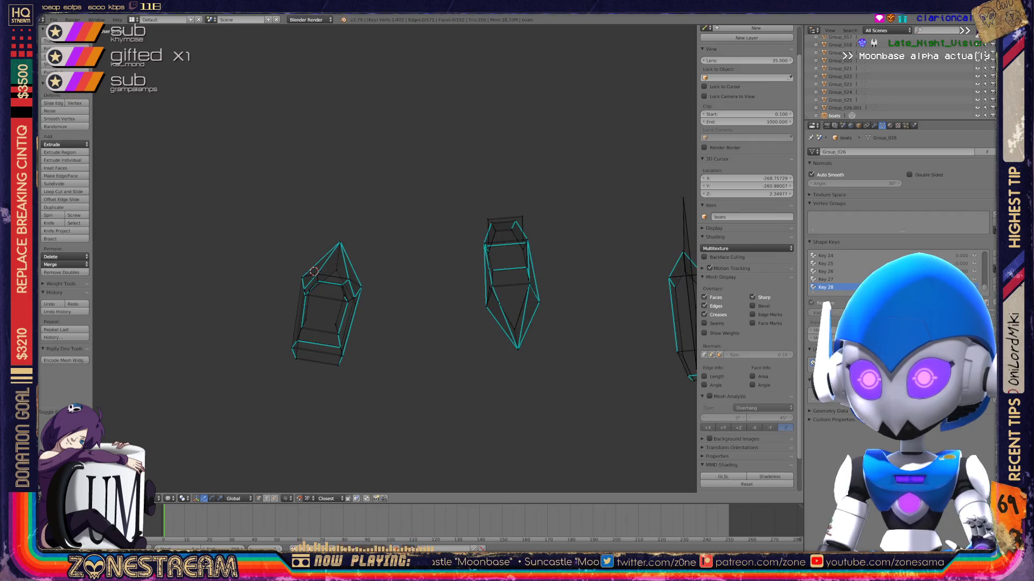
pyautogui.press('Tab')
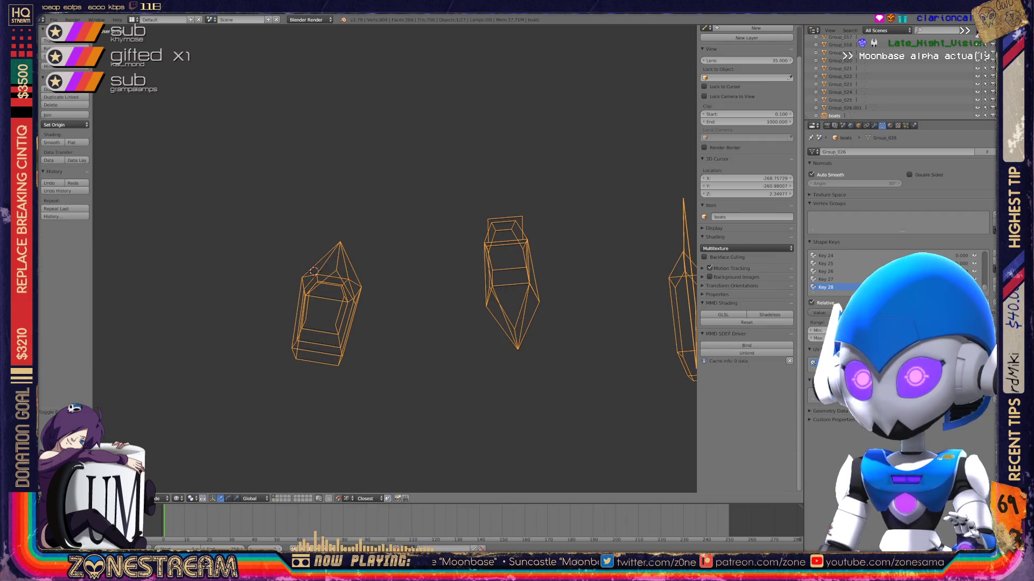
pyautogui.scroll(6, 395, 258)
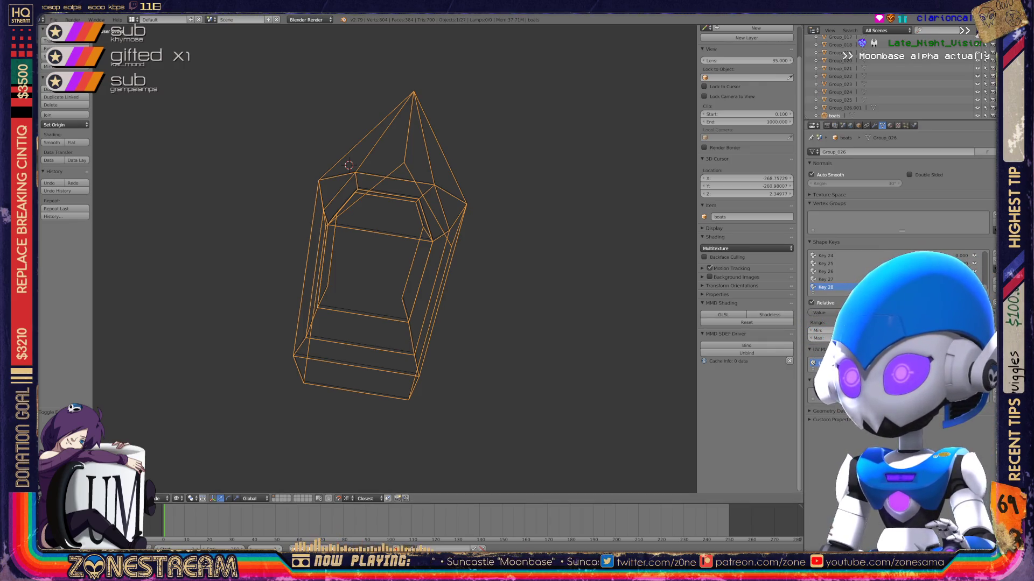
pyautogui.press('Tab')
pyautogui.scroll(4, 394, 258)
# Raise two opposite hull corner vertices slightly along Z.
pyautogui.moveTo(395, 259)
pyautogui.mouseDown(button='middle')
pyautogui.moveTo(412, 183)
pyautogui.moveTo(402, 194)
pyautogui.moveTo(425, 186)
pyautogui.mouseUp(button='middle')
pyautogui.rightClick(397, 357)
pyautogui.press('g')
pyautogui.press('z')
pyautogui.press('Return')
pyautogui.rightClick(380, 398)
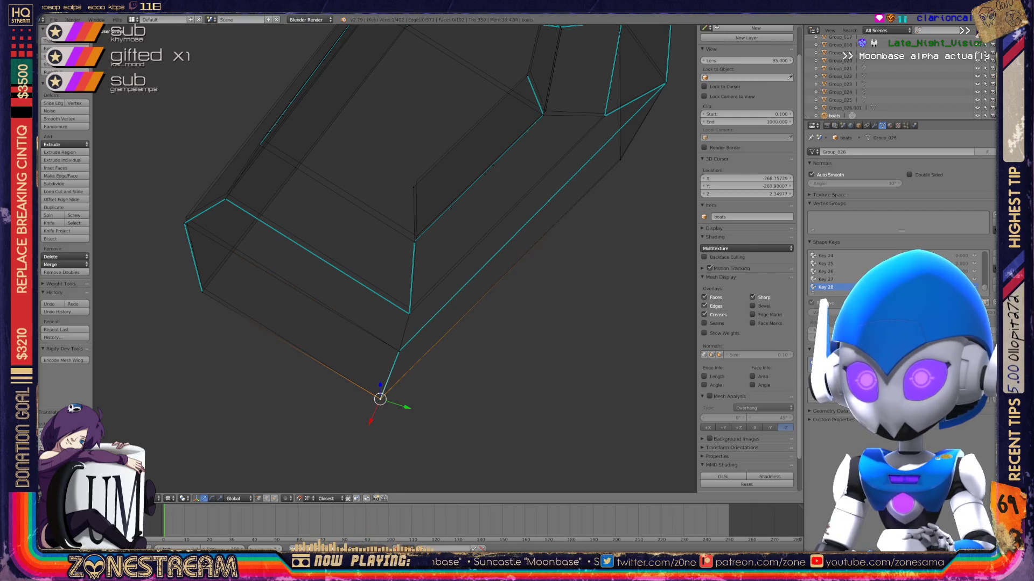
pyautogui.rightClick(202, 292)
pyautogui.press('g')
pyautogui.press('z')
pyautogui.press('Return')
# Lift a rim vertex straight up along Z, leaving the next rim corner vertex in place.
pyautogui.keyDown('shift'); pyautogui.moveTo(396, 259); pyautogui.dragTo(430, 321, button='middle'); pyautogui.keyUp('shift')
pyautogui.rightClick(219, 284)
pyautogui.press('g')
pyautogui.press('z')
pyautogui.press('Return')
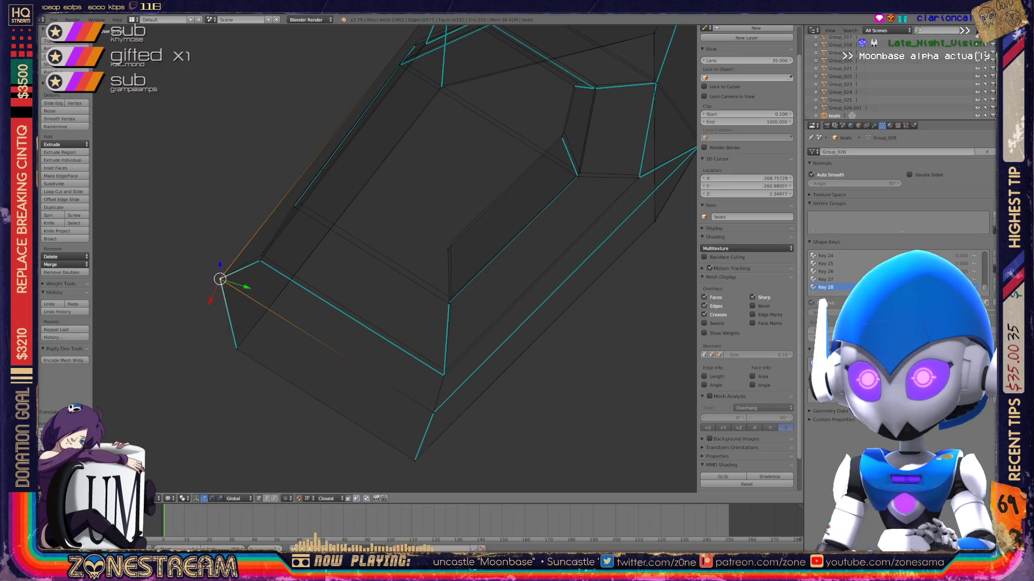
pyautogui.moveTo(430, 320)
pyautogui.keyDown('shift'); pyautogui.mouseDown(button='middle')
pyautogui.moveTo(315, 203)
pyautogui.moveTo(438, 273)
pyautogui.mouseUp(button='middle'); pyautogui.keyUp('shift')
pyautogui.rightClick(422, 360)
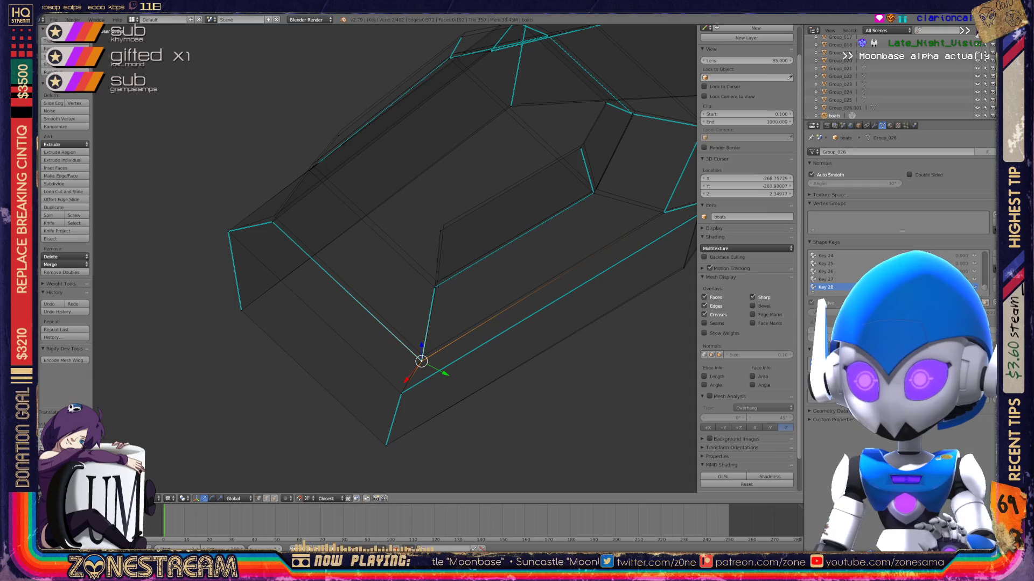
pyautogui.keyDown('shift'); pyautogui.moveTo(421, 360); pyautogui.dragTo(542, 449, button='middle'); pyautogui.keyUp('shift')
pyautogui.rightClick(393, 313)
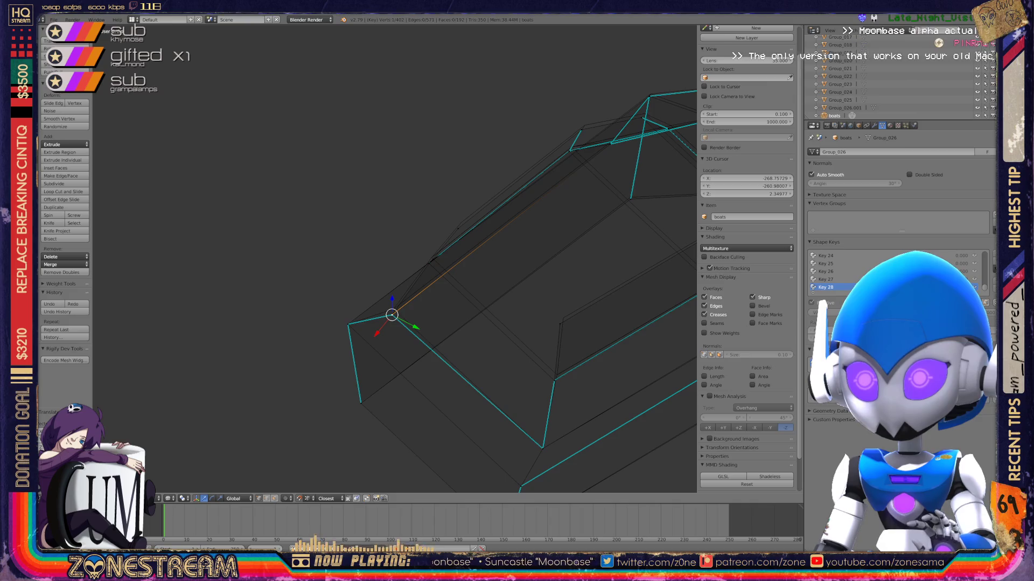
pyautogui.press('Escape')
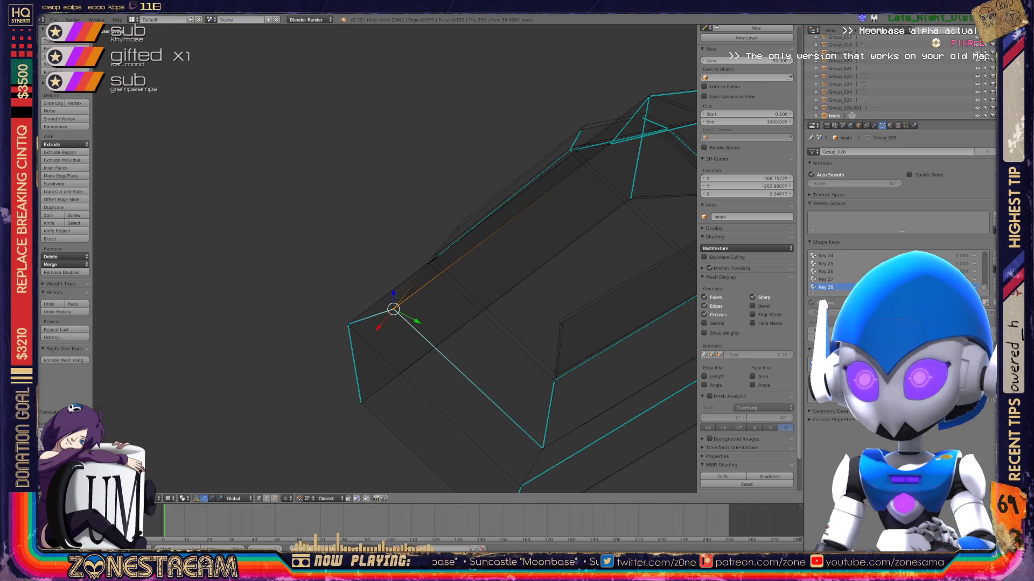
# Move a single bow vertex beside the other bow vertex and centre the view on it.
pyautogui.scroll(-4, 393, 283)
pyautogui.moveTo(393, 283); pyautogui.dragTo(366, 226, button='middle')
pyautogui.scroll(6, 395, 258)
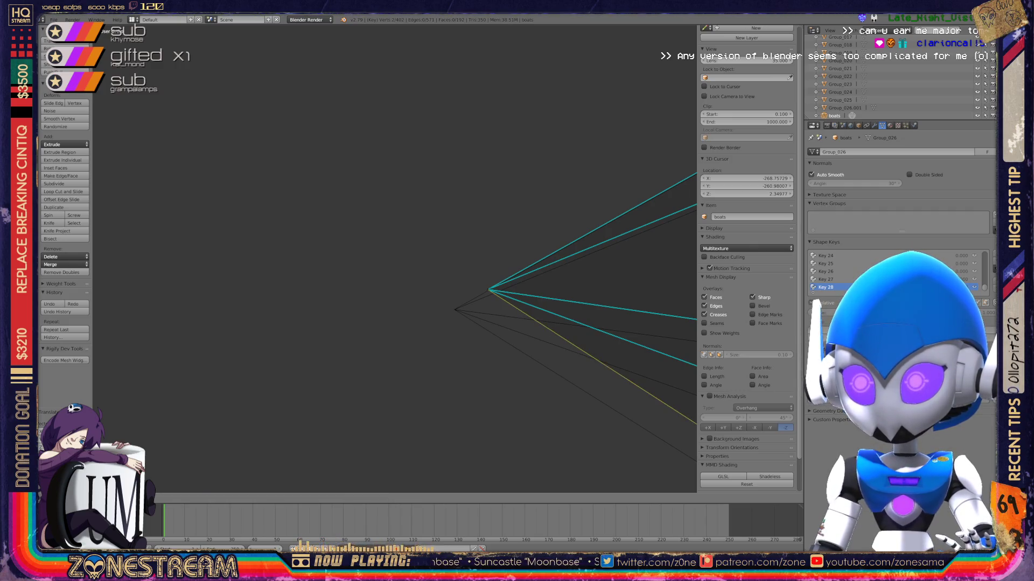
pyautogui.rightClick(488, 289)
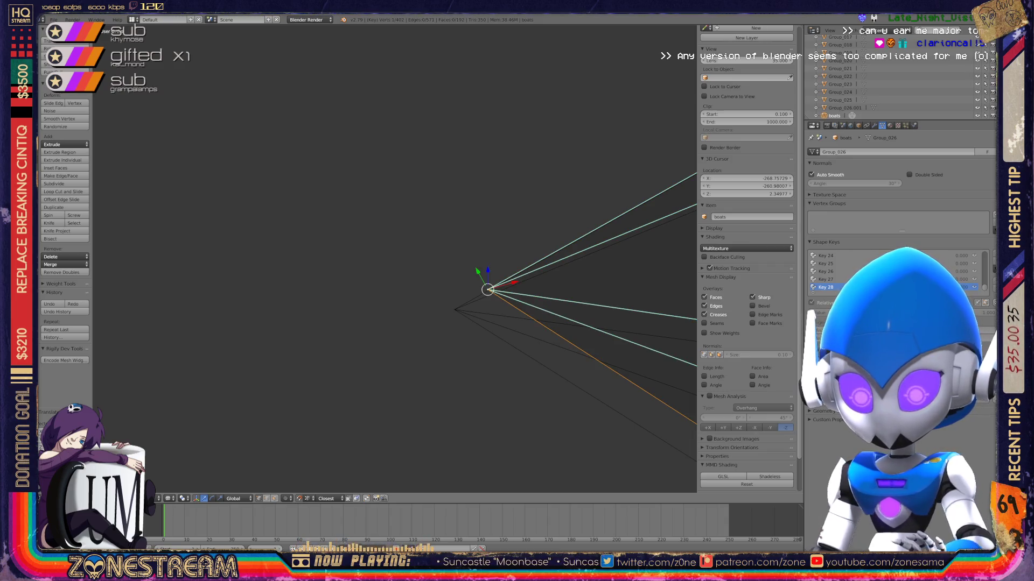
pyautogui.press('g')
pyautogui.press('Return')
pyautogui.press('KP_Decimal')
pyautogui.scroll(-5, 394, 259)
pyautogui.moveTo(395, 258); pyautogui.dragTo(376, 253, button='middle')
pyautogui.scroll(8, 377, 253)
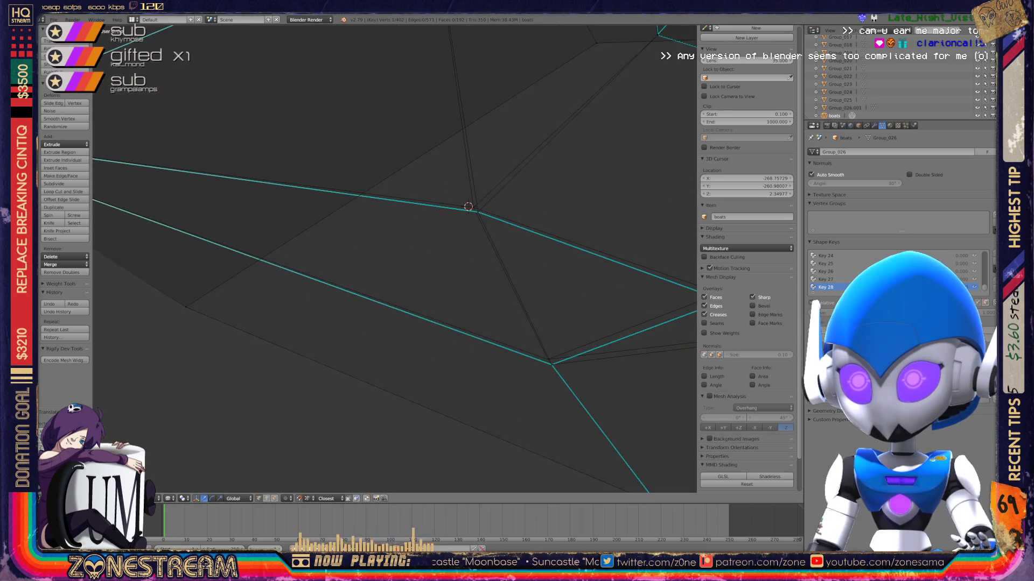
# Pull the overlapping bow vertices onto the 3D cursor to form a long, sharp point.
pyautogui.rightClick(401, 235)
pyautogui.keyDown('shift'); pyautogui.rightClick(401, 234); pyautogui.keyUp('shift')
pyautogui.keyDown('shift'); pyautogui.rightClick(401, 235); pyautogui.keyUp('shift')
pyautogui.press('g')
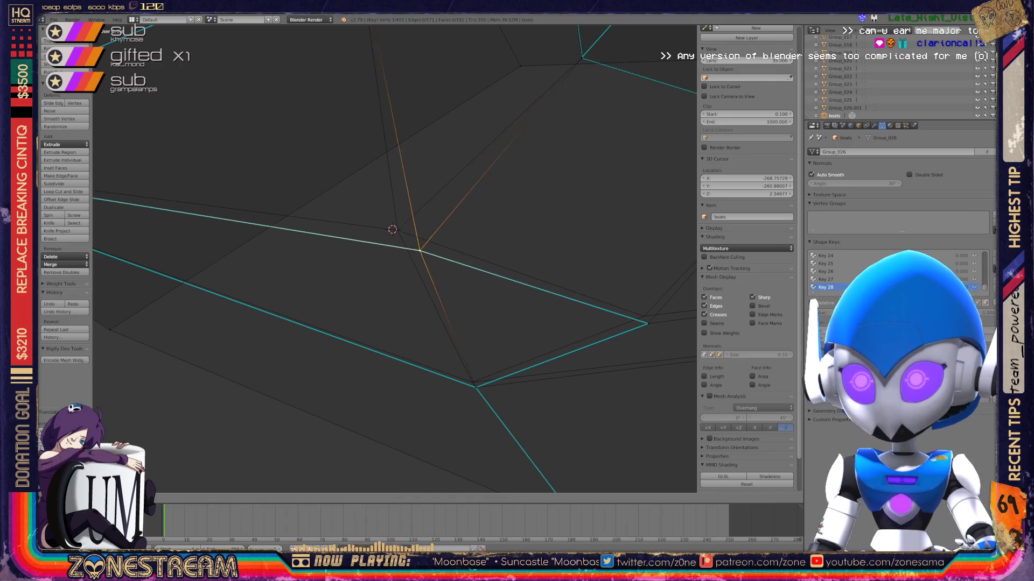
pyautogui.press('Return')
pyautogui.scroll(-3, 393, 226)
pyautogui.scroll(2, 396, 247)
pyautogui.scroll(4, 396, 247)
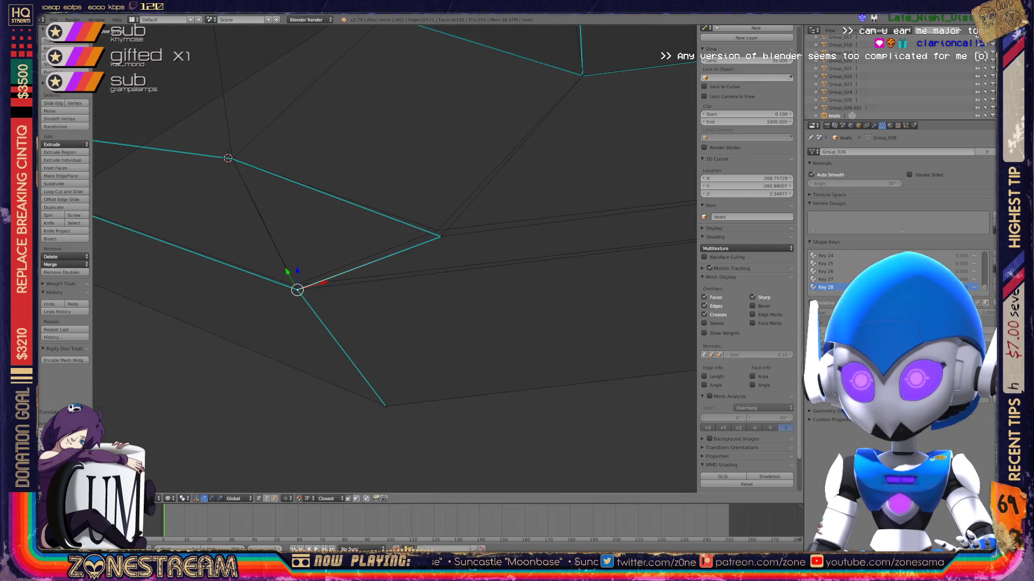
pyautogui.press('g')
pyautogui.press('Return')
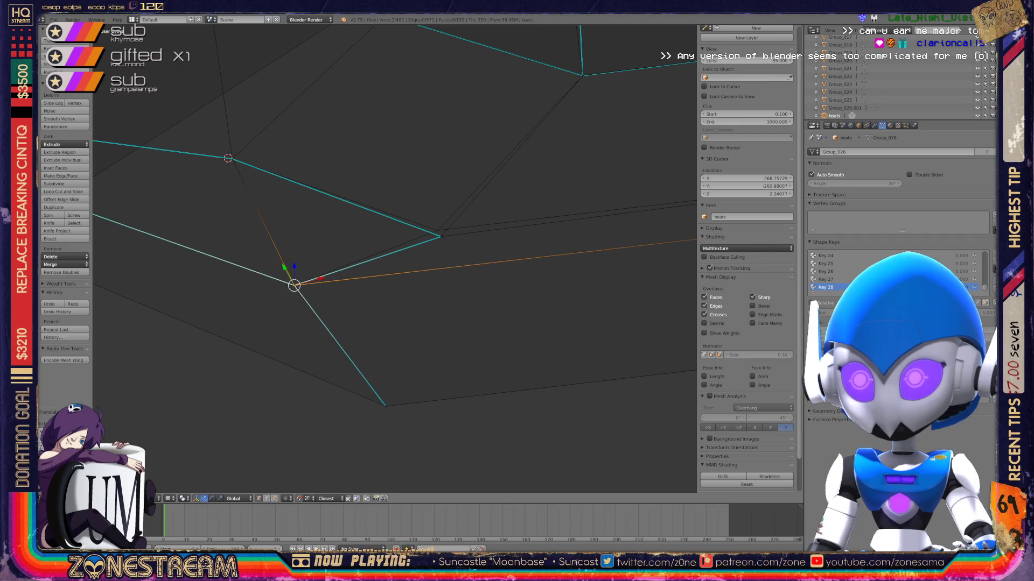
pyautogui.rightClick(441, 236)
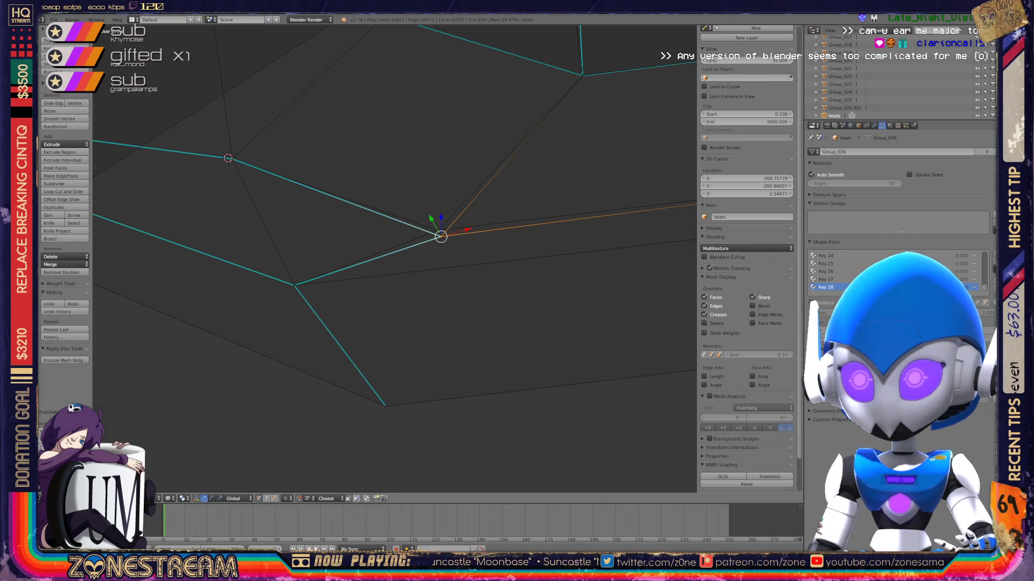
pyautogui.press('g')
pyautogui.press('Escape')
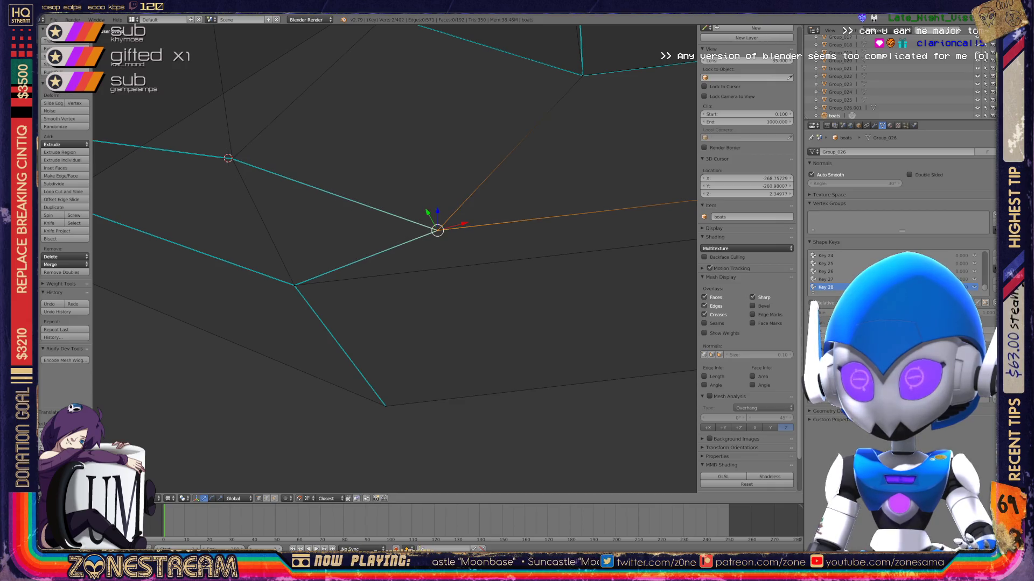
pyautogui.scroll(-5, 441, 236)
pyautogui.moveTo(440, 236)
pyautogui.mouseDown(button='middle')
pyautogui.moveTo(377, 161)
pyautogui.moveTo(410, 261)
pyautogui.mouseUp(button='middle')
# Return to Object Mode and save over boats.blend.
pyautogui.press('Tab')
pyautogui.hotkey('ctrl', 's')
pyautogui.press('Return')
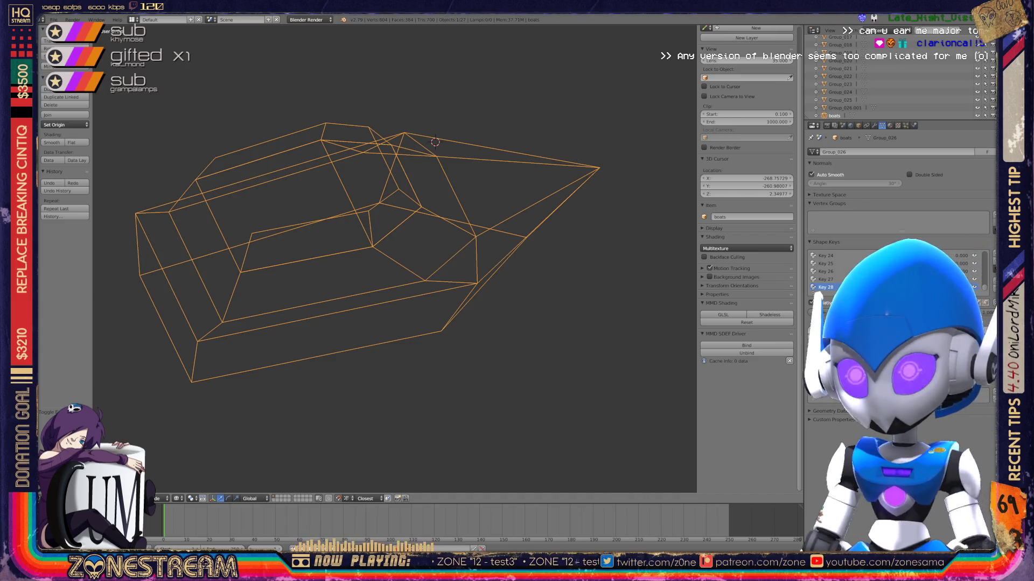
# Orbit and zoom in on the pointed-keel boat, then enter Edit Mode on its hull.
pyautogui.scroll(-7, 394, 258)
pyautogui.moveTo(394, 258)
pyautogui.mouseDown(button='middle')
pyautogui.moveTo(395, 215)
pyautogui.moveTo(355, 215)
pyautogui.mouseUp(button='middle')
pyautogui.scroll(4, 395, 258)
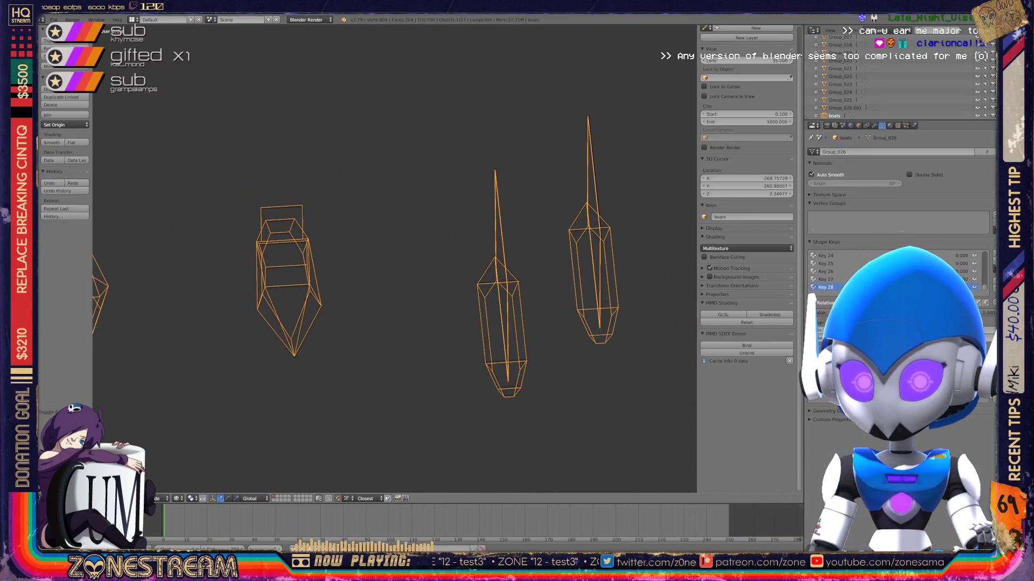
pyautogui.moveTo(395, 258)
pyautogui.mouseDown(button='middle')
pyautogui.moveTo(373, 248)
pyautogui.moveTo(406, 219)
pyautogui.moveTo(417, 181)
pyautogui.mouseUp(button='middle')
pyautogui.scroll(5, 394, 258)
pyautogui.scroll(3, 394, 258)
pyautogui.press('Tab')
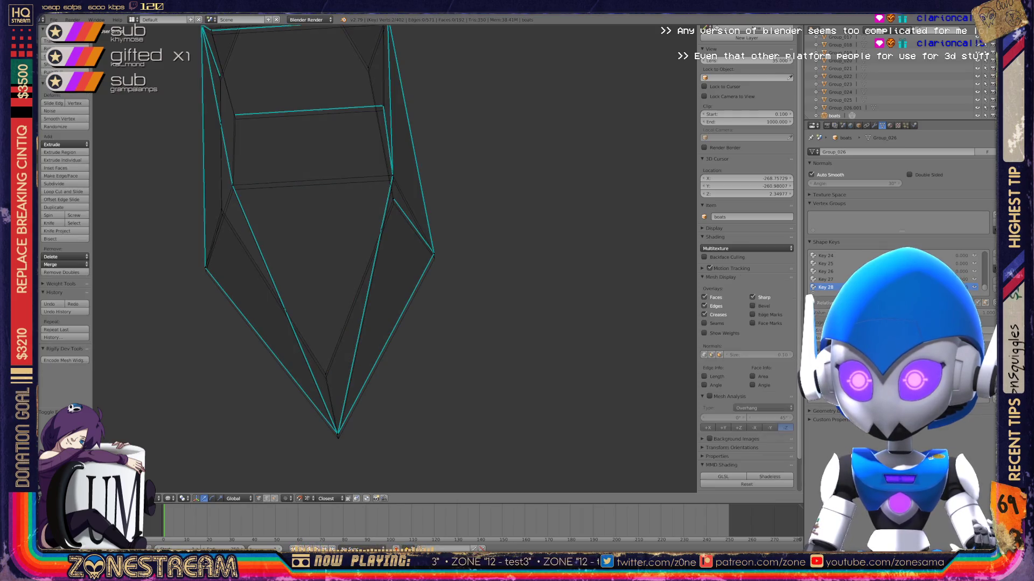
# Nudge the keel's bottom tip vertex down and shift a hull corner vertex.
pyautogui.rightClick(338, 433)
pyautogui.moveTo(394, 259)
pyautogui.mouseDown(button='middle')
pyautogui.moveTo(344, 232)
pyautogui.moveTo(331, 243)
pyautogui.moveTo(349, 245)
pyautogui.mouseUp(button='middle')
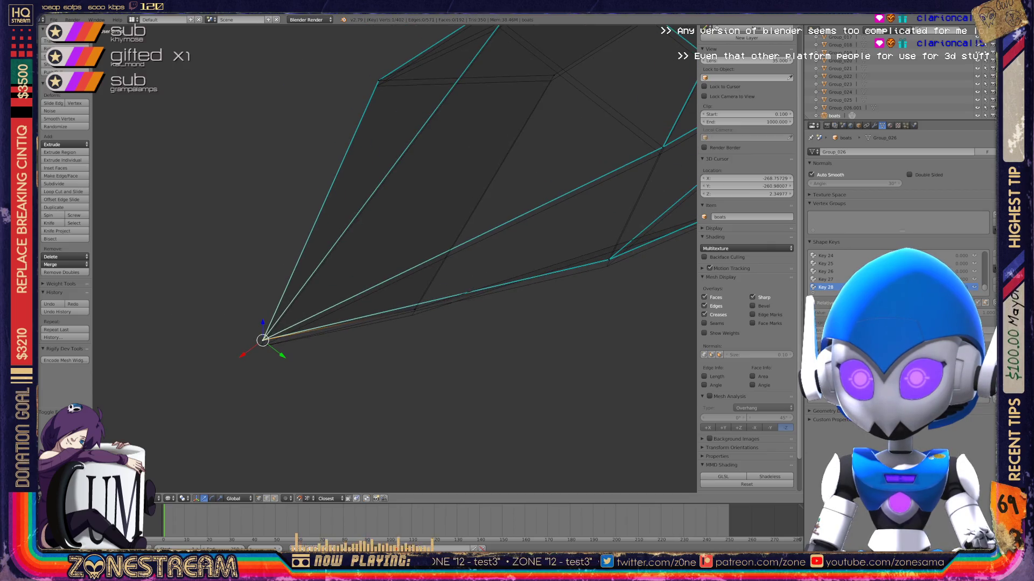
pyautogui.press('g')
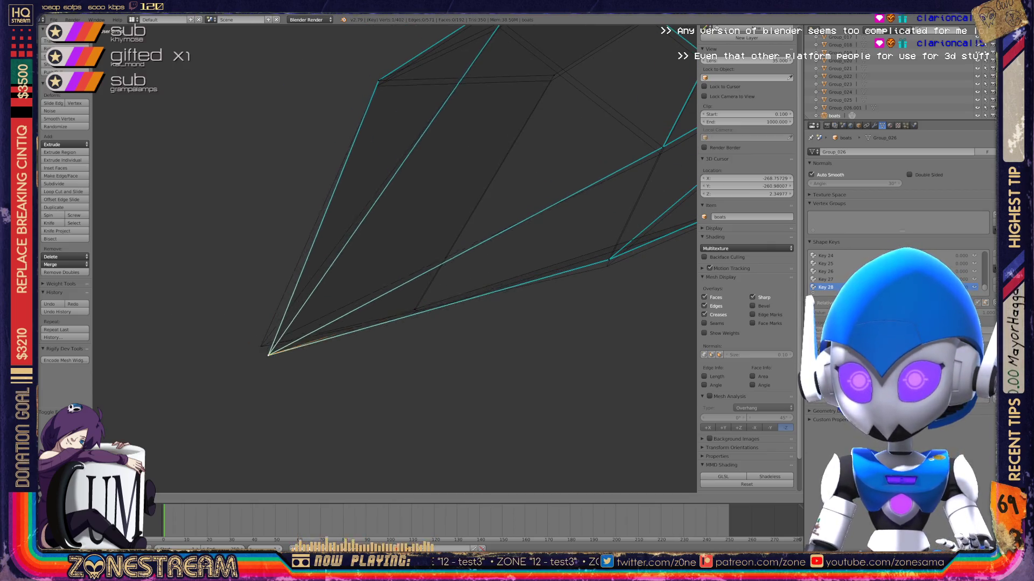
pyautogui.press('Return')
pyautogui.rightClick(414, 309)
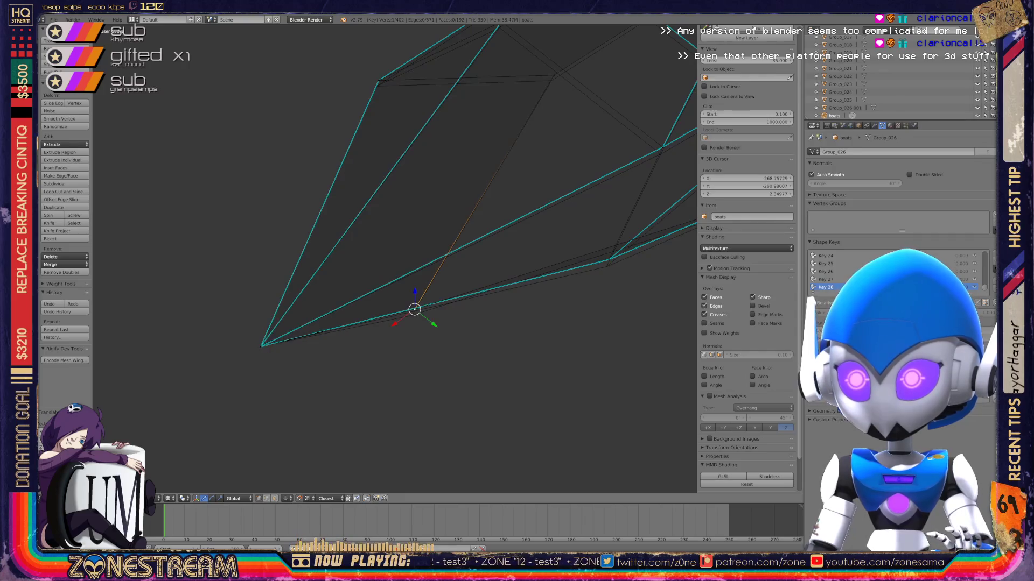
pyautogui.keyDown('shift'); pyautogui.rightClick(611, 248); pyautogui.keyUp('shift')
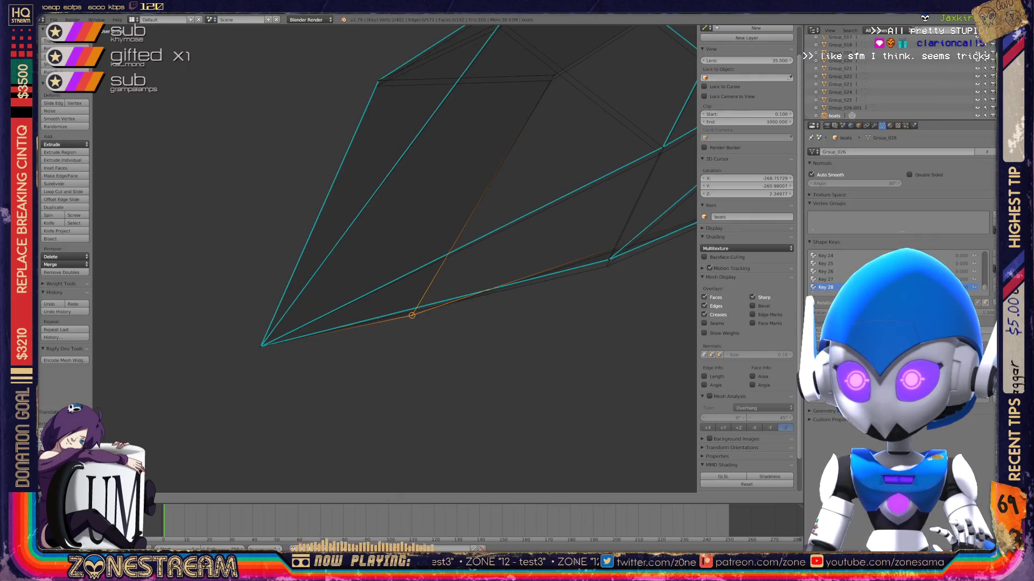
pyautogui.moveTo(393, 258); pyautogui.dragTo(313, 223, button='middle')
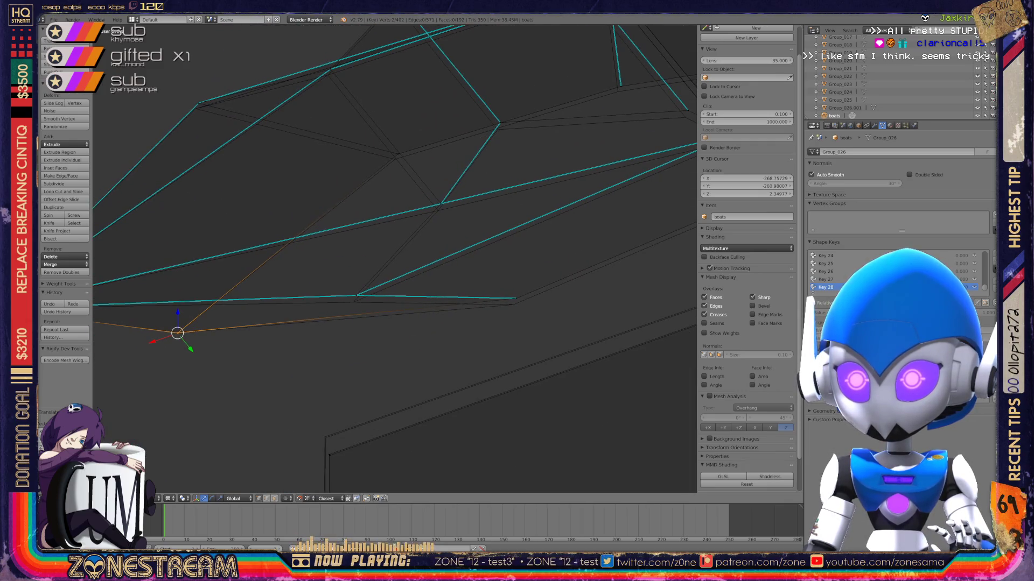
pyautogui.rightClick(357, 295)
pyautogui.press('g')
pyautogui.press('Return')
# Pull a hull corner vertex and a rim vertex slightly downward.
pyautogui.moveTo(353, 302); pyautogui.dragTo(387, 318, button='middle')
pyautogui.keyDown('shift'); pyautogui.moveTo(377, 269); pyautogui.dragTo(383, 333, button='middle'); pyautogui.keyUp('shift')
pyautogui.rightClick(291, 227)
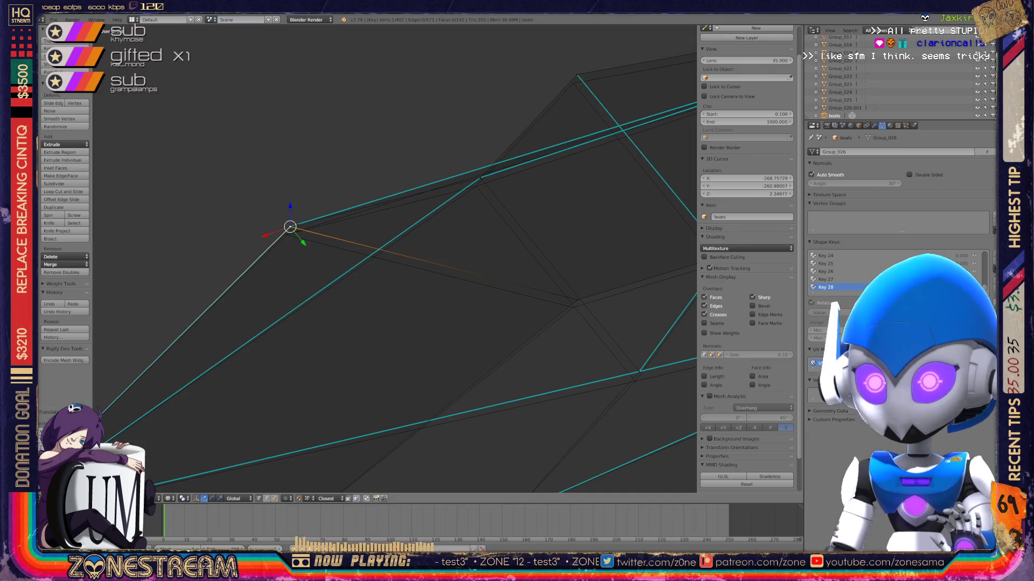
pyautogui.keyDown('shift'); pyautogui.rightClick(286, 234); pyautogui.keyUp('shift')
pyautogui.moveTo(286, 235); pyautogui.dragTo(420, 274, button='middle')
pyautogui.rightClick(426, 278)
pyautogui.moveTo(426, 278); pyautogui.dragTo(421, 286)
pyautogui.rightClick(329, 157)
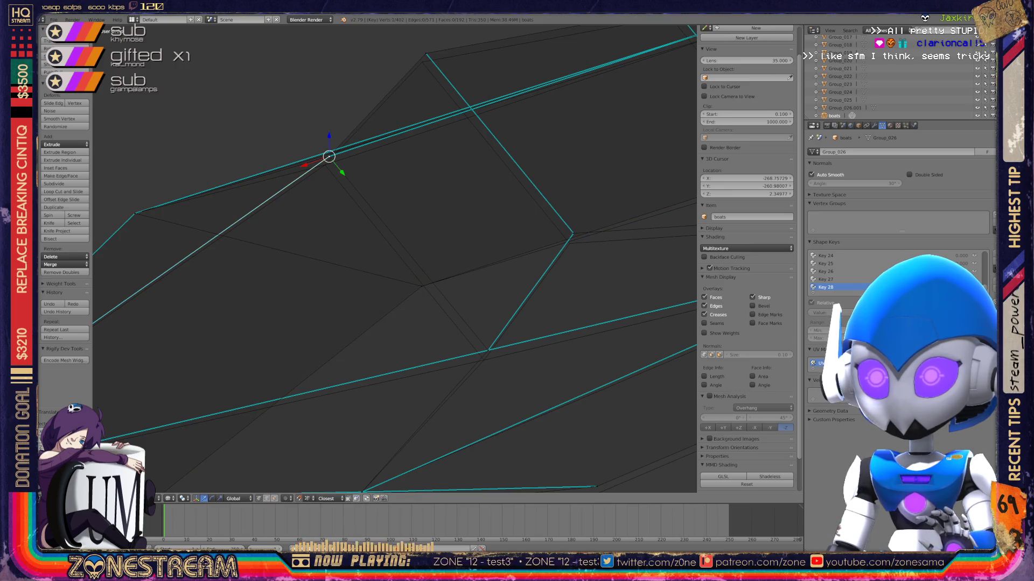
pyautogui.moveTo(329, 156); pyautogui.dragTo(324, 164)
pyautogui.rightClick(328, 157)
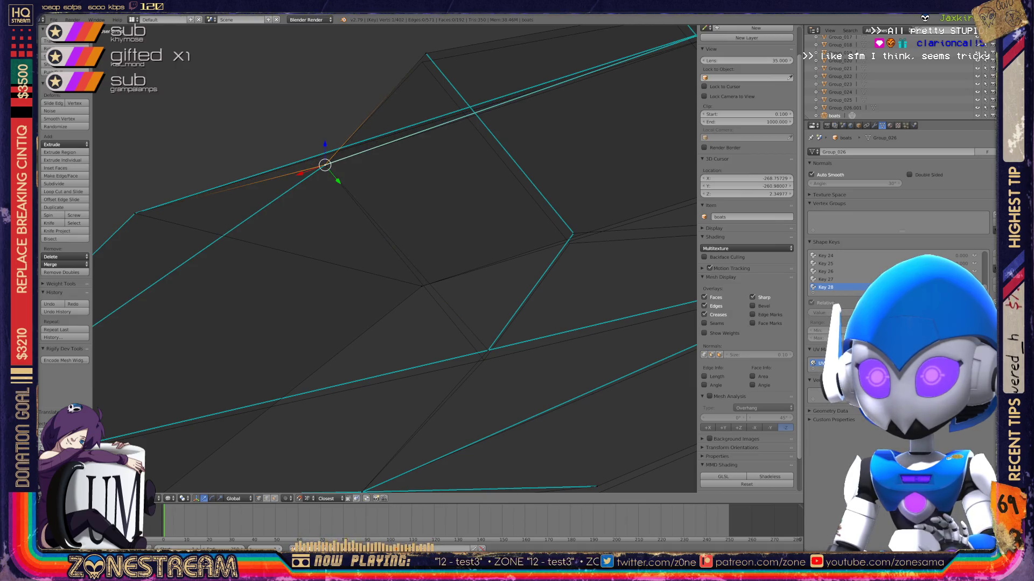
# Shift coincident corner vertices, then nudge the next hull corner and upper rim vertex down.
pyautogui.moveTo(395, 258); pyautogui.dragTo(422, 253, button='middle')
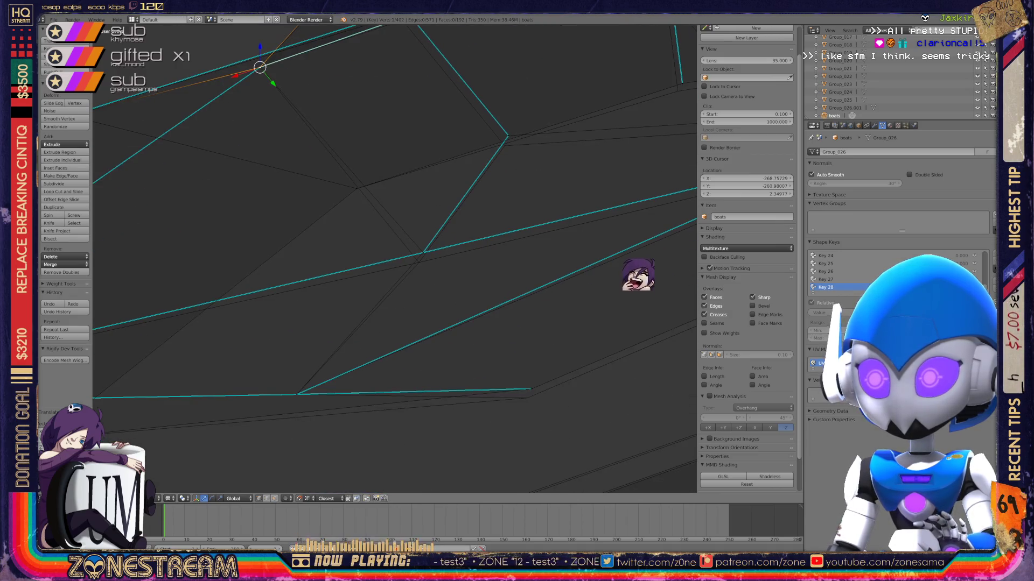
pyautogui.moveTo(532, 388); pyautogui.dragTo(527, 398)
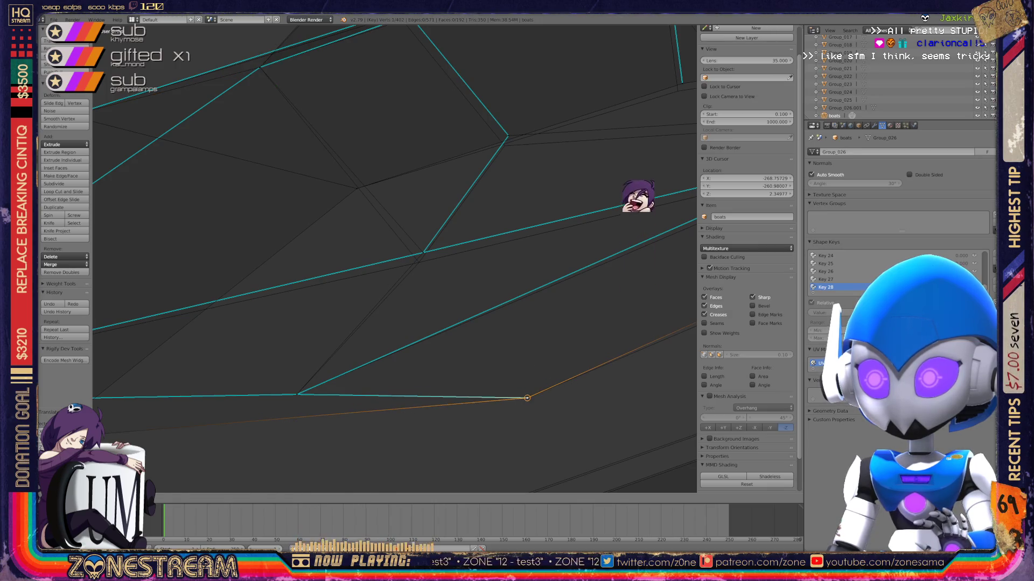
pyautogui.keyDown('shift'); pyautogui.moveTo(527, 397); pyautogui.dragTo(480, 439, button='middle'); pyautogui.keyUp('shift')
pyautogui.moveTo(481, 438)
pyautogui.mouseDown()
pyautogui.moveTo(375, 293)
pyautogui.moveTo(371, 303)
pyautogui.mouseUp()
pyautogui.keyDown('shift'); pyautogui.rightClick(375, 294); pyautogui.keyUp('shift')
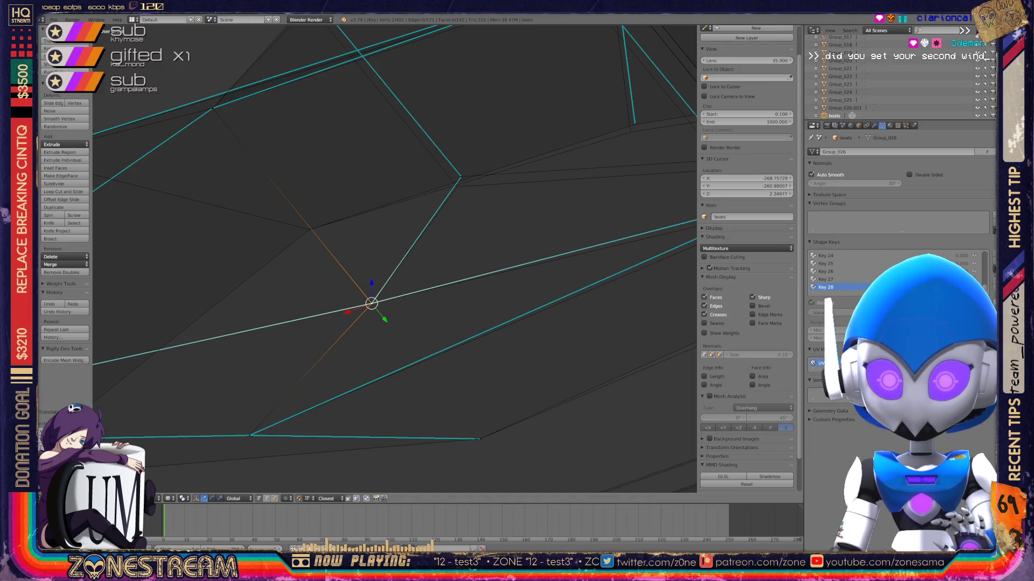
pyautogui.keyDown('shift'); pyautogui.moveTo(377, 216); pyautogui.dragTo(363, 312, button='middle'); pyautogui.keyUp('shift')
pyautogui.rightClick(447, 274)
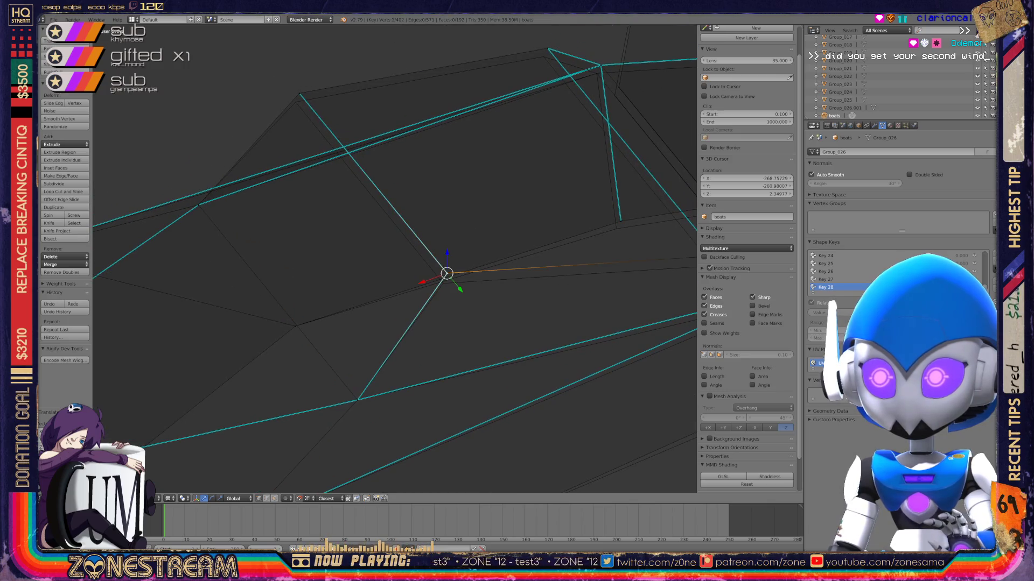
pyautogui.moveTo(447, 274); pyautogui.dragTo(443, 284, button='right')
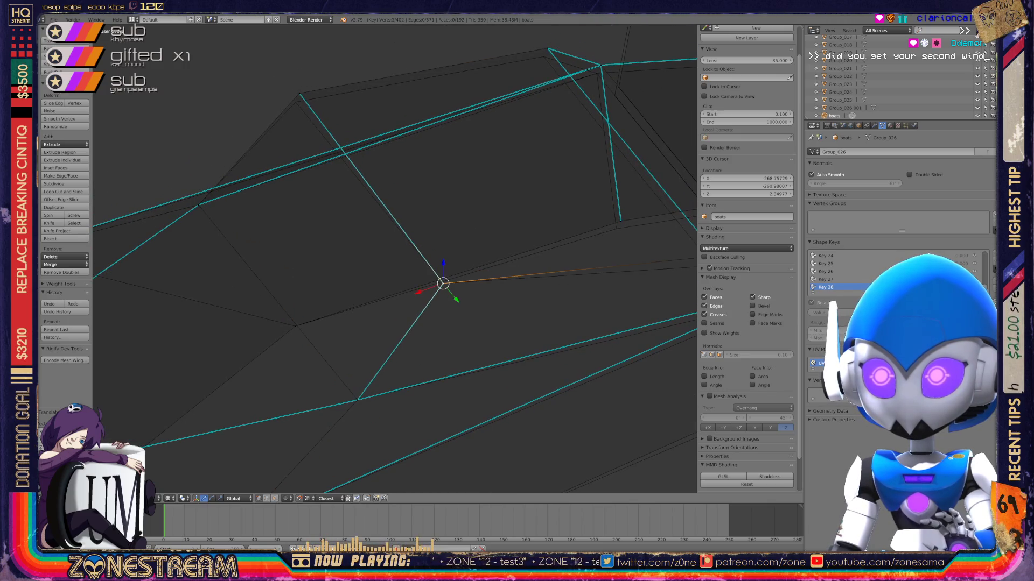
pyautogui.rightClick(300, 94)
pyautogui.moveTo(299, 94); pyautogui.dragTo(296, 103, button='right')
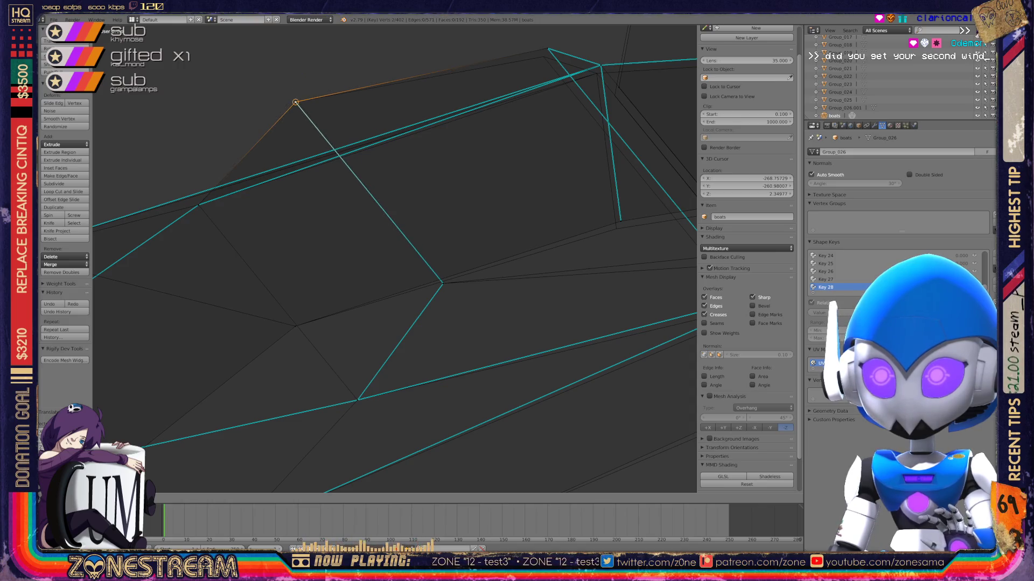
pyautogui.scroll(-3, 394, 259)
# Nudge the bow vertices where edges meet, the one beneath them, and the bow point slightly down.
pyautogui.scroll(5, 394, 258)
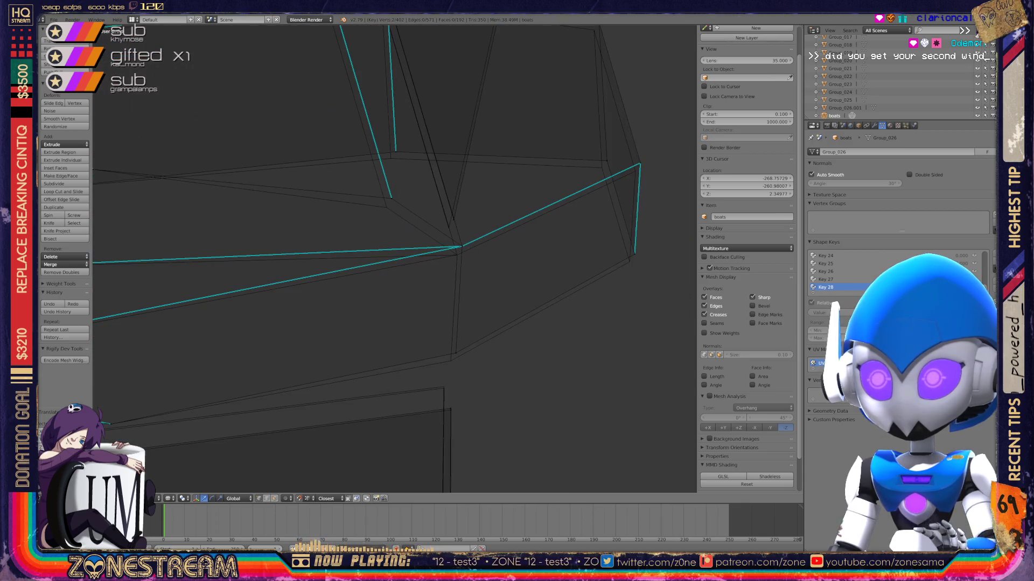
pyautogui.rightClick(462, 246)
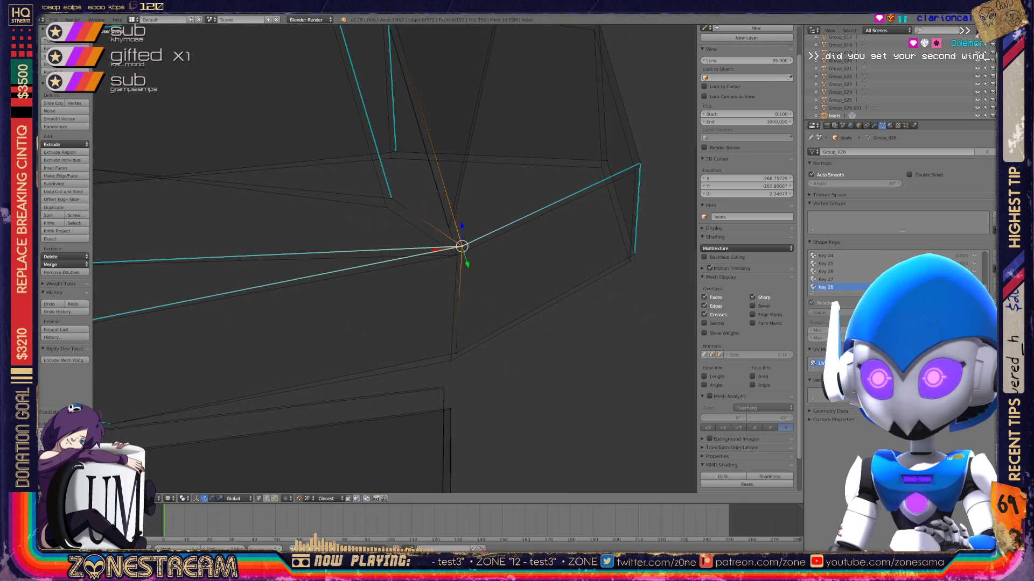
pyautogui.moveTo(462, 246); pyautogui.dragTo(457, 254, button='right')
pyautogui.rightClick(455, 353)
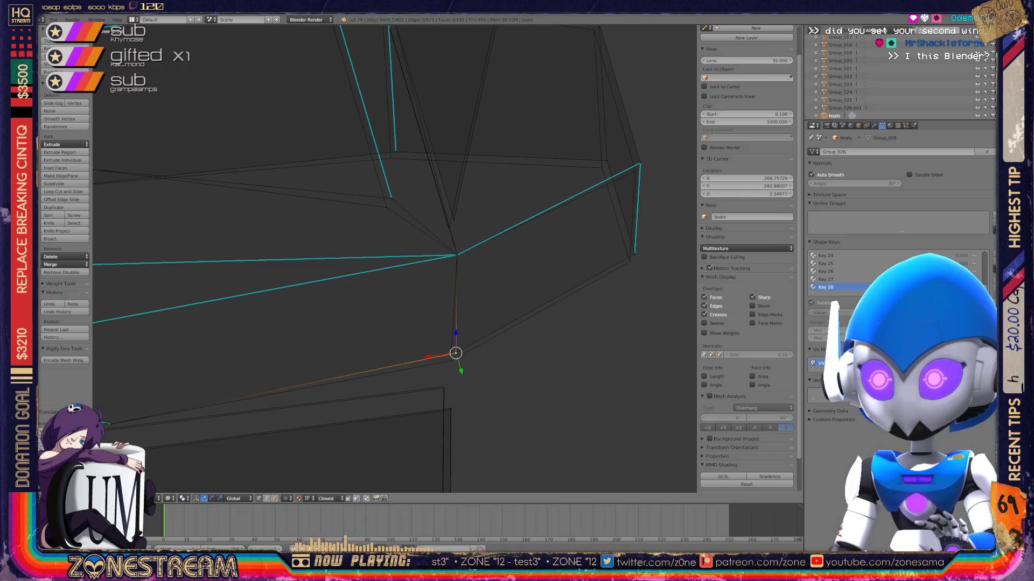
pyautogui.moveTo(456, 352); pyautogui.dragTo(450, 360, button='right')
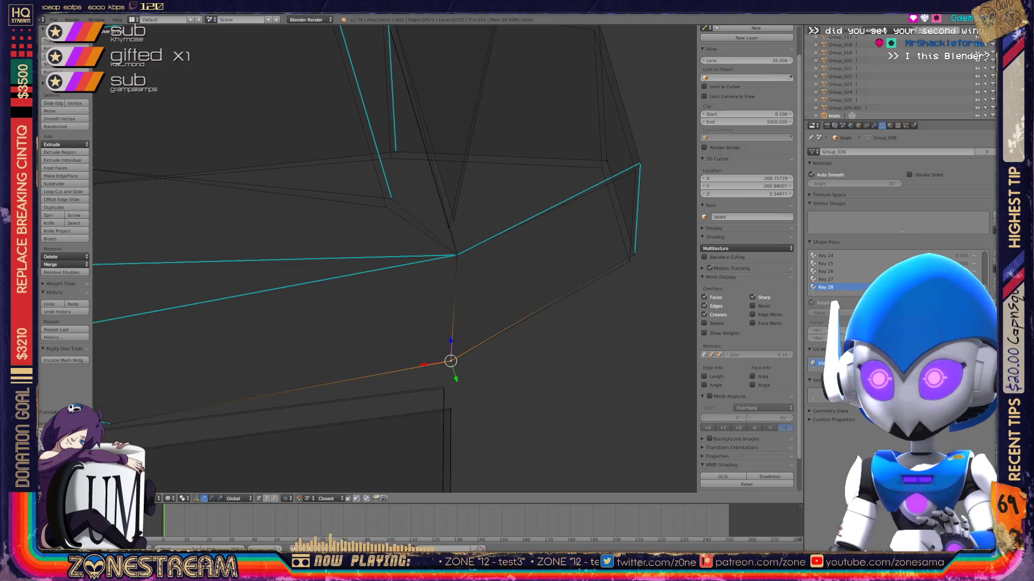
pyautogui.keyDown('shift'); pyautogui.moveTo(449, 360); pyautogui.dragTo(448, 407, button='middle'); pyautogui.keyUp('shift')
pyautogui.rightClick(457, 254)
pyautogui.rightClick(446, 275)
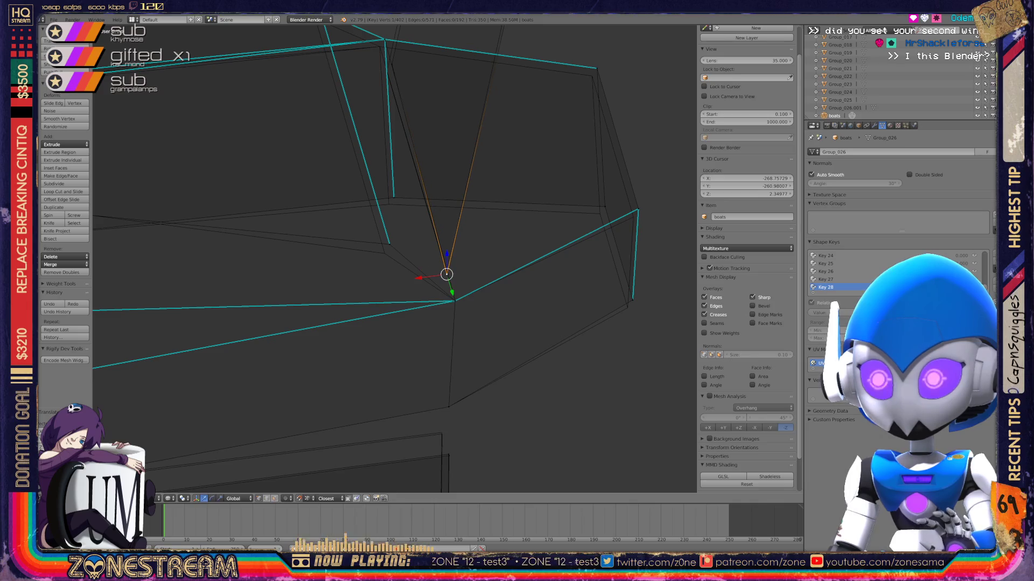
pyautogui.rightClick(389, 245)
pyautogui.moveTo(389, 244); pyautogui.dragTo(383, 253, button='right')
# Nudge the right-side rim vertices and the upper bow vertex slightly down.
pyautogui.rightClick(633, 297)
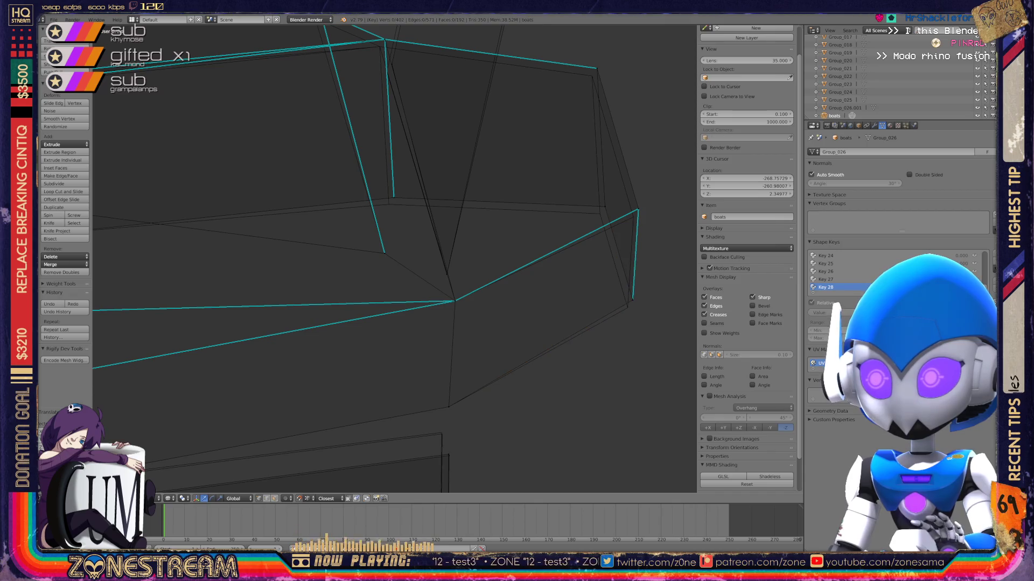
pyautogui.moveTo(633, 298); pyautogui.dragTo(627, 308, button='right')
pyautogui.rightClick(638, 210)
pyautogui.moveTo(637, 209); pyautogui.dragTo(633, 217, button='right')
pyautogui.rightClick(605, 206)
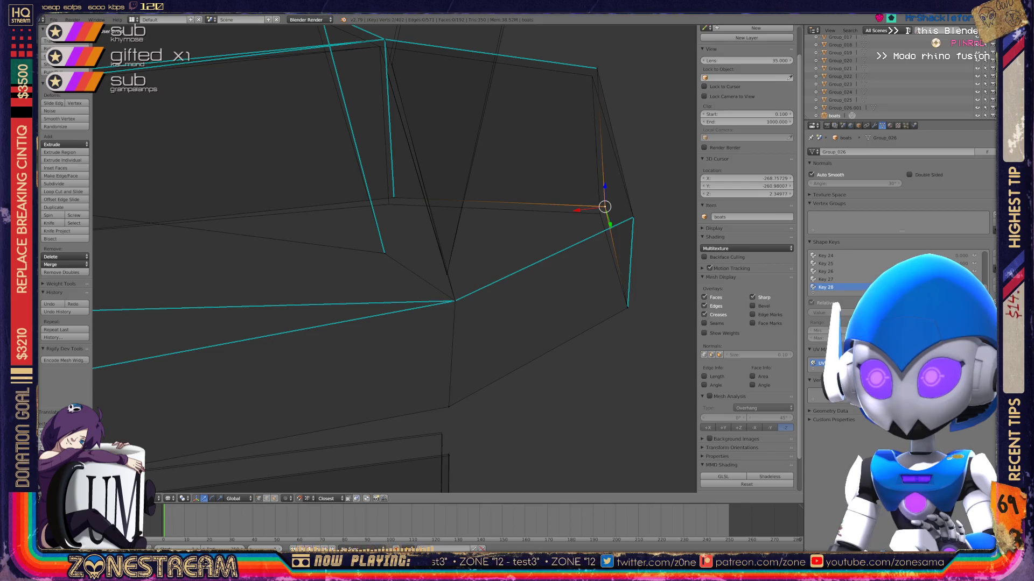
pyautogui.keyDown('shift'); pyautogui.moveTo(600, 212); pyautogui.dragTo(549, 277, button='middle'); pyautogui.keyUp('shift')
pyautogui.rightClick(545, 131)
pyautogui.moveTo(544, 130); pyautogui.dragTo(540, 139, button='right')
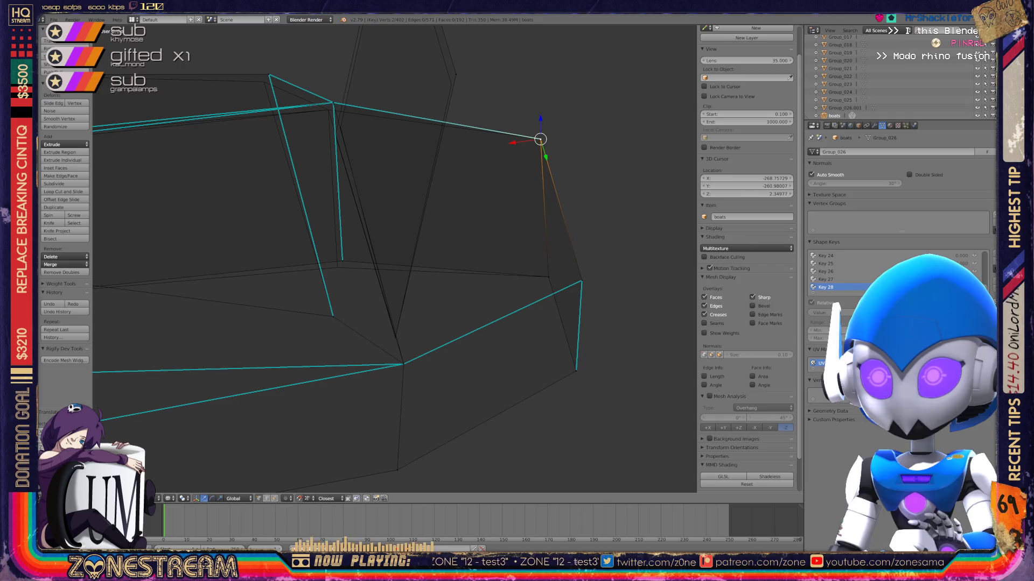
pyautogui.scroll(-2, 539, 139)
pyautogui.keyDown('shift'); pyautogui.moveTo(437, 127); pyautogui.dragTo(415, 192, button='middle'); pyautogui.keyUp('shift')
pyautogui.rightClick(415, 192)
pyautogui.moveTo(415, 192); pyautogui.dragTo(370, 57, button='right')
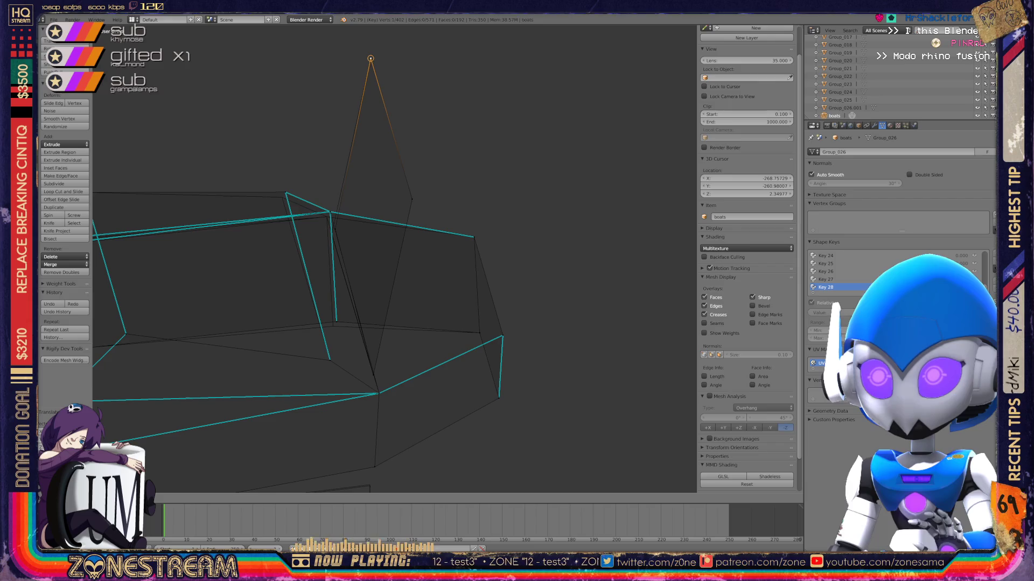
# Shift another rim vertex and a bow vertex slightly down-right, then reselect the bow vertex.
pyautogui.moveTo(370, 56); pyautogui.dragTo(409, 242, button='middle')
pyautogui.scroll(5, 377, 243)
pyautogui.moveTo(287, 288)
pyautogui.mouseDown(button='right')
pyautogui.moveTo(258, 308)
pyautogui.moveTo(261, 321)
pyautogui.mouseUp(button='right')
pyautogui.moveTo(328, 295); pyautogui.dragTo(336, 303, button='right')
pyautogui.moveTo(336, 303); pyautogui.dragTo(388, 339, button='middle')
pyautogui.scroll(5, 251, 210)
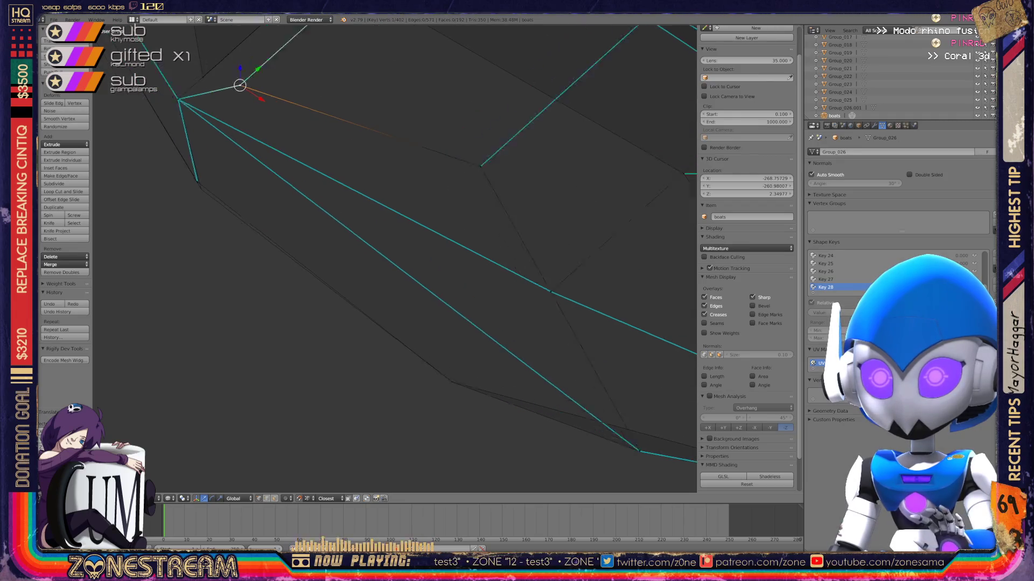
pyautogui.rightClick(269, 201)
pyautogui.press('a')
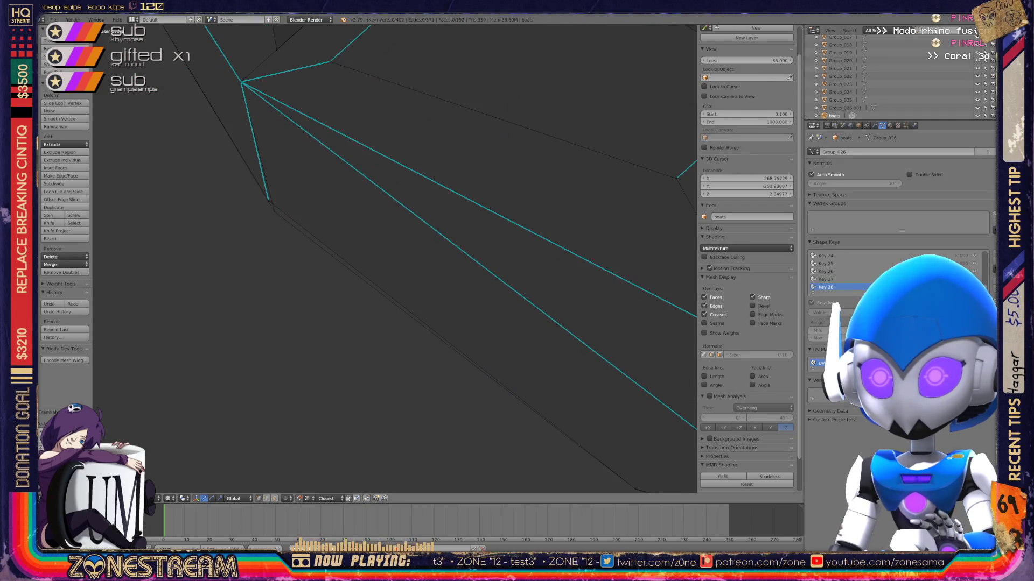
pyautogui.rightClick(269, 200)
# Orbit to check the boat's shape and return to Object Mode.
pyautogui.scroll(-6, 270, 202)
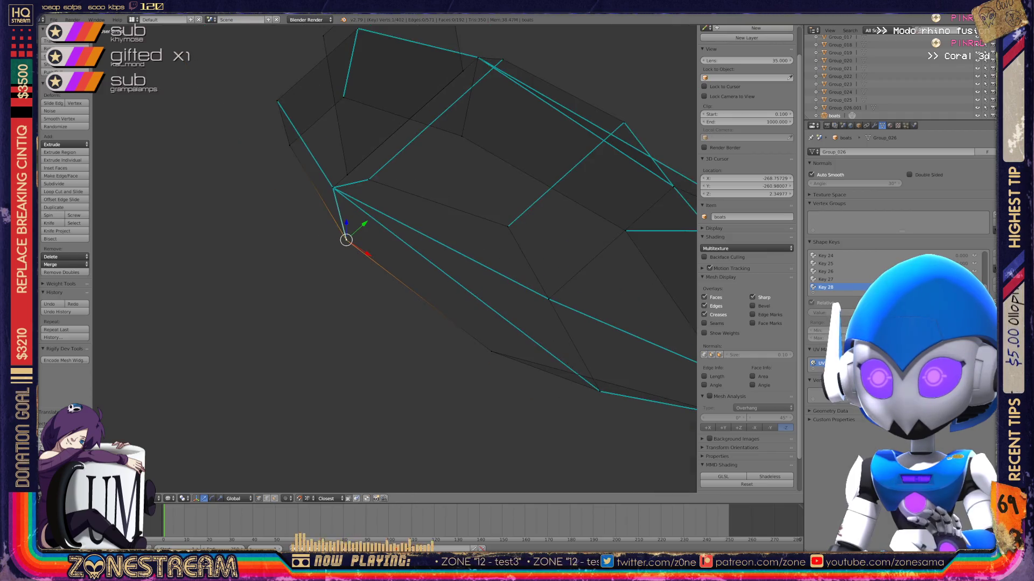
pyautogui.moveTo(376, 270)
pyautogui.mouseDown(button='middle')
pyautogui.moveTo(366, 264)
pyautogui.moveTo(388, 253)
pyautogui.moveTo(371, 242)
pyautogui.mouseUp(button='middle')
pyautogui.press('Tab')
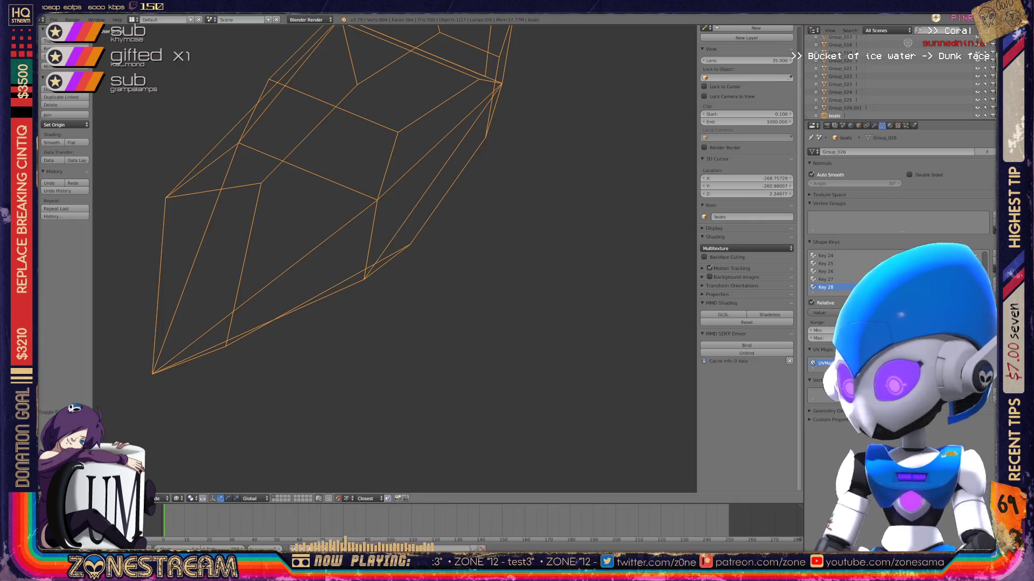
# Zoom onto the next boat and enter Edit Mode on its hull.
pyautogui.scroll(-4, 395, 259)
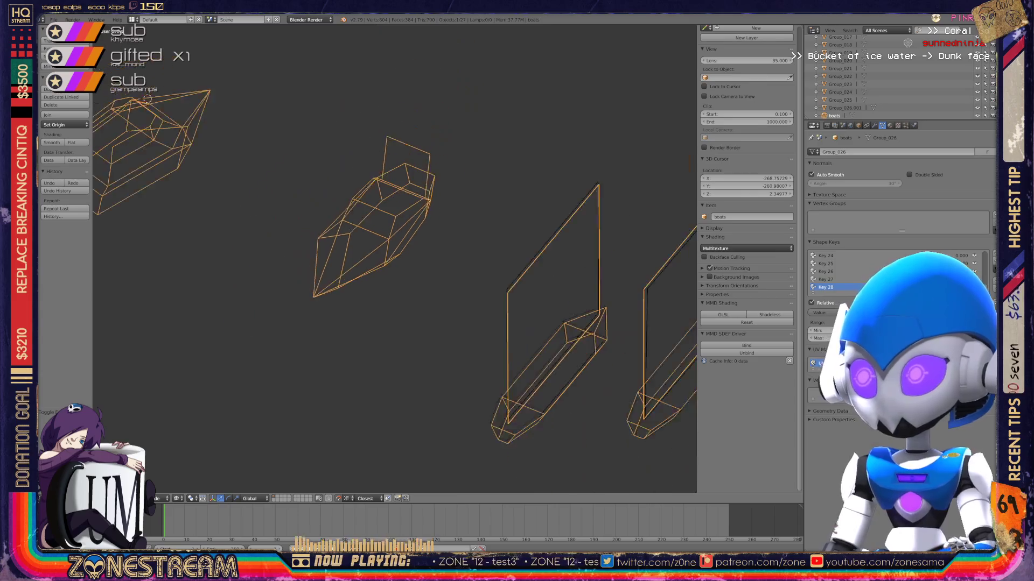
pyautogui.scroll(5, 517, 377)
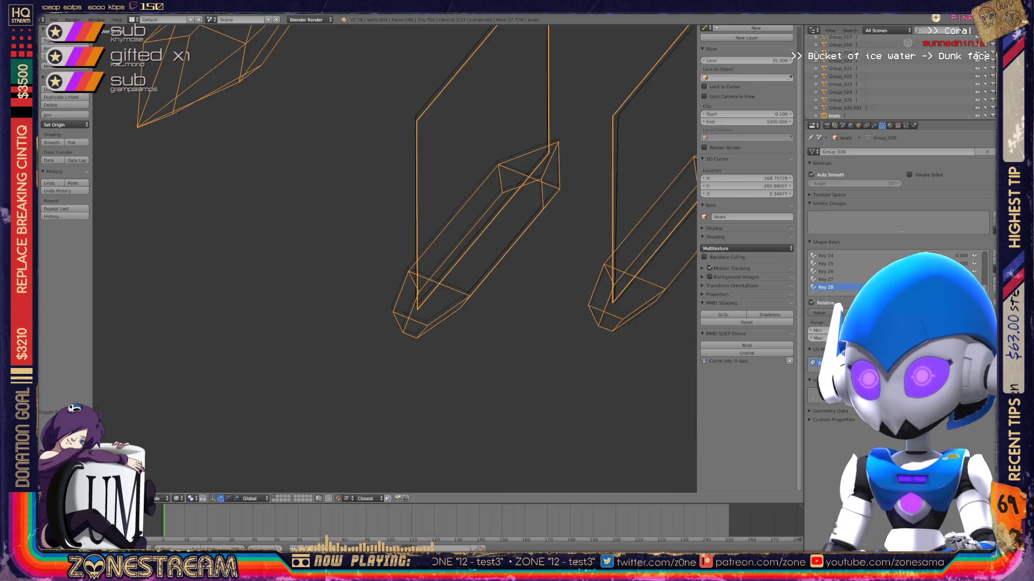
pyautogui.press('Tab')
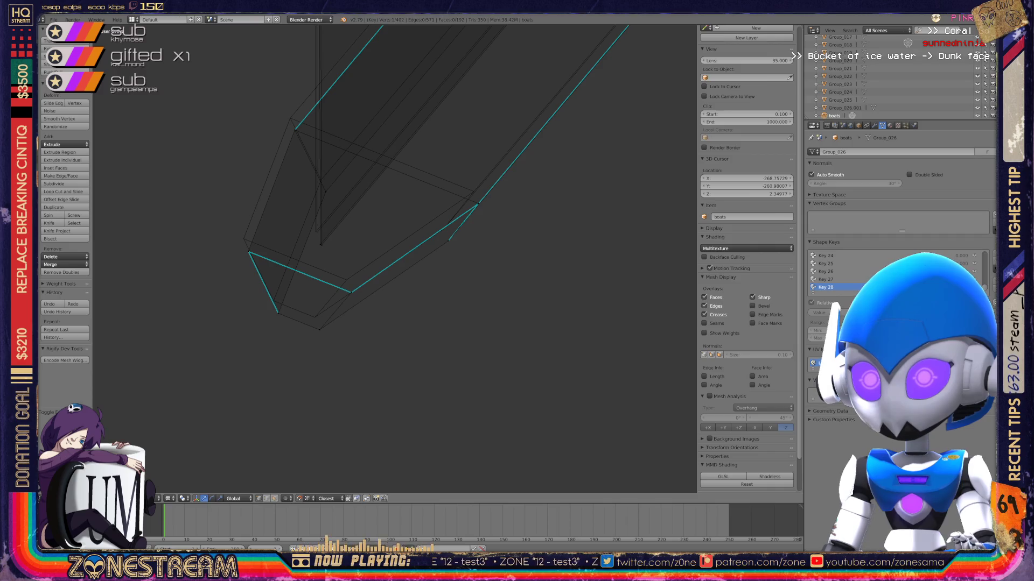
# Shift the boat's lower corner vertex, then start and cancel a move on the next corner vertex.
pyautogui.rightClick(320, 329)
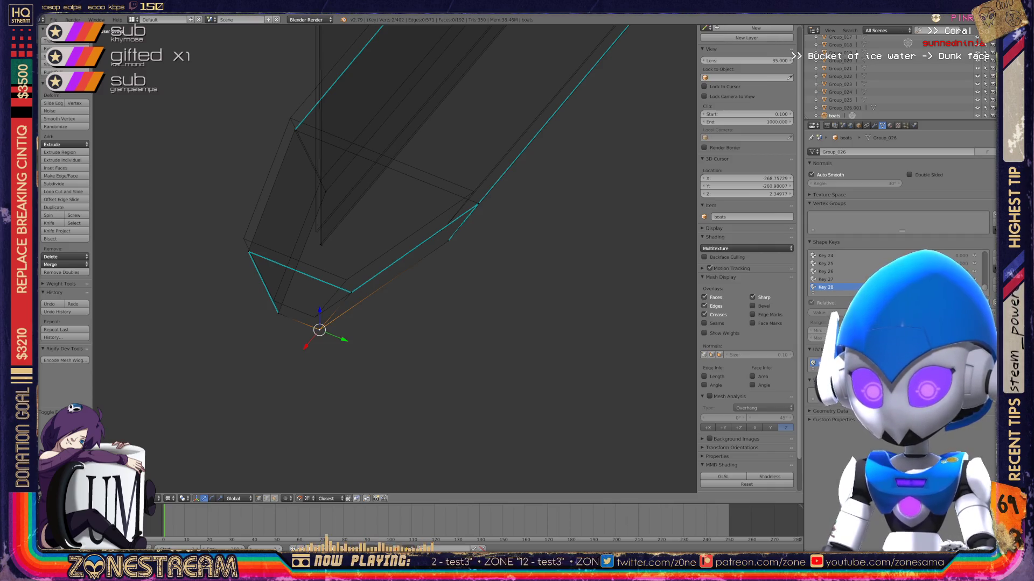
pyautogui.press('g')
pyautogui.click(314, 317)
pyautogui.rightClick(350, 292)
pyautogui.press('g')
pyautogui.press('Escape')
# Nudge the current vertex and two bottom hull vertices slightly up-left near the bow.
pyautogui.press('g')
pyautogui.click(346, 280)
pyautogui.rightClick(248, 252)
pyautogui.press('g')
pyautogui.click(243, 238)
pyautogui.rightClick(277, 311)
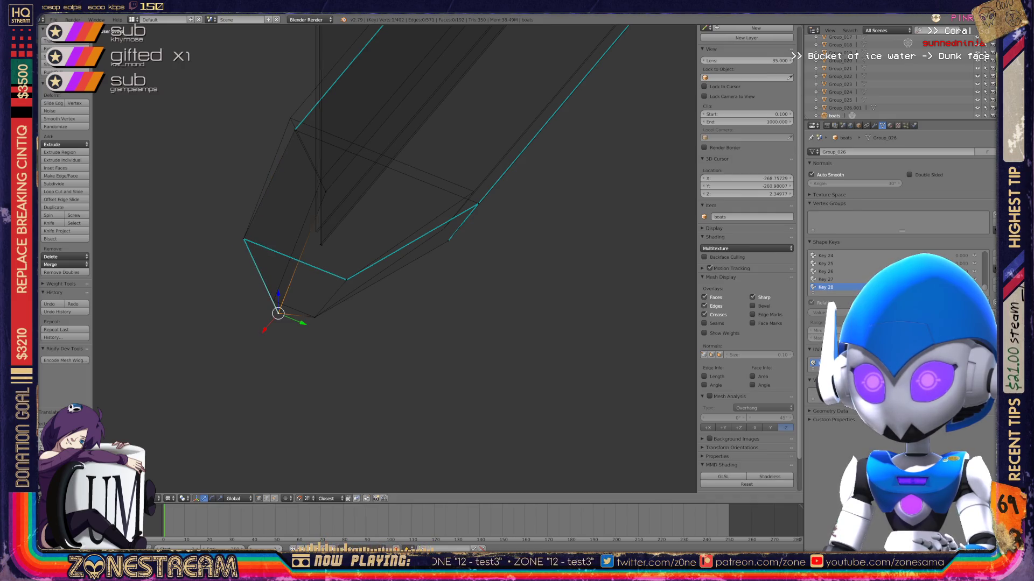
pyautogui.press('g')
pyautogui.click(274, 301)
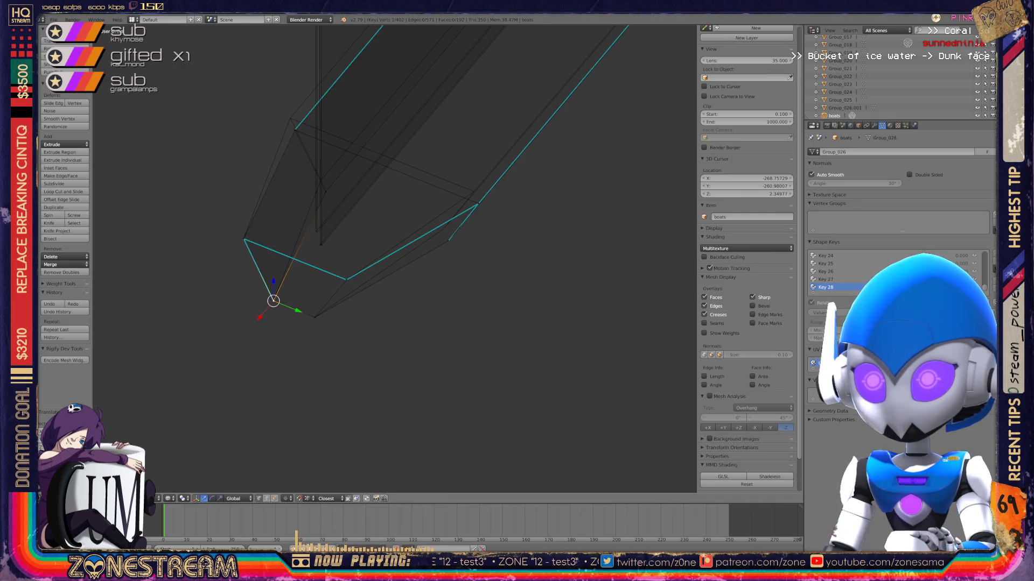
pyautogui.keyDown('shift'); pyautogui.moveTo(273, 301); pyautogui.dragTo(215, 349, button='middle'); pyautogui.keyUp('shift')
# Shift an upper bottom vertex, the next hull vertex and a lower bow vertex slightly.
pyautogui.rightClick(257, 279)
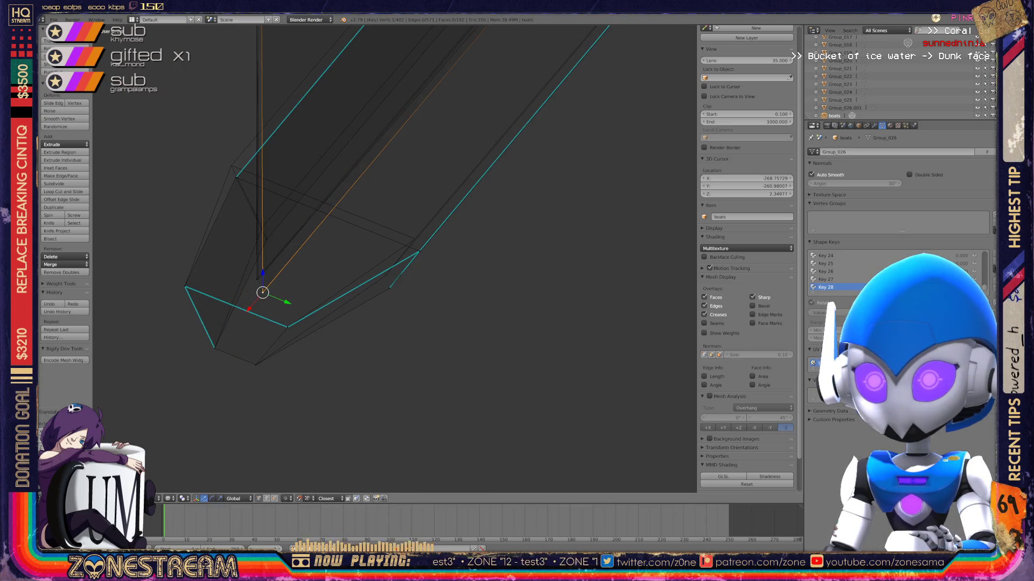
pyautogui.click(258, 279)
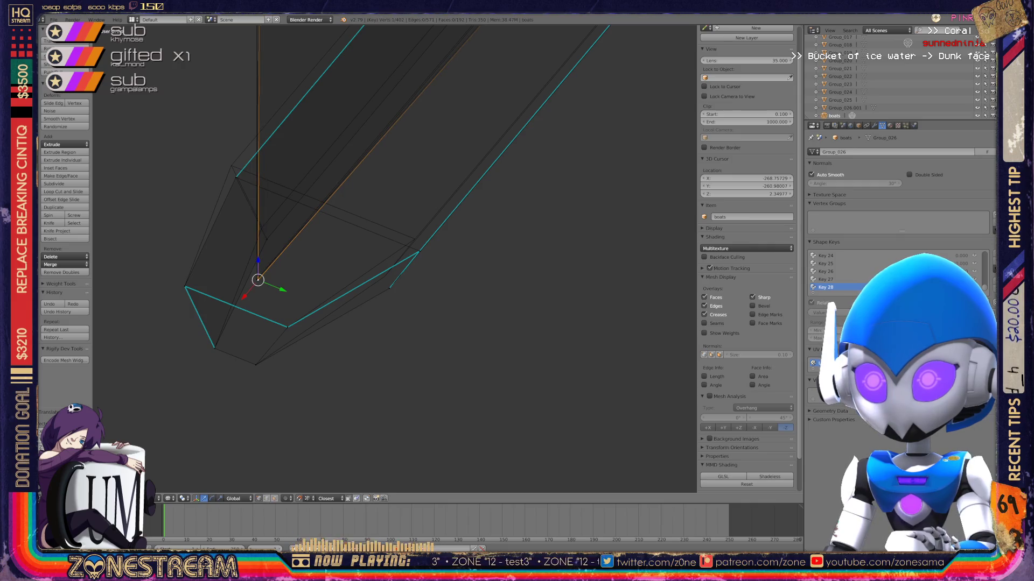
pyautogui.rightClick(419, 251)
pyautogui.press('g')
pyautogui.click(415, 238)
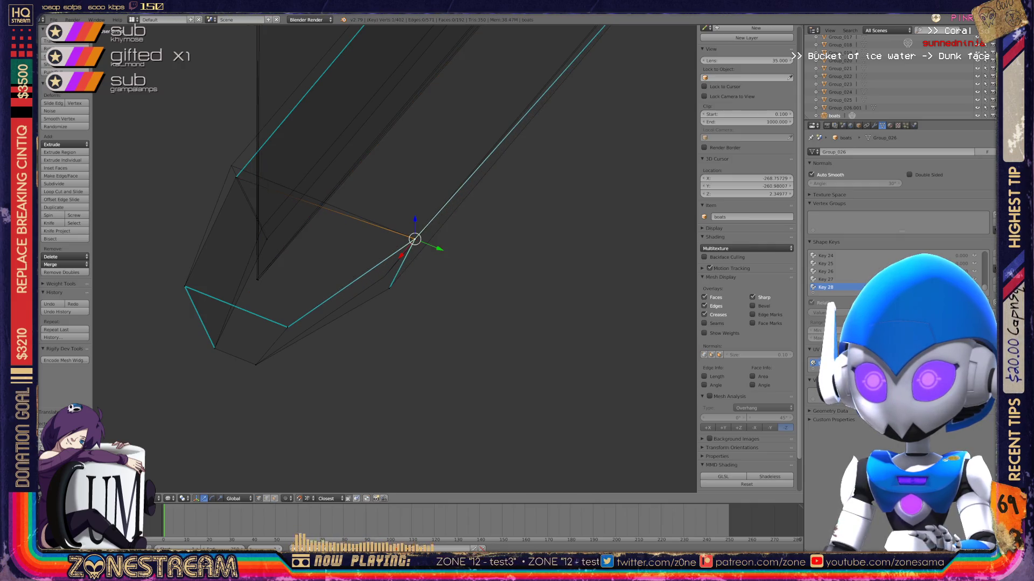
pyautogui.rightClick(390, 288)
pyautogui.press('g')
pyautogui.click(384, 276)
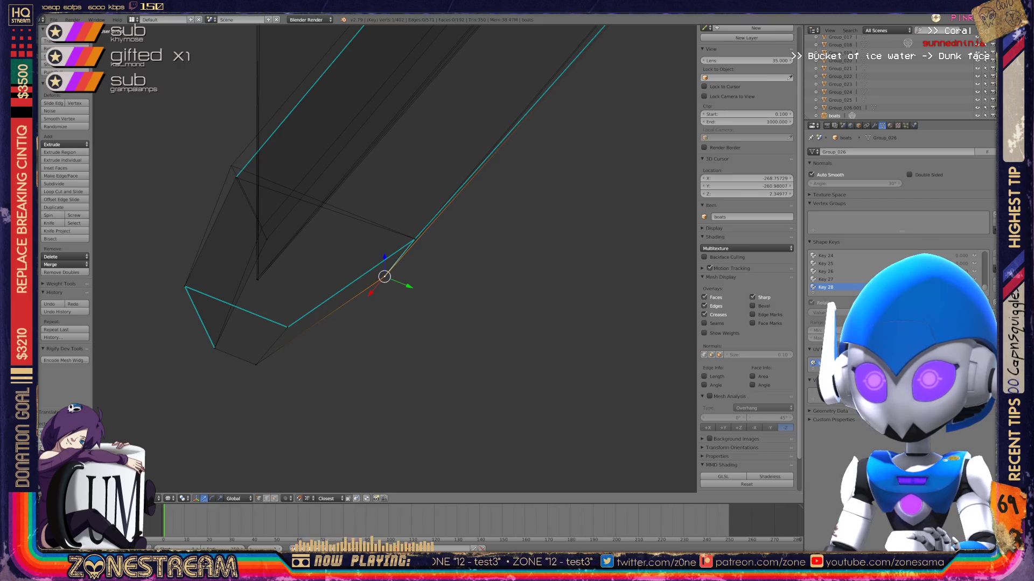
pyautogui.moveTo(384, 276)
pyautogui.mouseDown(button='middle')
pyautogui.moveTo(366, 280)
pyautogui.moveTo(396, 302)
pyautogui.mouseUp(button='middle')
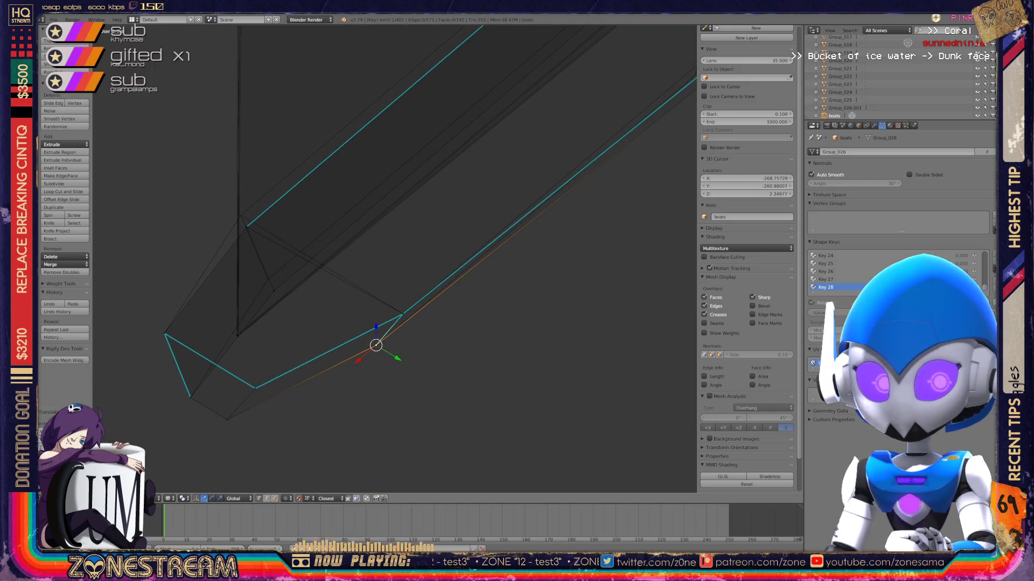
# Move the upper bow vertex and a nearby vertex slightly upward, then view the whole boat.
pyautogui.rightClick(247, 227)
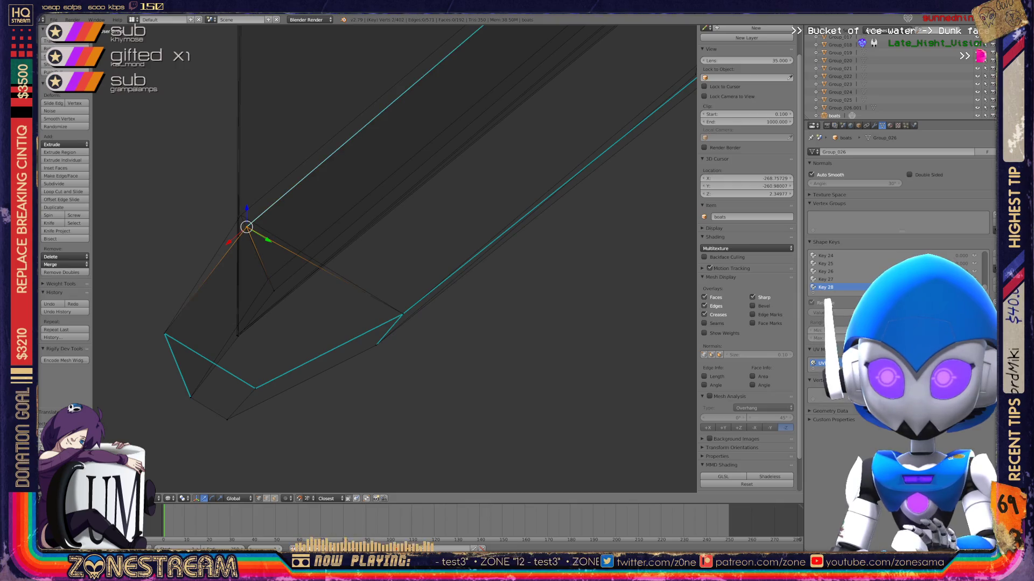
pyautogui.press('g')
pyautogui.click(241, 215)
pyautogui.rightClick(274, 290)
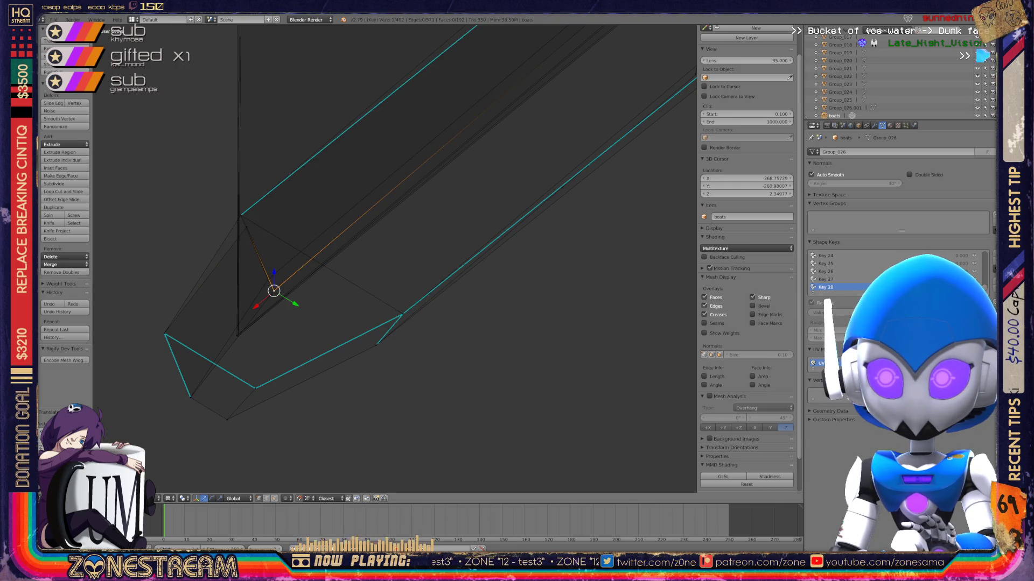
pyautogui.press('g')
pyautogui.press('Return')
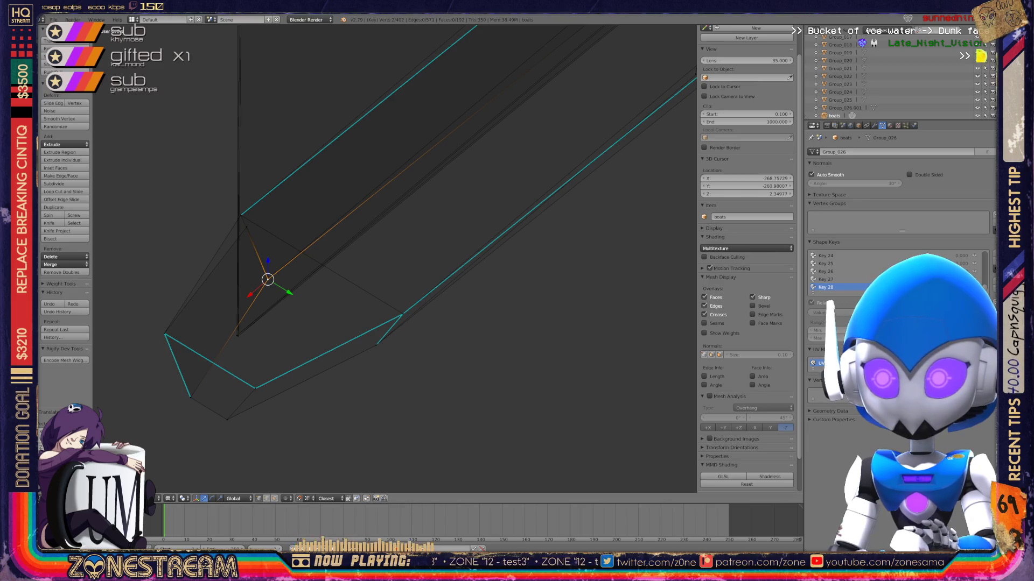
pyautogui.scroll(-3, 396, 258)
pyautogui.moveTo(395, 258)
pyautogui.mouseDown(button='middle')
pyautogui.moveTo(420, 231)
pyautogui.moveTo(399, 255)
pyautogui.moveTo(398, 148)
pyautogui.moveTo(323, 226)
pyautogui.mouseUp(button='middle')
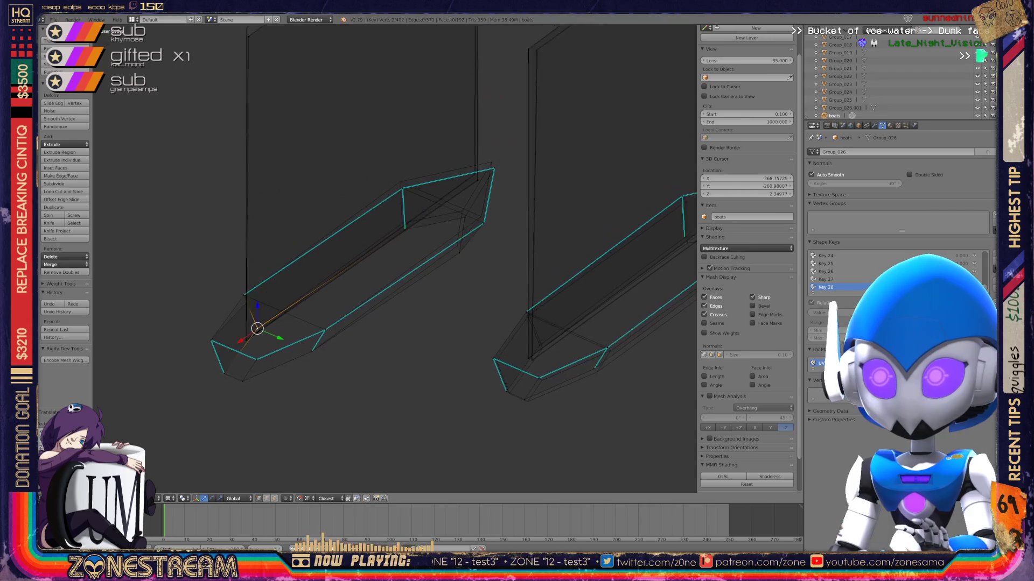
# Raise the box end's corner vertices up-left and pull an inner vertex down.
pyautogui.scroll(2, 323, 259)
pyautogui.scroll(5, 395, 260)
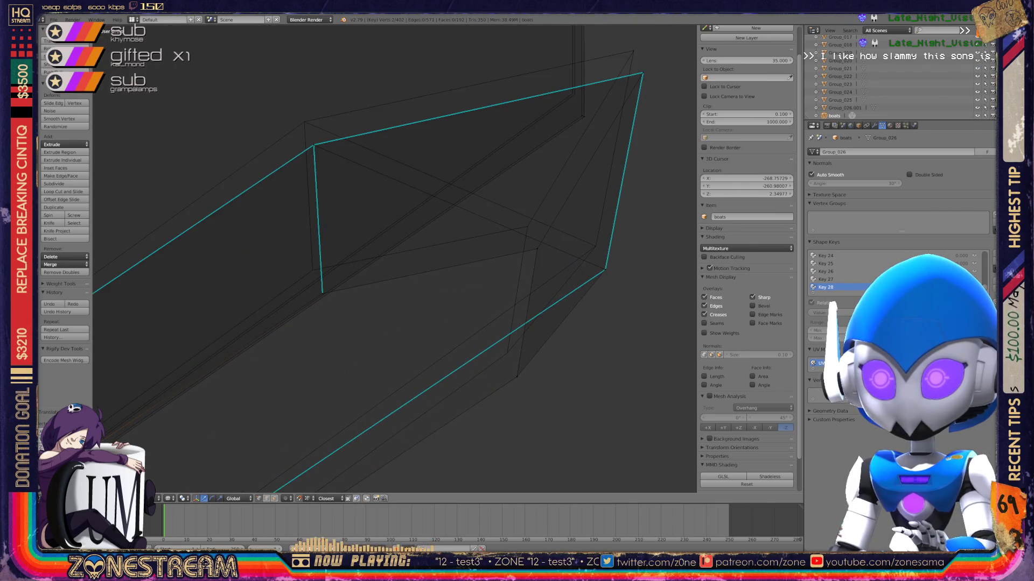
pyautogui.moveTo(322, 293); pyautogui.dragTo(312, 269)
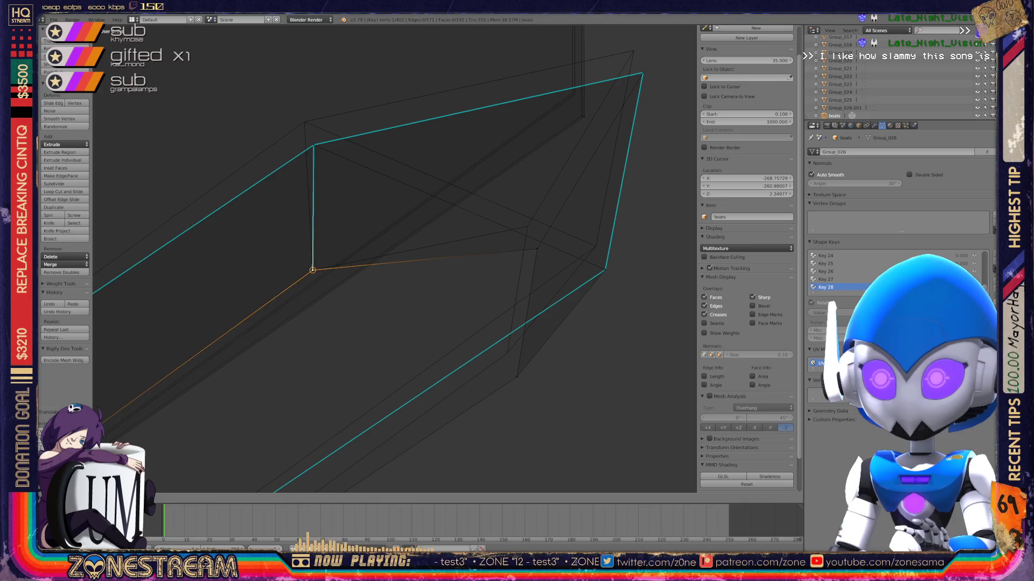
pyautogui.rightClick(314, 146)
pyautogui.moveTo(313, 144); pyautogui.dragTo(304, 122)
pyautogui.rightClick(536, 249)
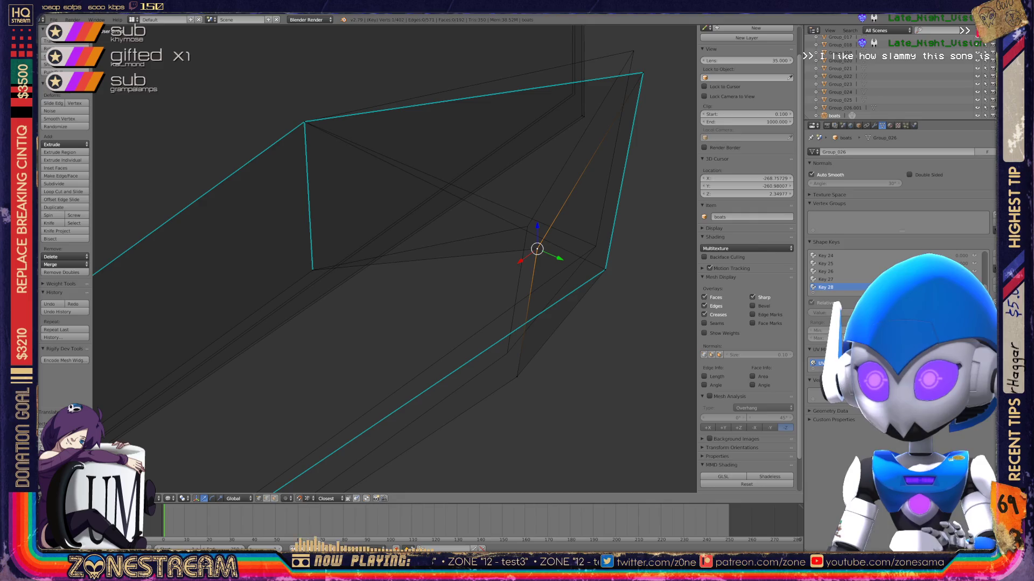
pyautogui.moveTo(536, 249)
pyautogui.mouseDown()
pyautogui.moveTo(526, 227)
pyautogui.moveTo(517, 377)
pyautogui.moveTo(507, 353)
pyautogui.moveTo(605, 269)
pyautogui.moveTo(572, 241)
pyautogui.moveTo(595, 245)
pyautogui.moveTo(605, 269)
pyautogui.moveTo(595, 246)
pyautogui.mouseUp()
# Raise the top-right corner vertex and its adjacent rim vertex up-left.
pyautogui.rightClick(642, 72)
pyautogui.moveTo(642, 73); pyautogui.dragTo(634, 51)
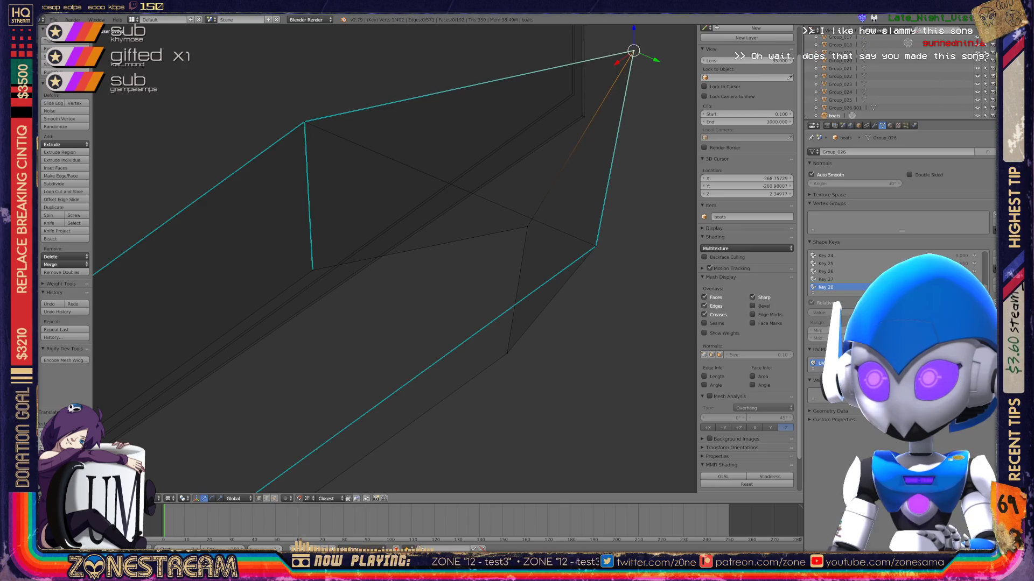
pyautogui.rightClick(581, 115)
pyautogui.moveTo(582, 115); pyautogui.dragTo(577, 92)
# Inspect the sail planes and select one of the overlapping corner vertices.
pyautogui.scroll(-5, 402, 253)
pyautogui.moveTo(402, 253)
pyautogui.mouseDown(button='middle')
pyautogui.moveTo(360, 256)
pyautogui.moveTo(340, 324)
pyautogui.moveTo(309, 357)
pyautogui.moveTo(288, 409)
pyautogui.moveTo(328, 385)
pyautogui.mouseUp(button='middle')
pyautogui.scroll(5, 361, 256)
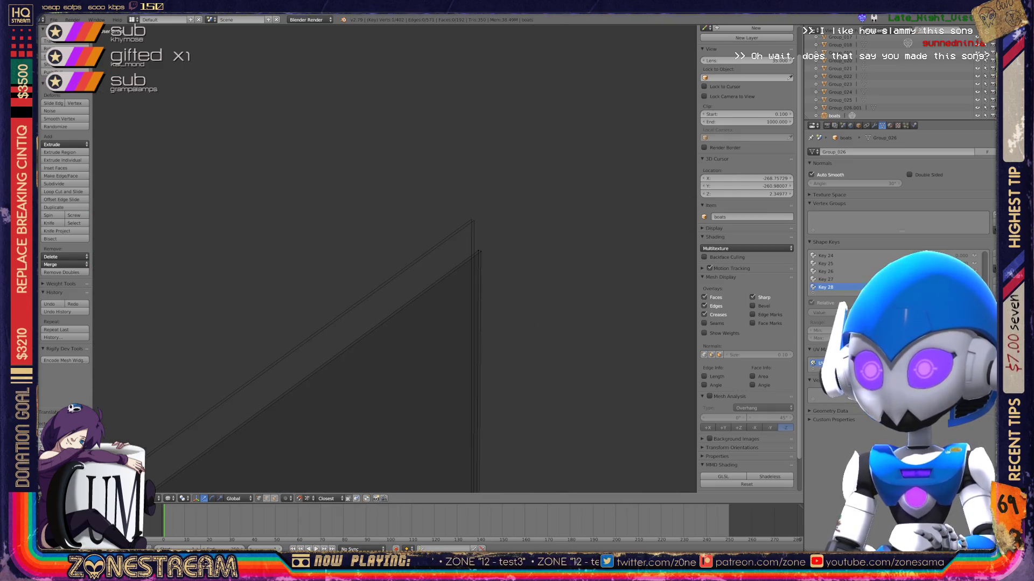
pyautogui.rightClick(481, 252)
pyautogui.rightClick(474, 220)
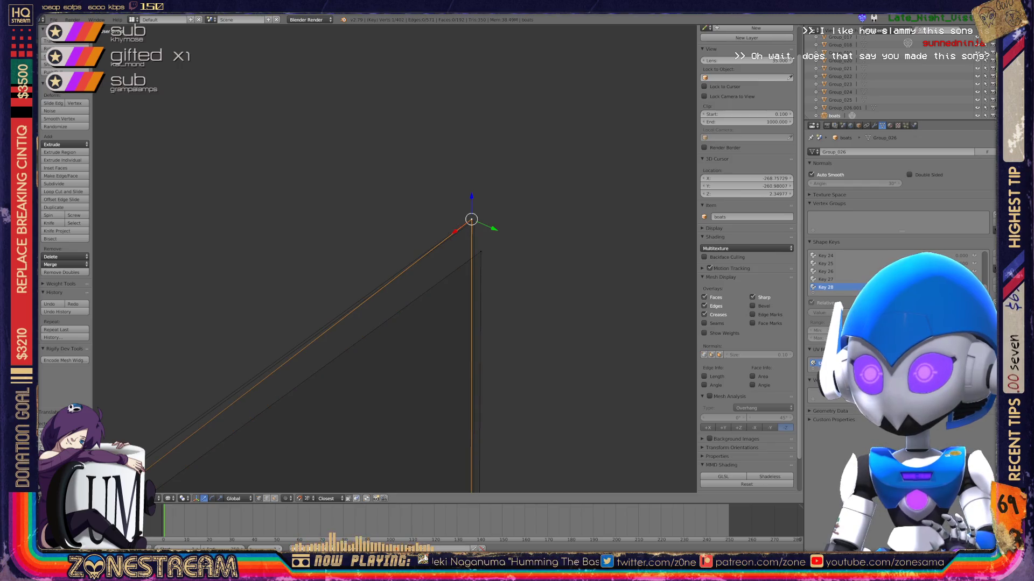
pyautogui.moveTo(474, 221)
pyautogui.keyDown('shift'); pyautogui.mouseDown(button='middle')
pyautogui.moveTo(424, 240)
pyautogui.moveTo(687, 76)
pyautogui.moveTo(616, 157)
pyautogui.mouseUp(button='middle'); pyautogui.keyUp('shift')
pyautogui.moveTo(377, 323)
pyautogui.keyDown('shift'); pyautogui.mouseDown(button='middle')
pyautogui.moveTo(549, 83)
pyautogui.moveTo(555, 175)
pyautogui.mouseUp(button='middle'); pyautogui.keyUp('shift')
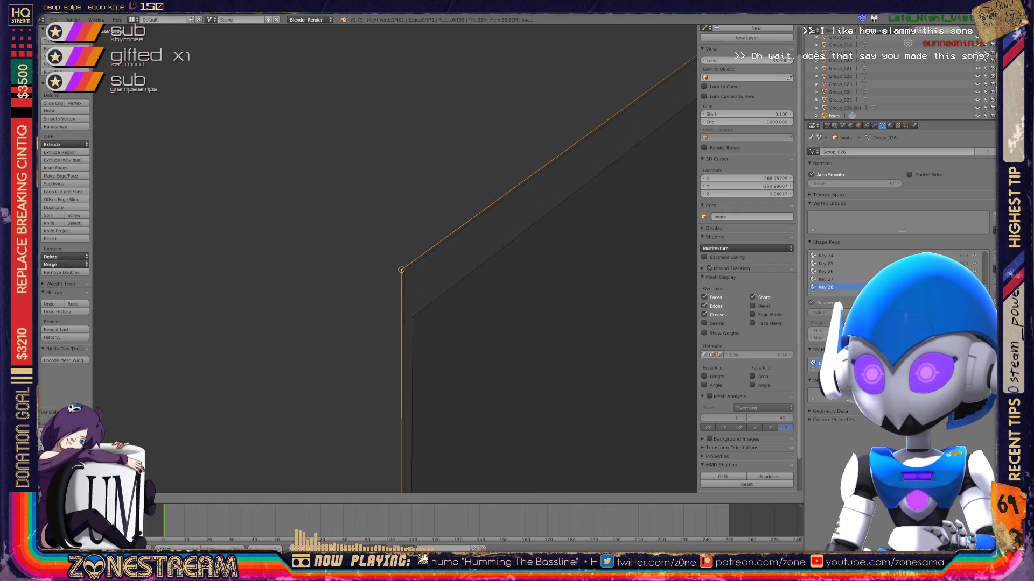
pyautogui.scroll(-3, 395, 259)
pyautogui.moveTo(395, 258); pyautogui.dragTo(506, 242, button='middle')
pyautogui.moveTo(395, 258); pyautogui.dragTo(447, 250, button='middle')
pyautogui.scroll(3, 395, 258)
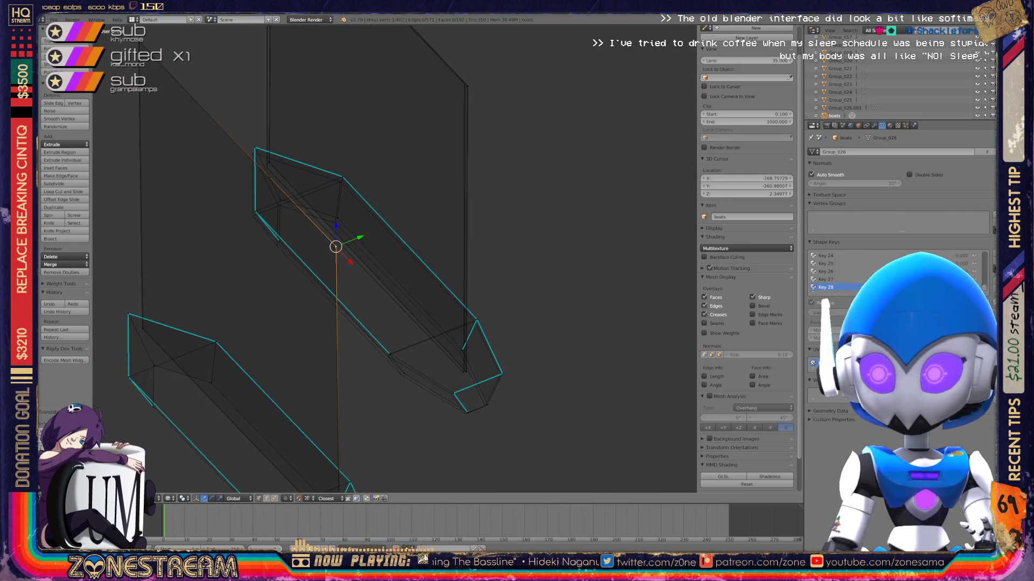
# Re-enter Edit Mode on the lifted boats and nudge the selected vertex up-right.
pyautogui.press('Tab')
pyautogui.keyDown('shift'); pyautogui.moveTo(377, 269); pyautogui.dragTo(377, 188, button='middle'); pyautogui.keyUp('shift')
pyautogui.press('Tab')
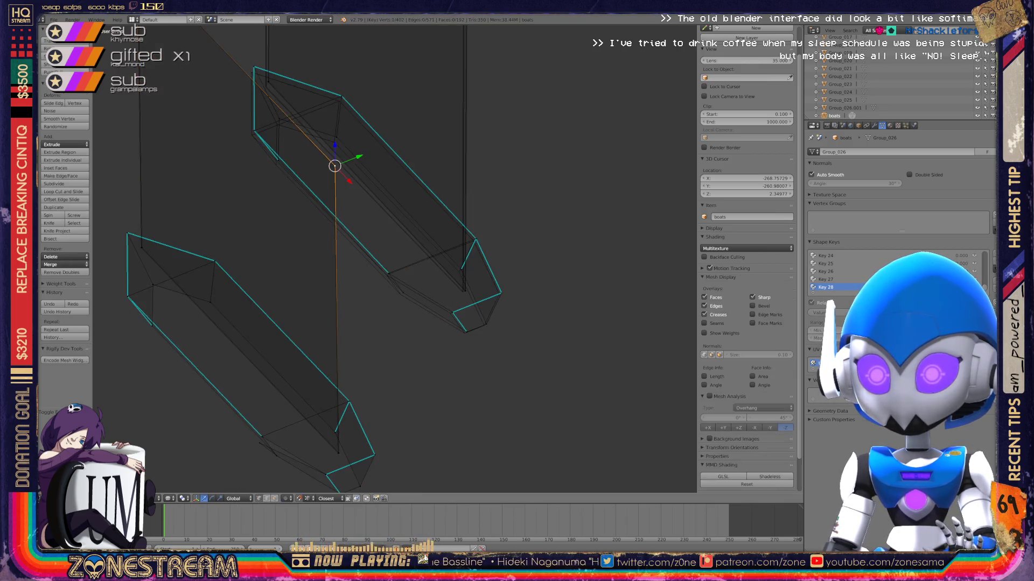
pyautogui.scroll(6, 395, 258)
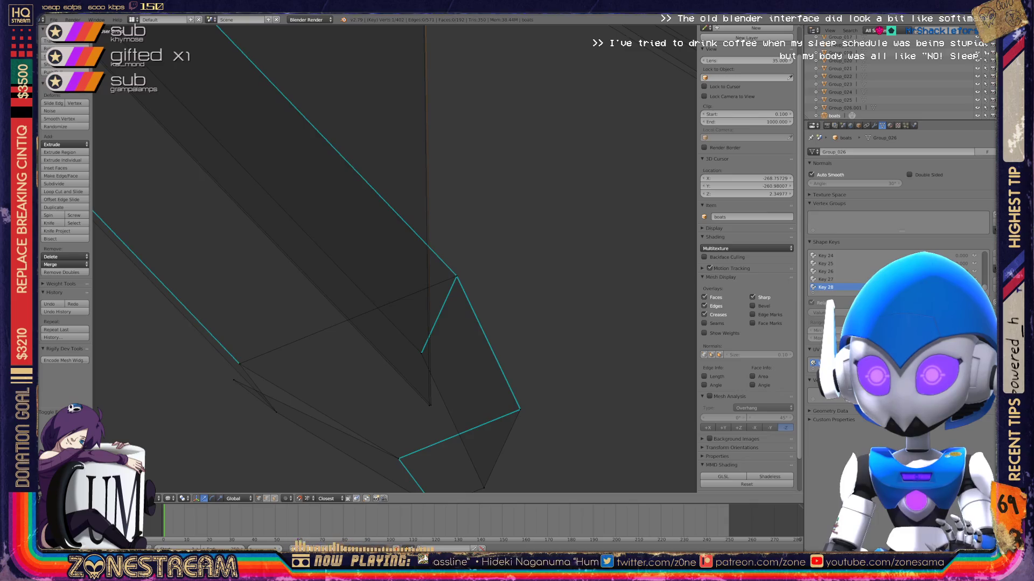
pyautogui.moveTo(234, 380); pyautogui.dragTo(239, 363)
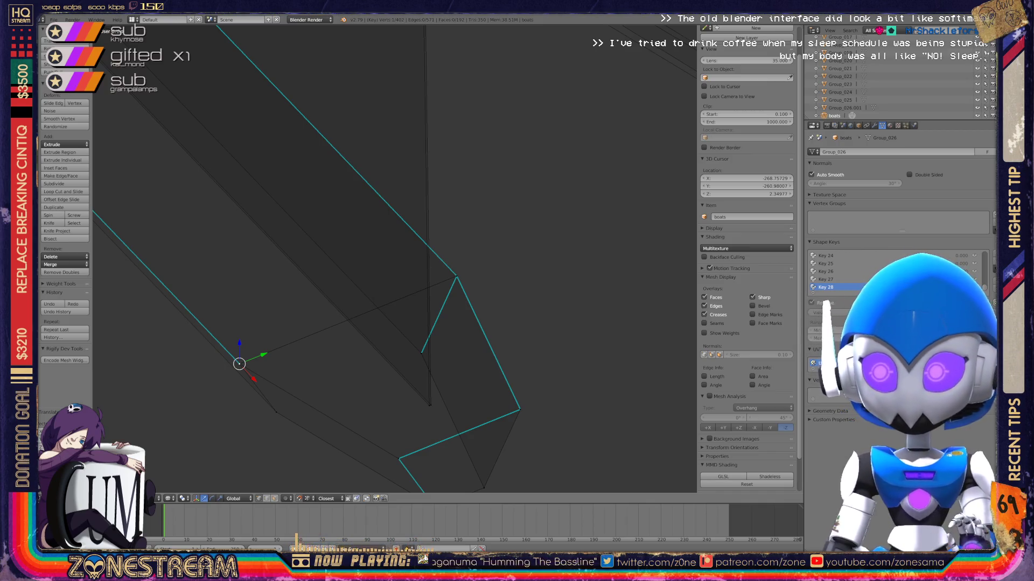
# Tilt the hull, select the lower corner vertices and nudge the upper-right vertex left.
pyautogui.scroll(-3, 142, 184)
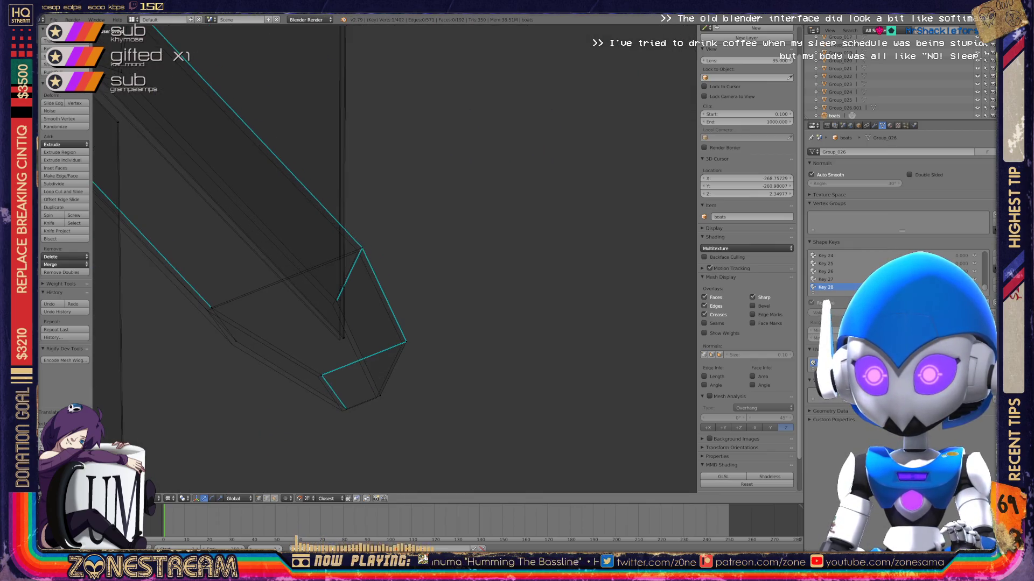
pyautogui.moveTo(345, 302); pyautogui.dragTo(342, 272, button='middle')
pyautogui.rightClick(303, 335)
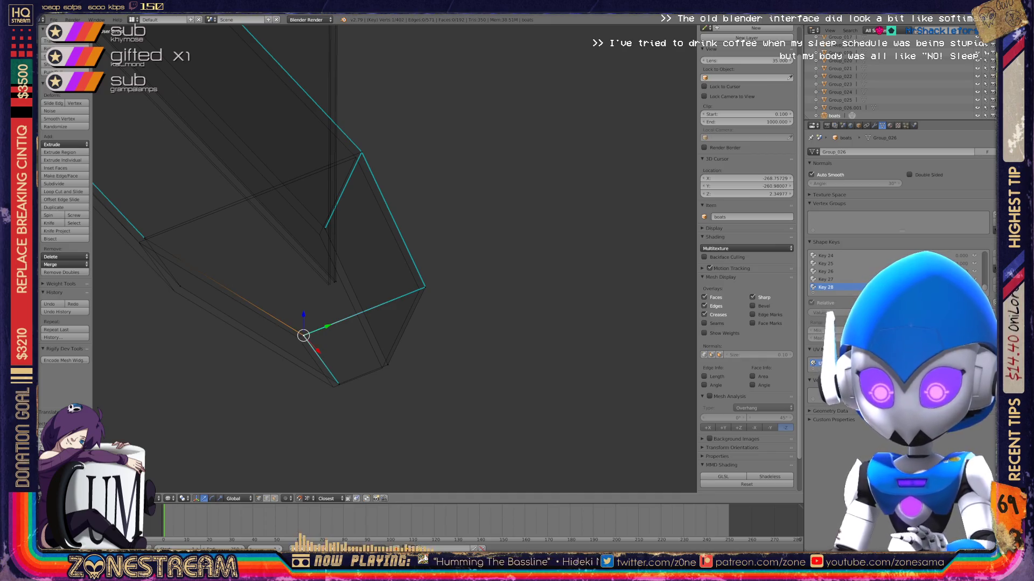
pyautogui.rightClick(338, 384)
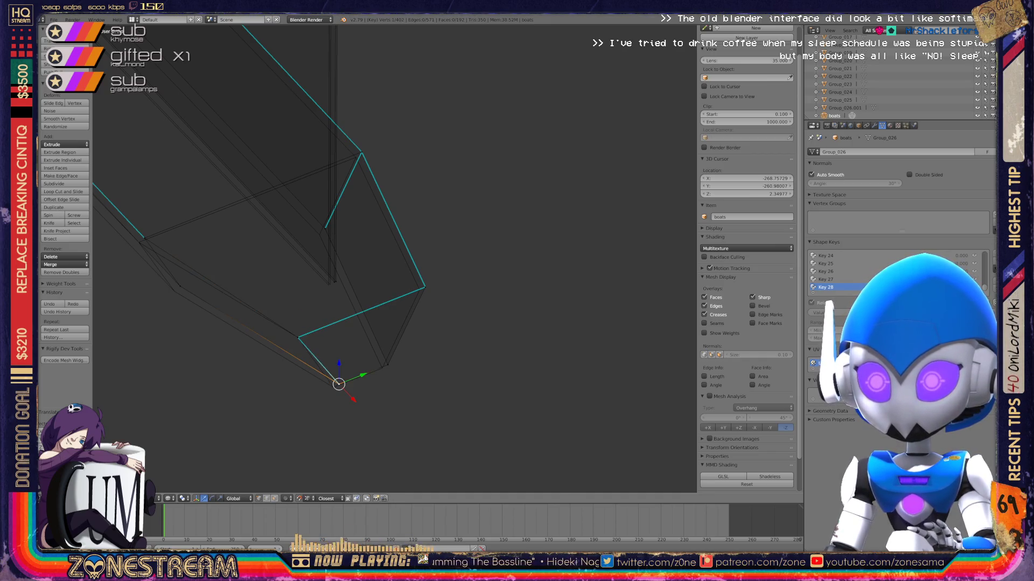
pyautogui.rightClick(387, 365)
pyautogui.rightClick(382, 368)
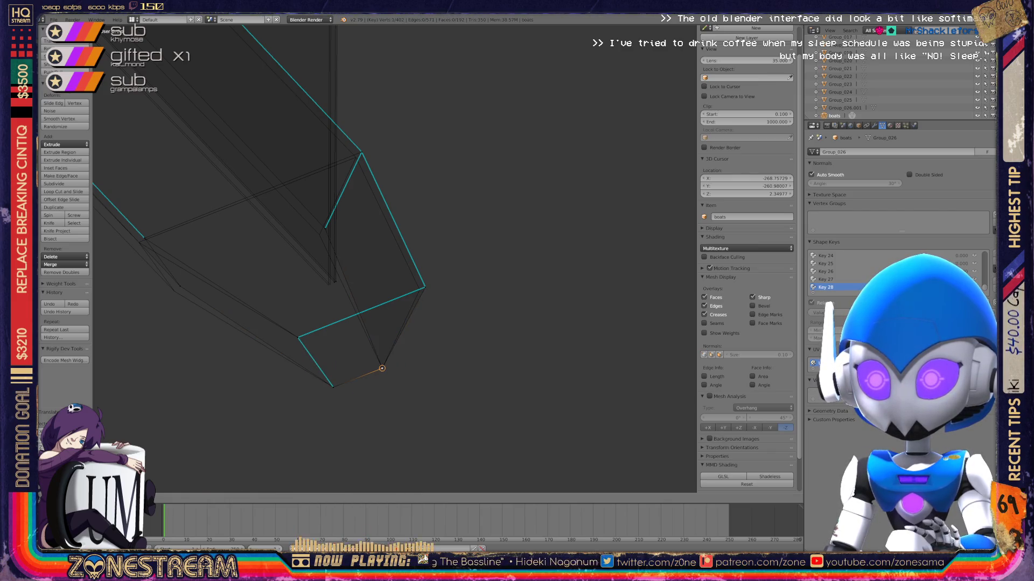
pyautogui.rightClick(424, 287)
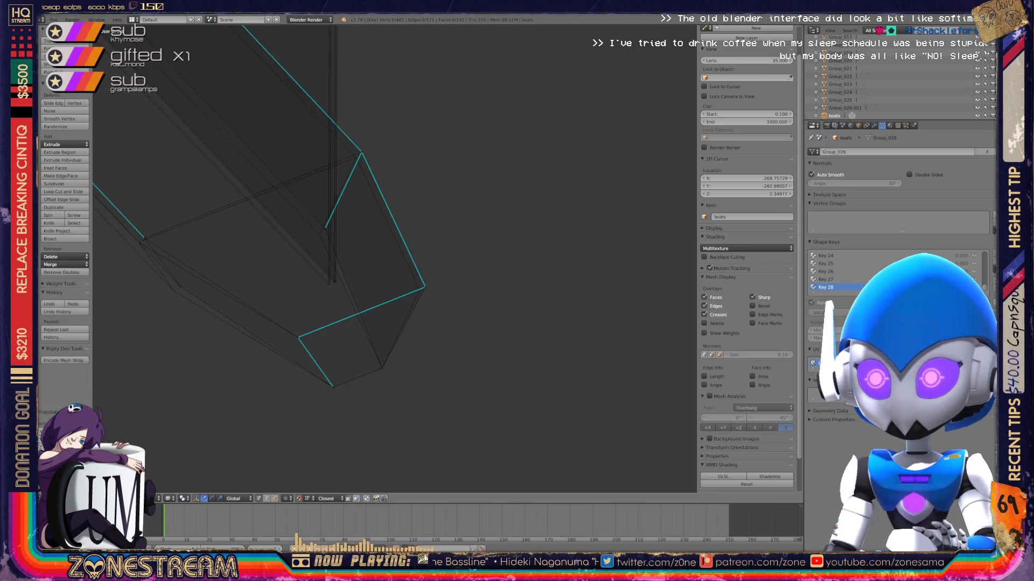
pyautogui.moveTo(425, 287); pyautogui.dragTo(419, 290, button='right')
# Nudge the left hull vertex and an upper-left vertex slightly down-left.
pyautogui.rightClick(180, 286)
pyautogui.moveTo(180, 286); pyautogui.dragTo(175, 291, button='right')
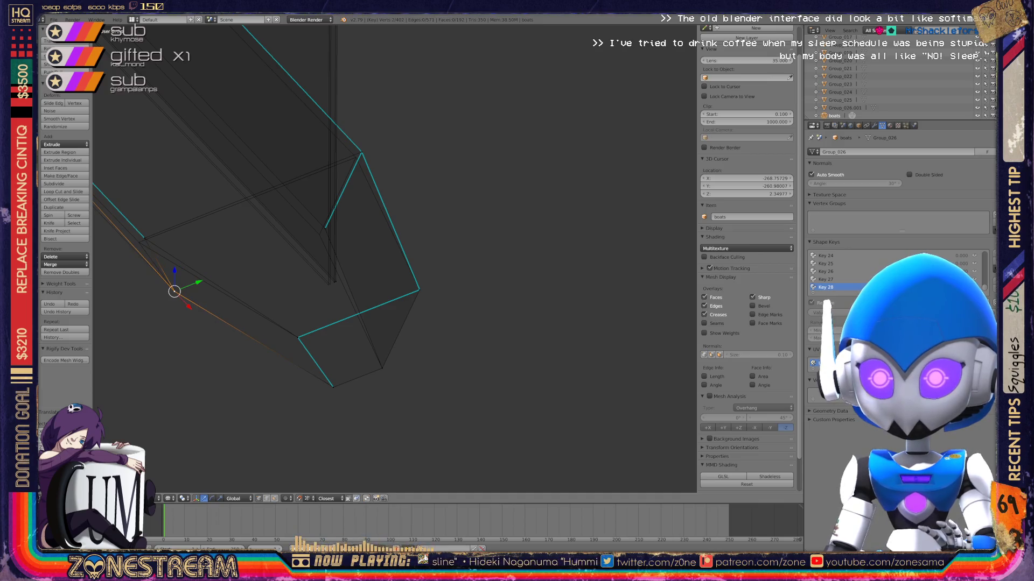
pyautogui.rightClick(143, 238)
pyautogui.moveTo(143, 238); pyautogui.dragTo(139, 242, button='right')
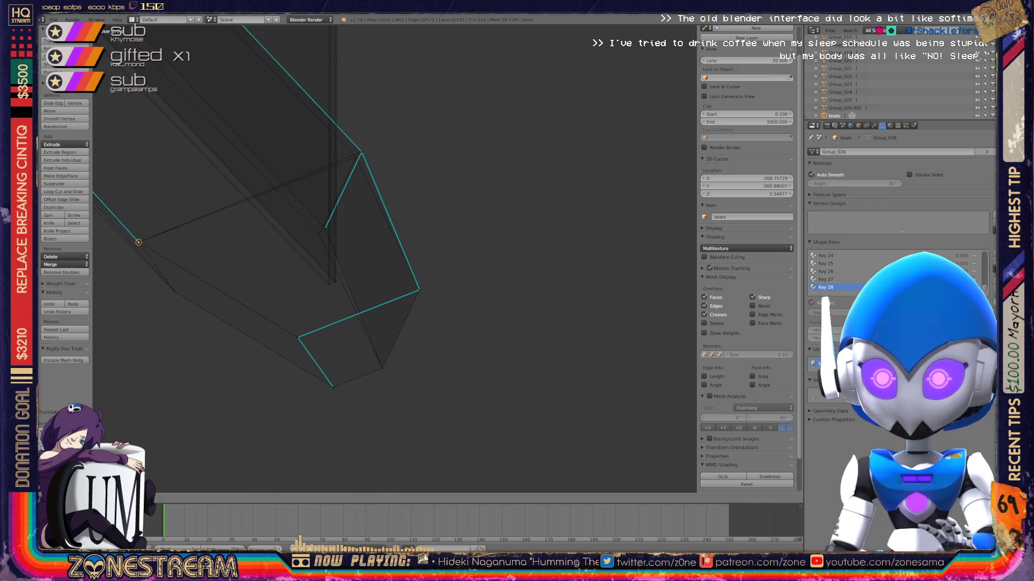
pyautogui.moveTo(377, 269); pyautogui.dragTo(485, 232, button='middle')
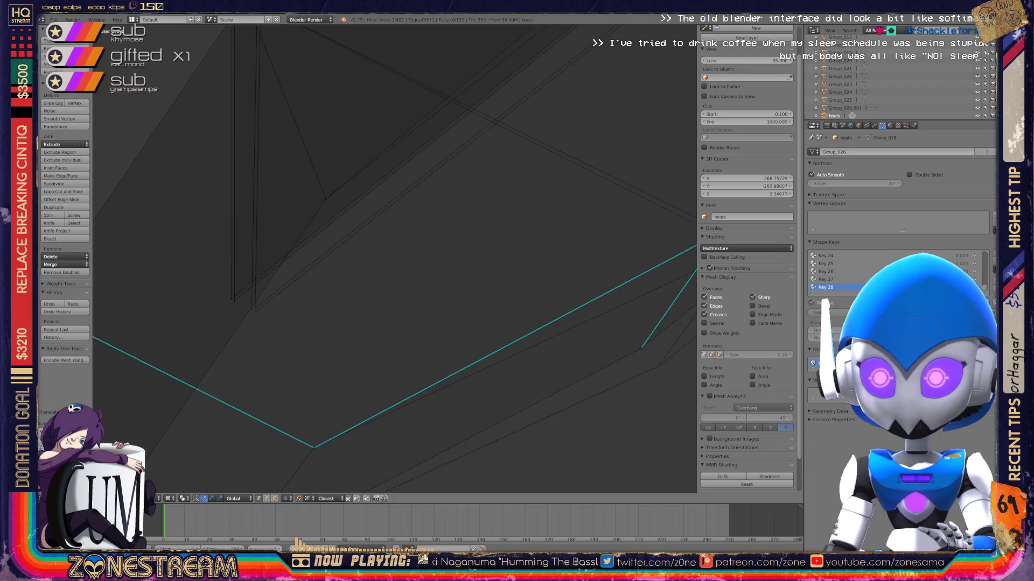
# Move a corner vertex on the next hull near the bow to a new spot.
pyautogui.rightClick(231, 299)
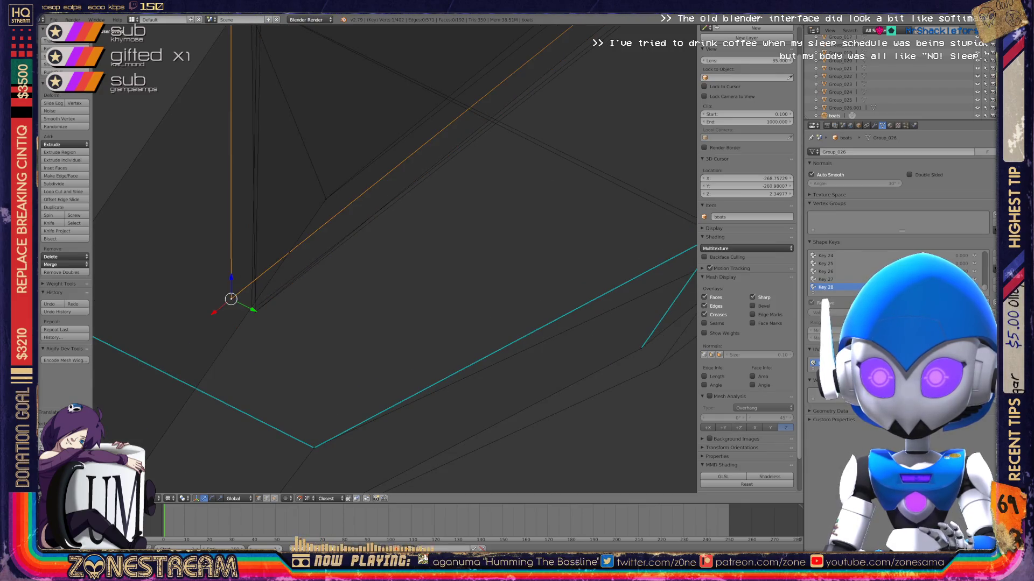
pyautogui.scroll(-3, 394, 259)
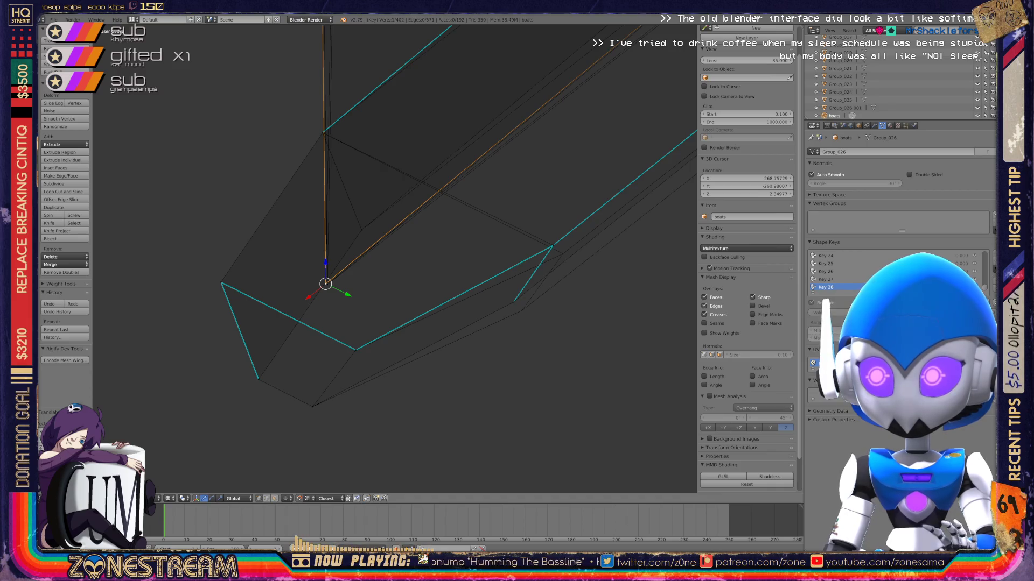
pyautogui.keyDown('shift'); pyautogui.moveTo(463, 242); pyautogui.dragTo(244, 202, button='middle'); pyautogui.keyUp('shift')
pyautogui.rightClick(293, 262)
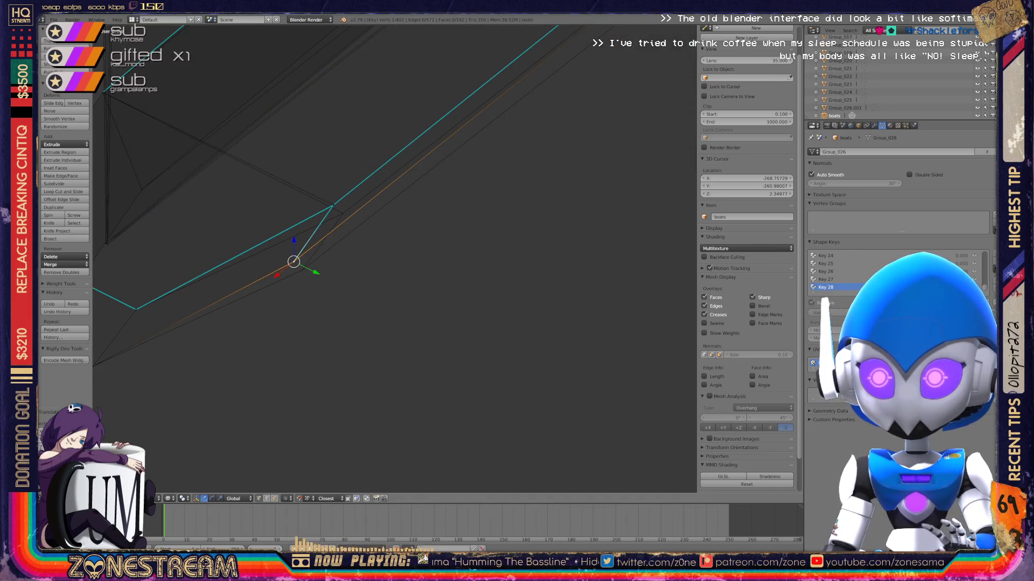
pyautogui.rightClick(333, 205)
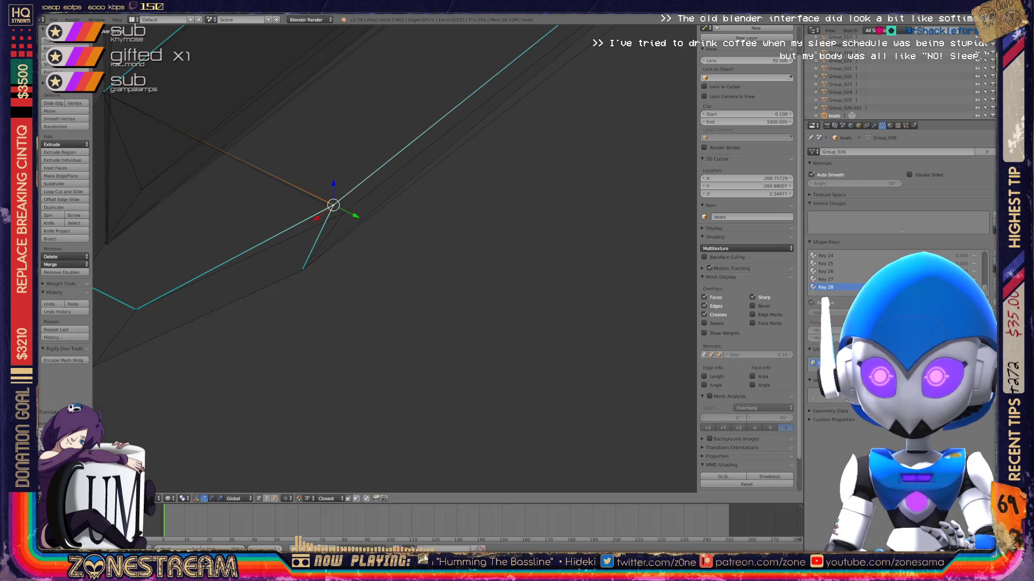
pyautogui.press('g')
pyautogui.press('Return')
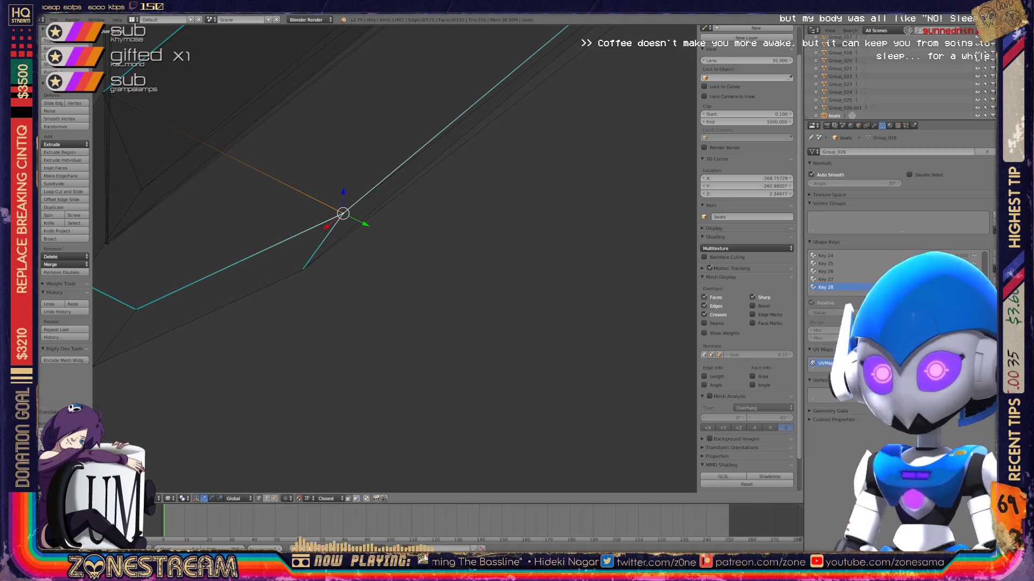
# Move the overlapping pair of corner vertices lower along the edge.
pyautogui.keyDown('shift'); pyautogui.moveTo(344, 215); pyautogui.dragTo(473, 310, button='middle'); pyautogui.keyUp('shift')
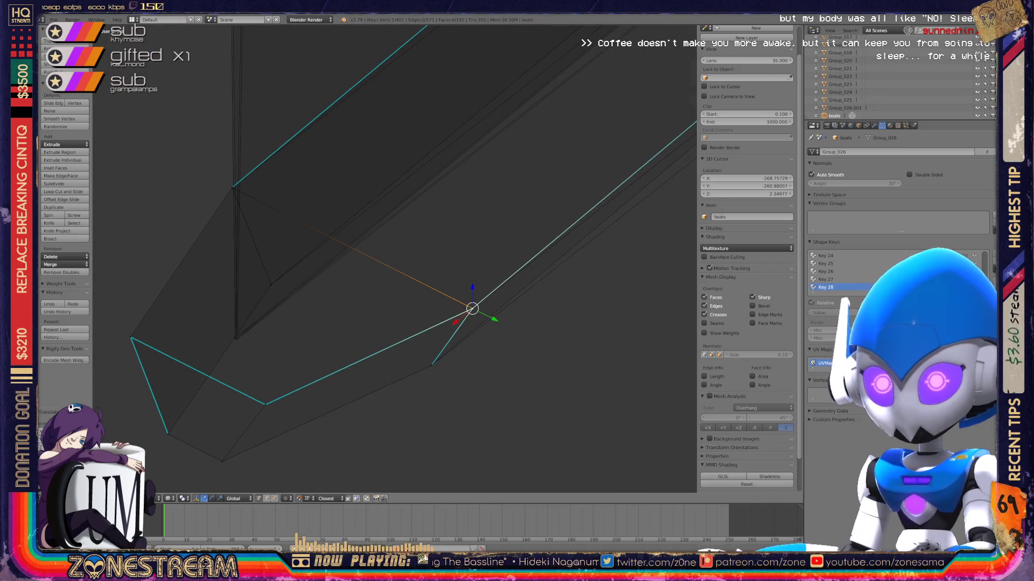
pyautogui.moveTo(473, 310); pyautogui.dragTo(446, 240, button='middle')
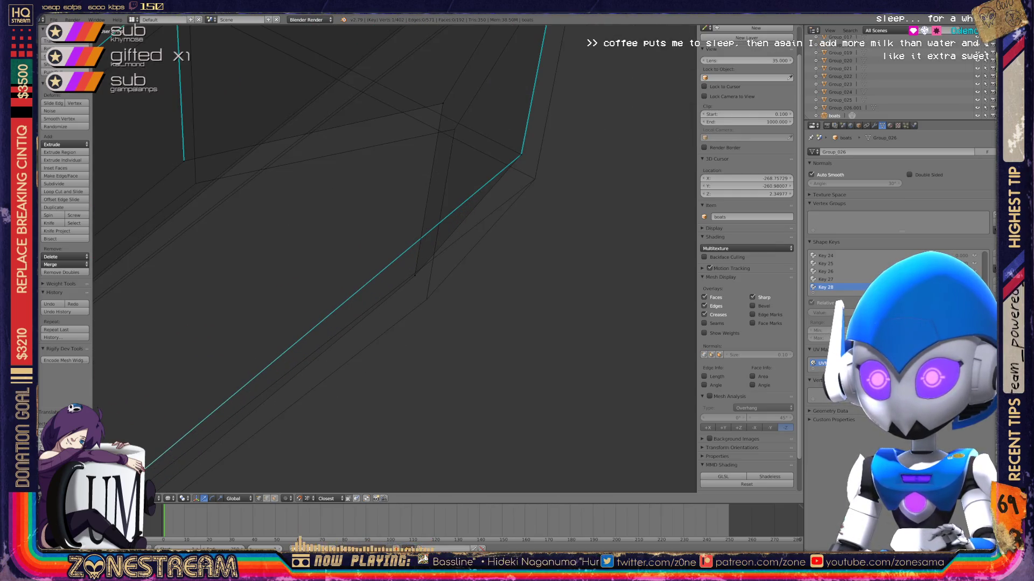
pyautogui.rightClick(415, 275)
pyautogui.keyDown('shift'); pyautogui.rightClick(414, 276); pyautogui.keyUp('shift')
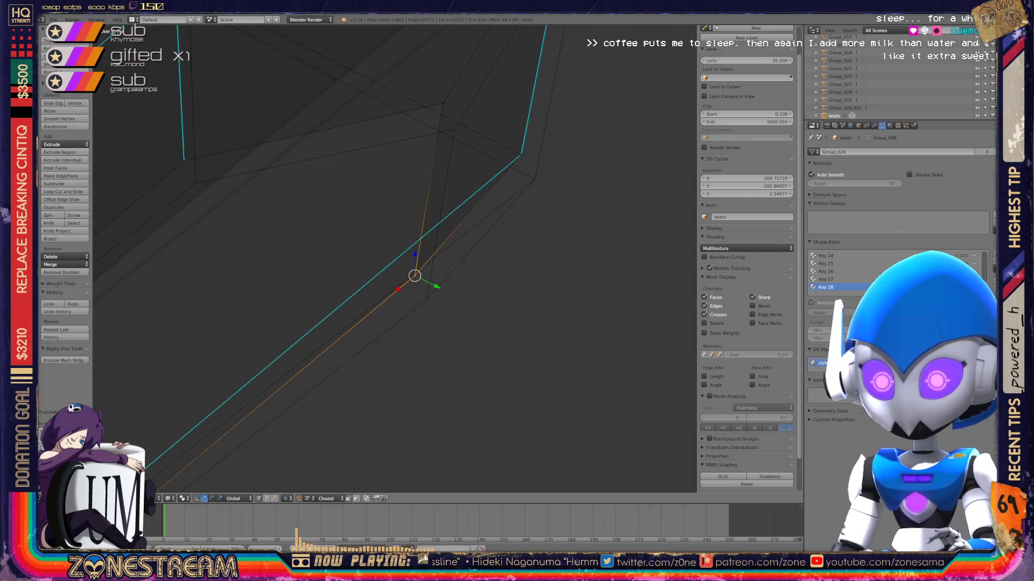
pyautogui.press('g')
pyautogui.press('Return')
pyautogui.moveTo(426, 299); pyautogui.dragTo(398, 323, button='middle')
pyautogui.press('g')
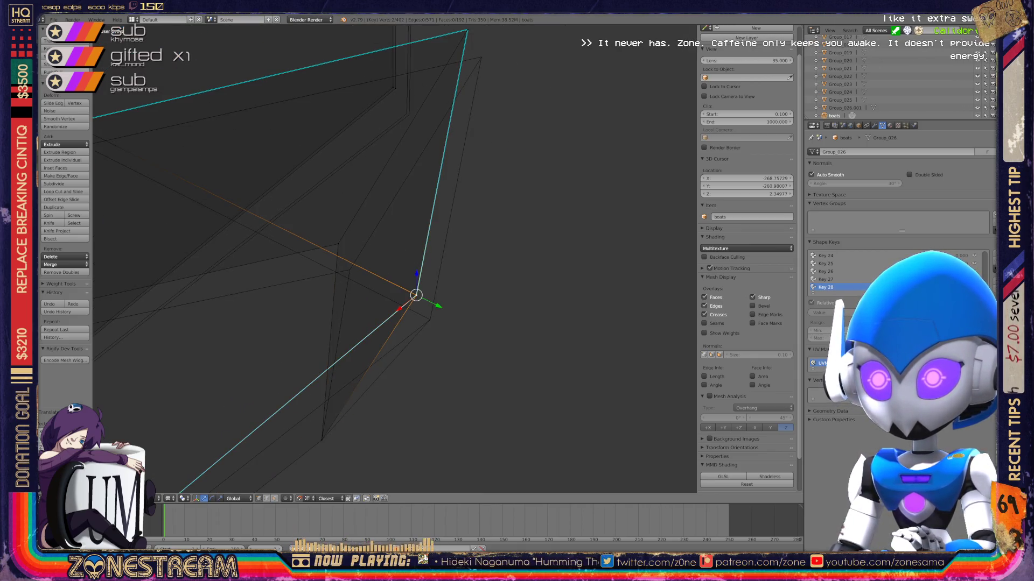
pyautogui.press('Return')
# Move the top corner vertex down-right and reposition a lower corner vertex.
pyautogui.keyDown('shift'); pyautogui.moveTo(429, 319); pyautogui.dragTo(389, 437, button='middle'); pyautogui.keyUp('shift')
pyautogui.rightClick(426, 146)
pyautogui.press('g')
pyautogui.press('Return')
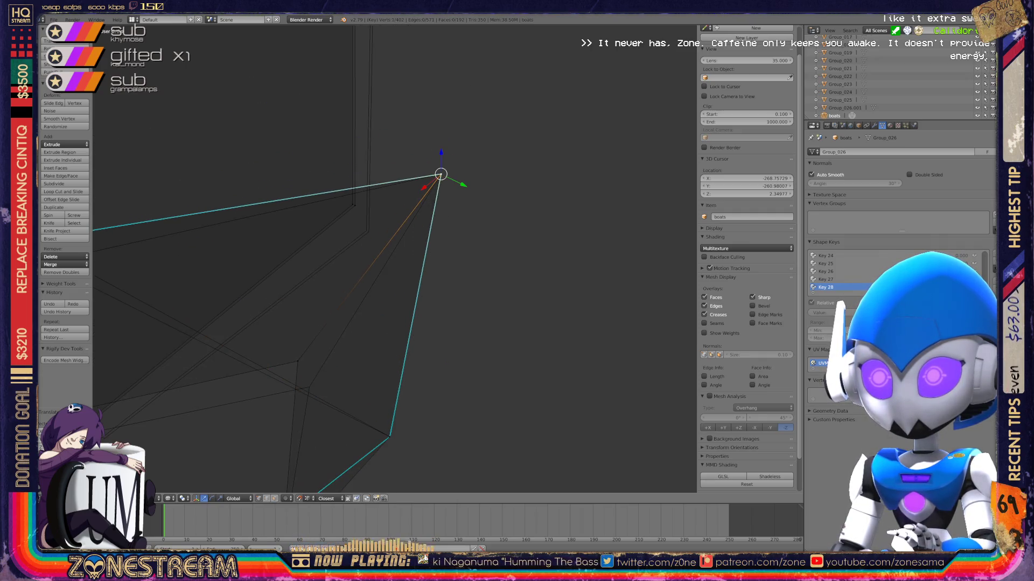
pyautogui.keyDown('shift'); pyautogui.moveTo(441, 174); pyautogui.dragTo(538, 72, button='middle'); pyautogui.keyUp('shift')
pyautogui.rightClick(397, 258)
pyautogui.press('g')
pyautogui.click(408, 284)
# Move the upper-left corner vertex down and right.
pyautogui.keyDown('shift'); pyautogui.moveTo(407, 283); pyautogui.dragTo(580, 309, button='middle'); pyautogui.keyUp('shift')
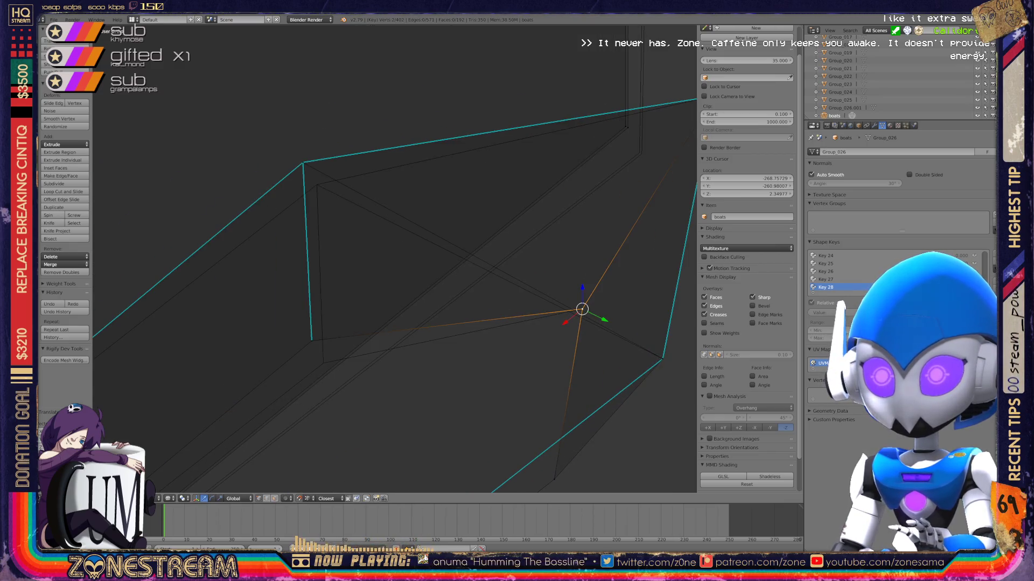
pyautogui.rightClick(303, 162)
pyautogui.press('g')
pyautogui.click(316, 184)
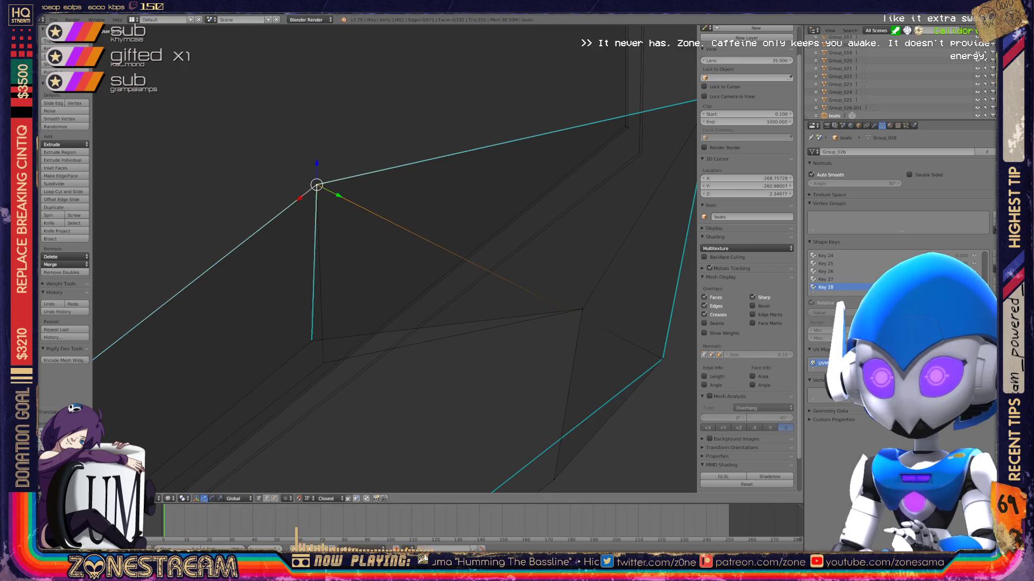
# Inspect the lower corner and select its inner corner vertex.
pyautogui.rightClick(312, 341)
pyautogui.scroll(-5, 311, 340)
pyautogui.moveTo(393, 259)
pyautogui.mouseDown(button='middle')
pyautogui.moveTo(409, 236)
pyautogui.moveTo(377, 216)
pyautogui.moveTo(361, 237)
pyautogui.mouseUp(button='middle')
pyautogui.scroll(6, 395, 258)
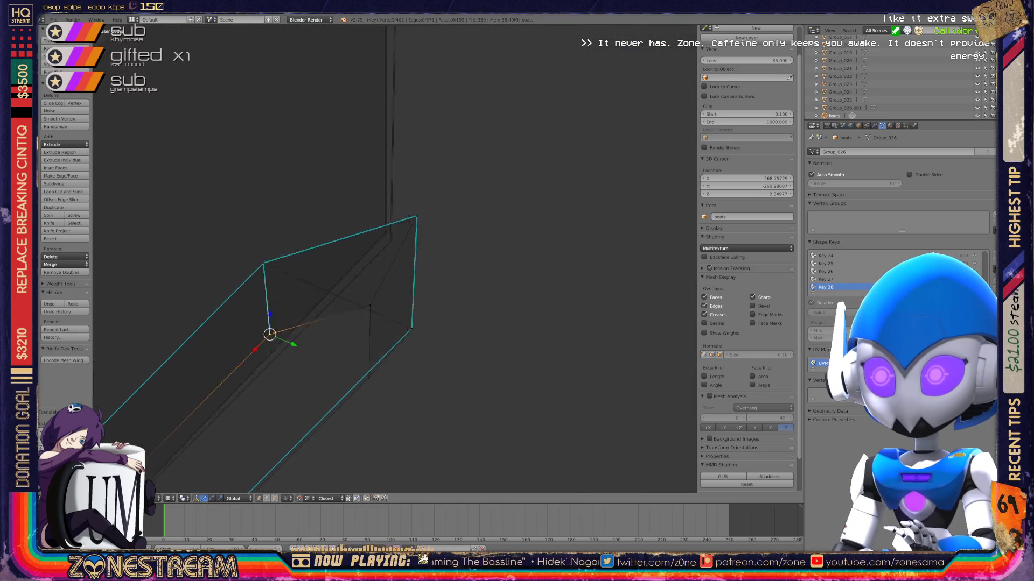
pyautogui.rightClick(324, 311)
pyautogui.rightClick(342, 346)
pyautogui.rightClick(322, 312)
pyautogui.scroll(-10, 395, 259)
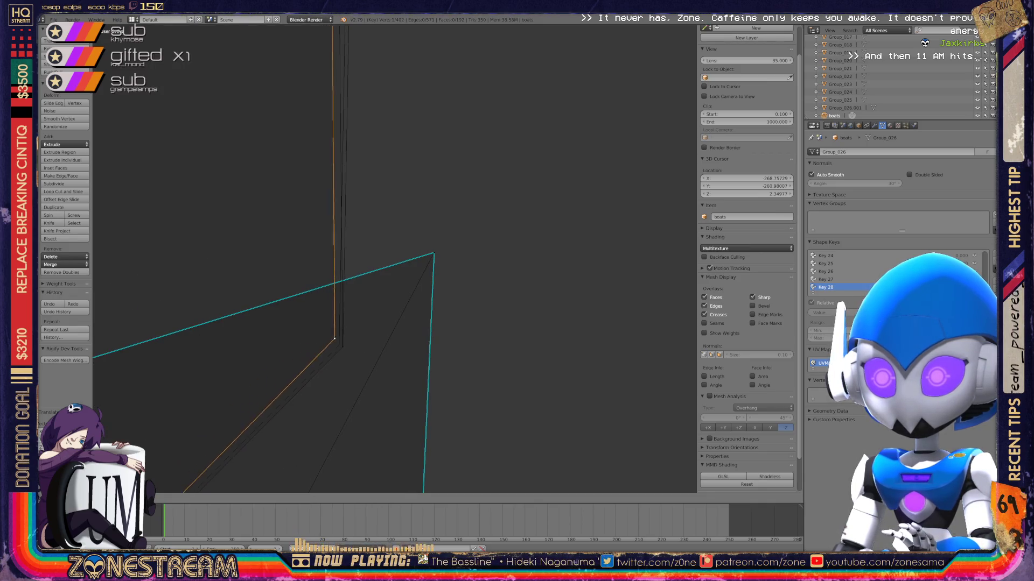
pyautogui.scroll(8, 395, 259)
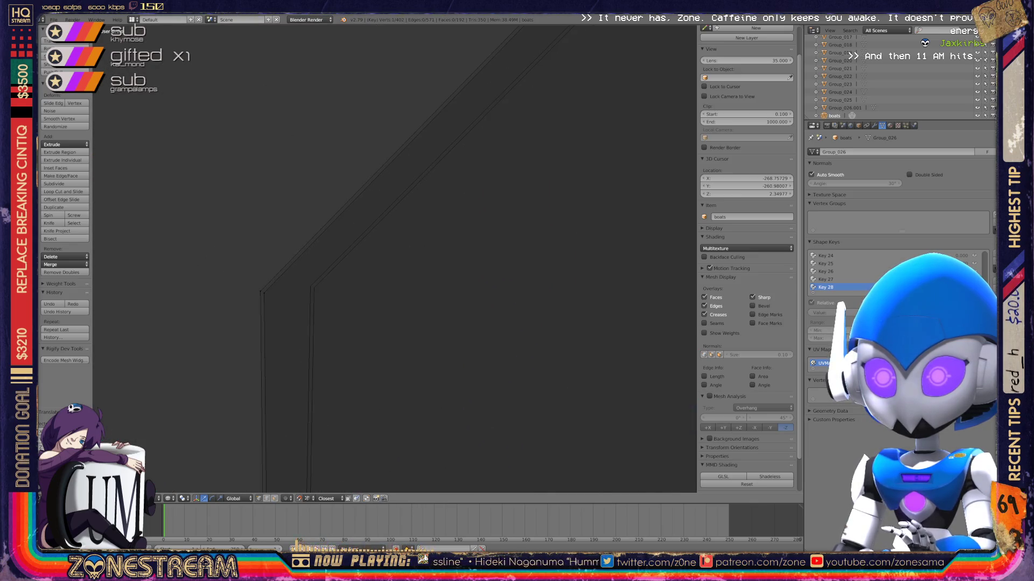
# Place the triangle's apex vertex onto the other layer's apex, then switch to Object Mode.
pyautogui.rightClick(260, 292)
pyautogui.rightClick(313, 288)
pyautogui.rightClick(260, 291)
pyautogui.scroll(-5, 394, 259)
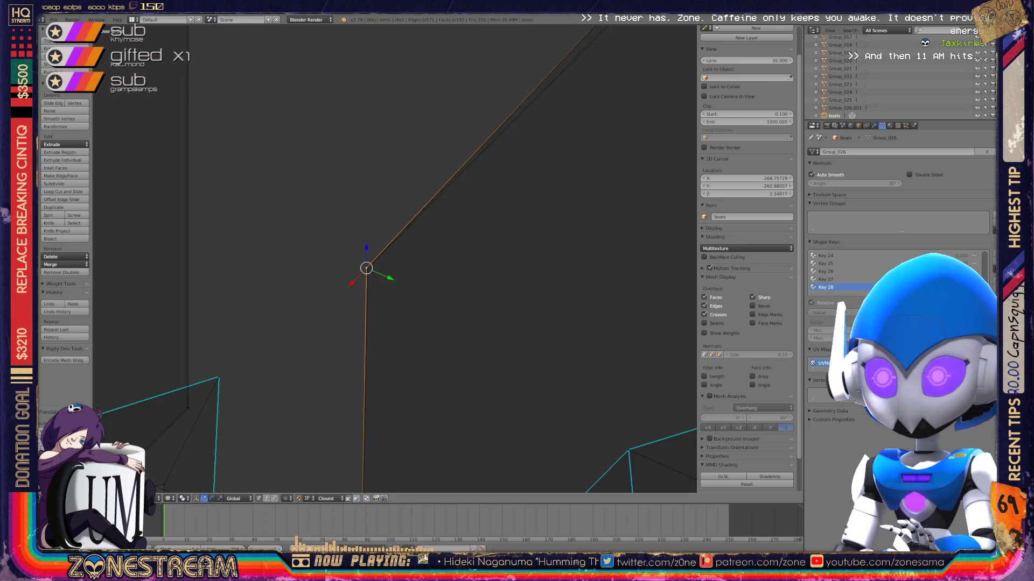
pyautogui.moveTo(394, 259)
pyautogui.keyDown('shift'); pyautogui.mouseDown(button='middle')
pyautogui.moveTo(218, 387)
pyautogui.moveTo(283, 378)
pyautogui.mouseUp(button='middle'); pyautogui.keyUp('shift')
pyautogui.rightClick(308, 307)
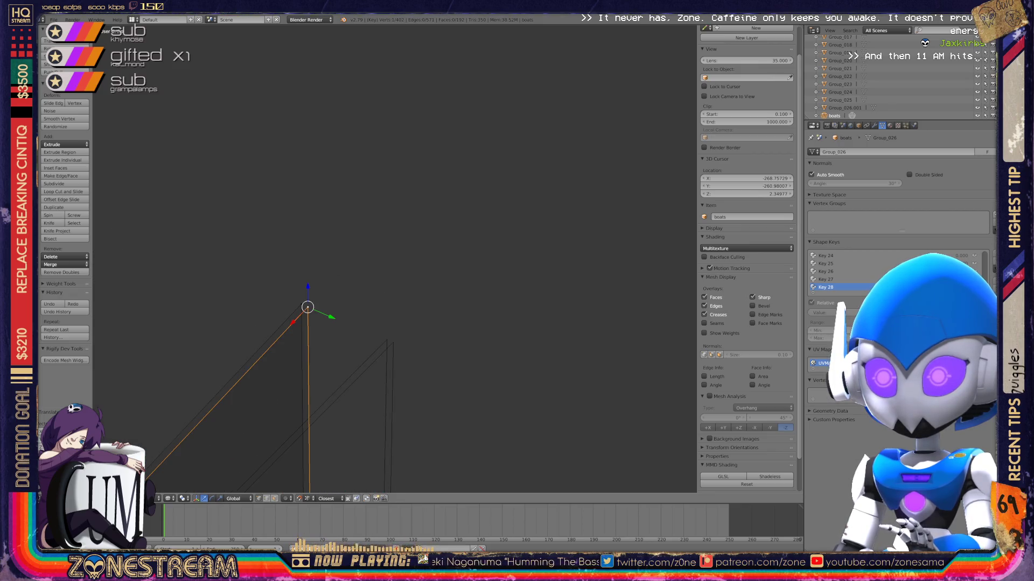
pyautogui.press('g')
pyautogui.click(393, 342)
pyautogui.moveTo(393, 343)
pyautogui.mouseDown(button='middle')
pyautogui.moveTo(377, 331)
pyautogui.moveTo(386, 340)
pyautogui.mouseUp(button='middle')
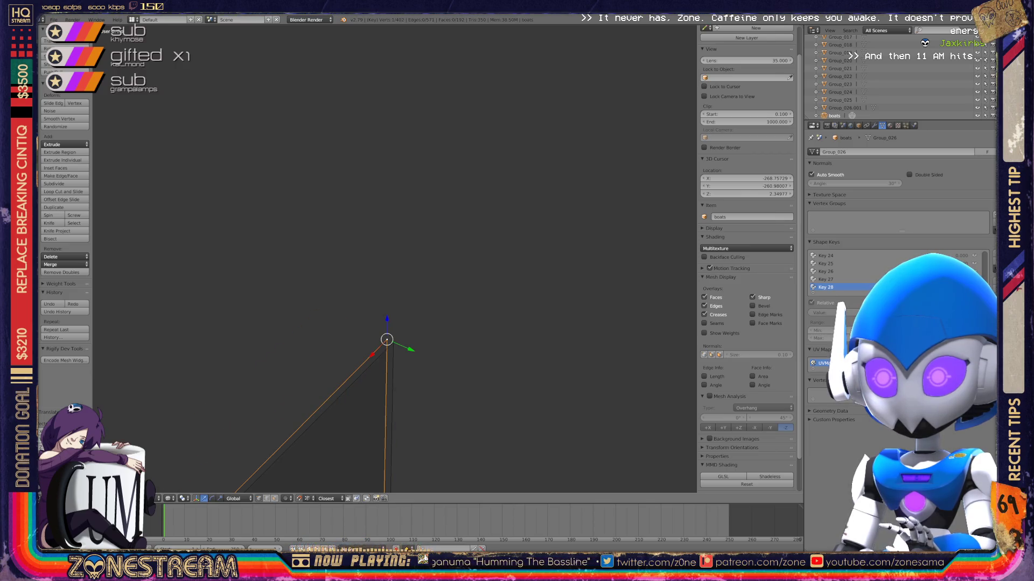
pyautogui.scroll(-4, 395, 258)
pyautogui.scroll(4, 394, 258)
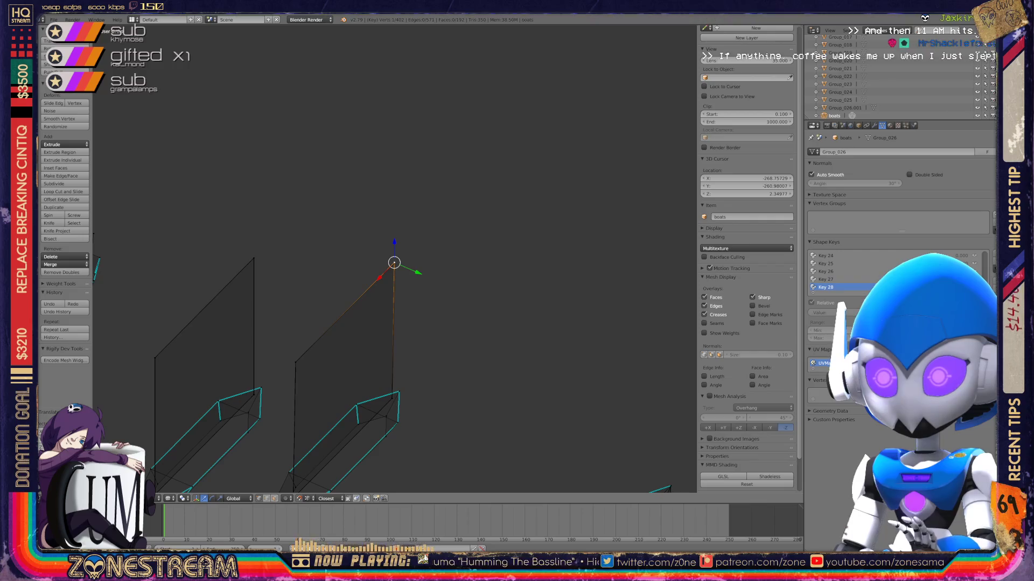
pyautogui.press('Tab')
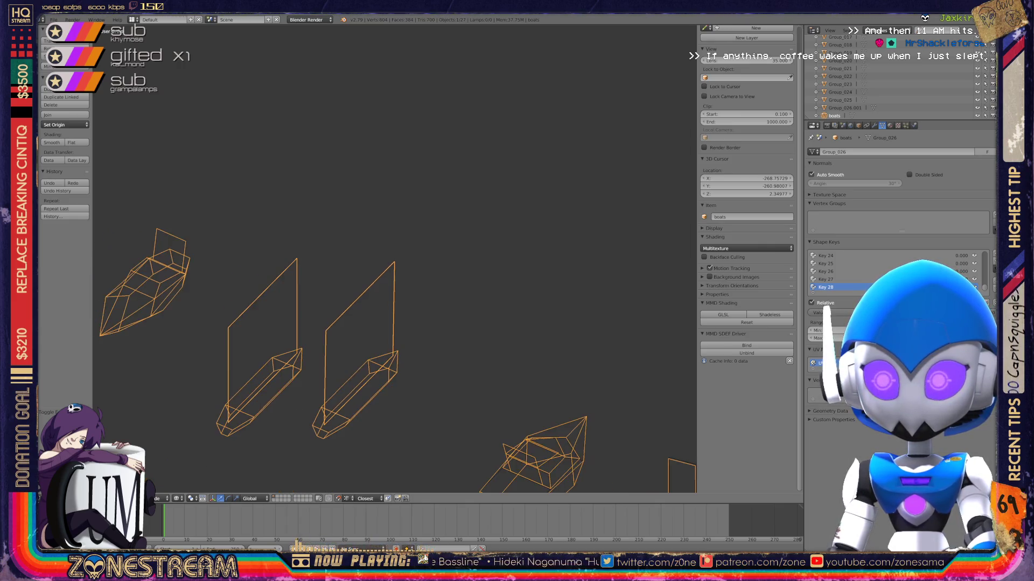
# Orbit around the boats, toggling Edit Mode on and off while zooming over the wireframes.
pyautogui.moveTo(396, 254)
pyautogui.mouseDown(button='middle')
pyautogui.moveTo(480, 311)
pyautogui.moveTo(557, 416)
pyautogui.mouseUp(button='middle')
pyautogui.press('Tab')
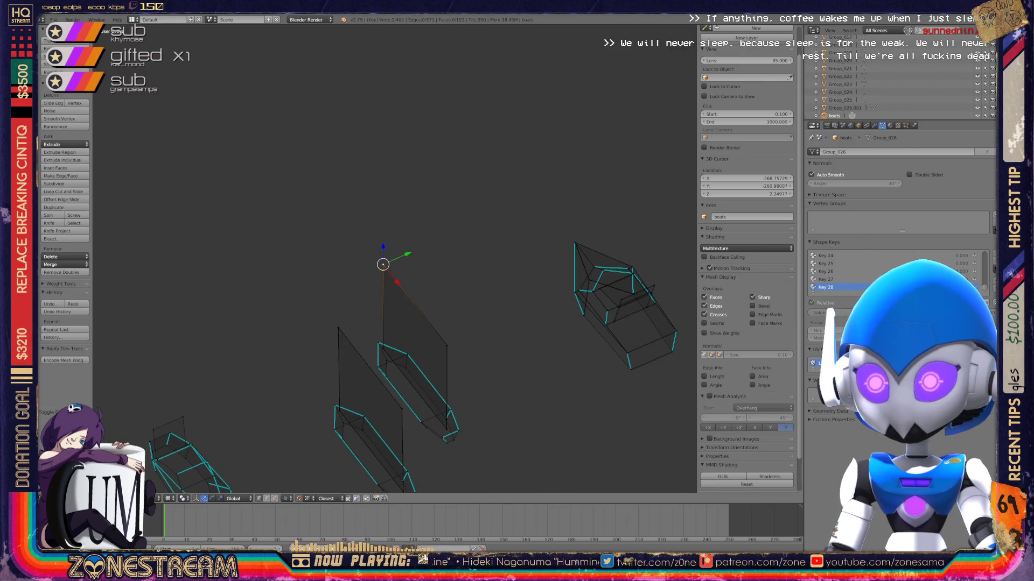
pyautogui.keyDown('ctrl'); pyautogui.scroll(-3, 396, 258); pyautogui.keyUp('ctrl')
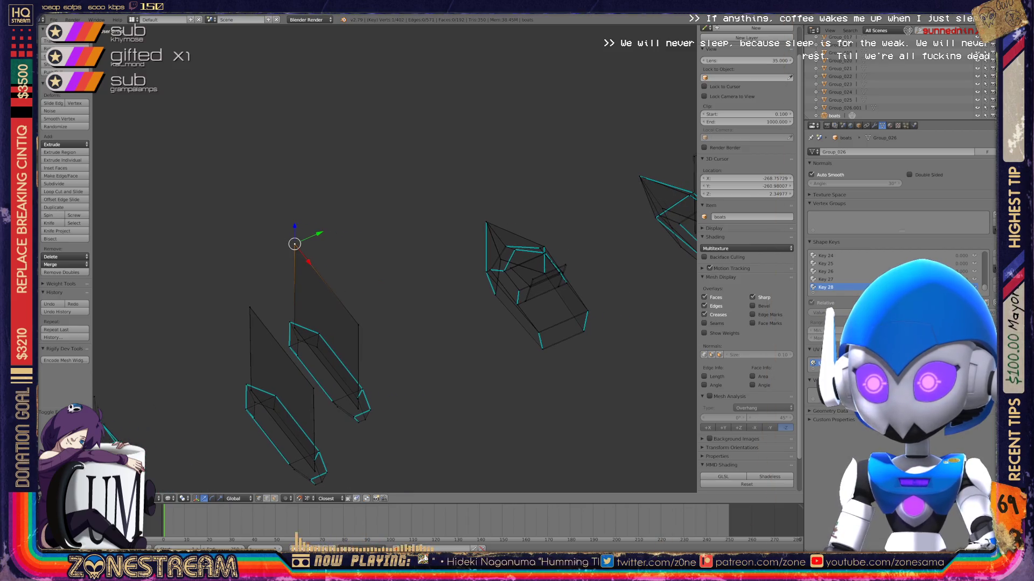
pyautogui.scroll(2, 396, 258)
pyautogui.scroll(4, 396, 258)
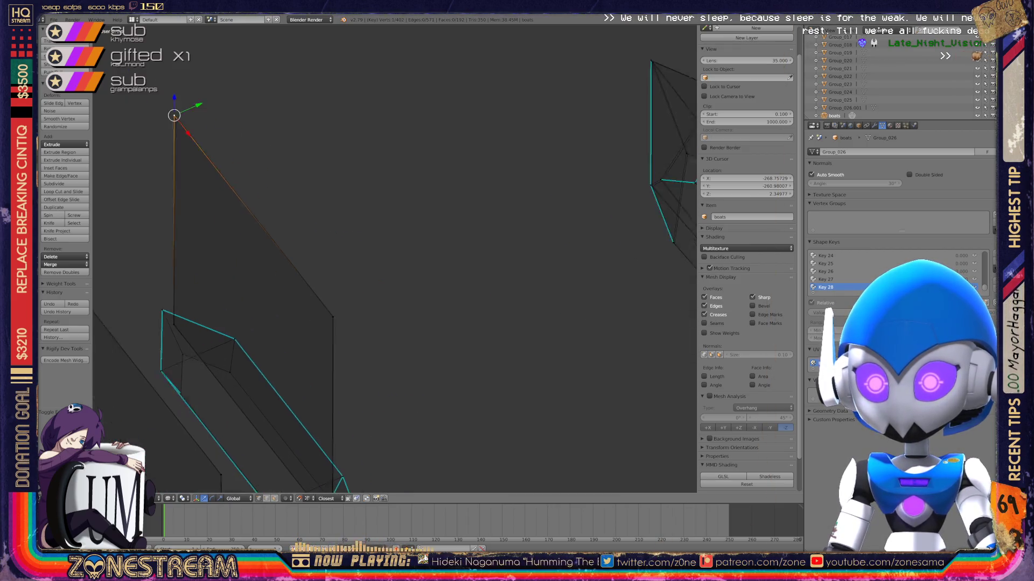
pyautogui.scroll(4, 396, 258)
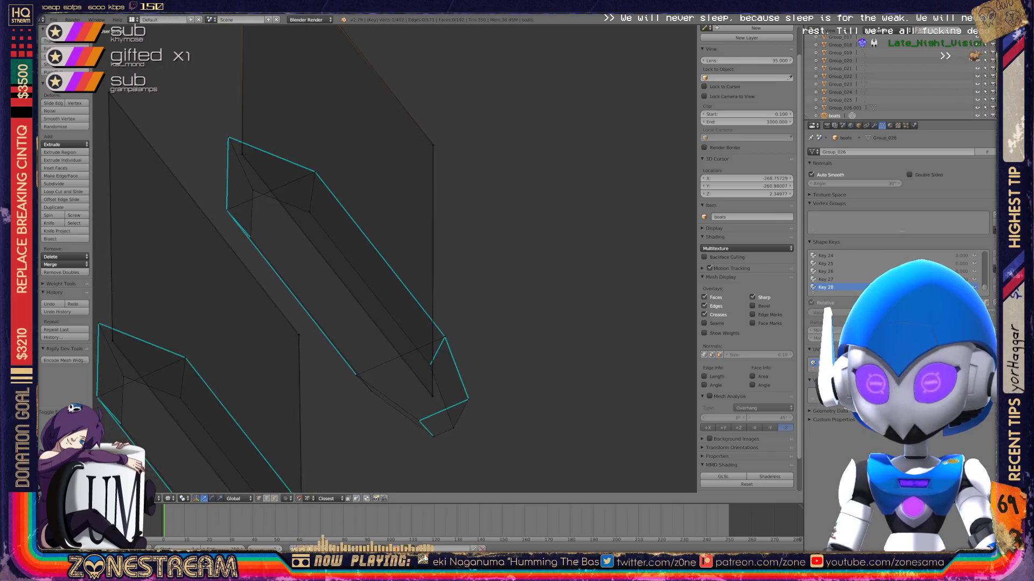
pyautogui.press('Tab')
pyautogui.press('Tab')
pyautogui.scroll(-5, 396, 259)
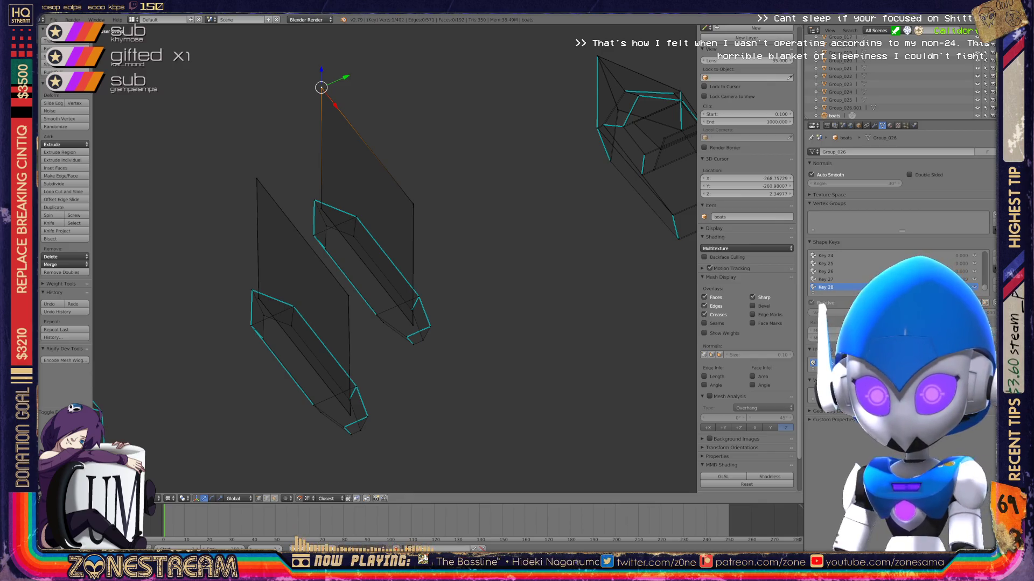
pyautogui.scroll(-2, 395, 259)
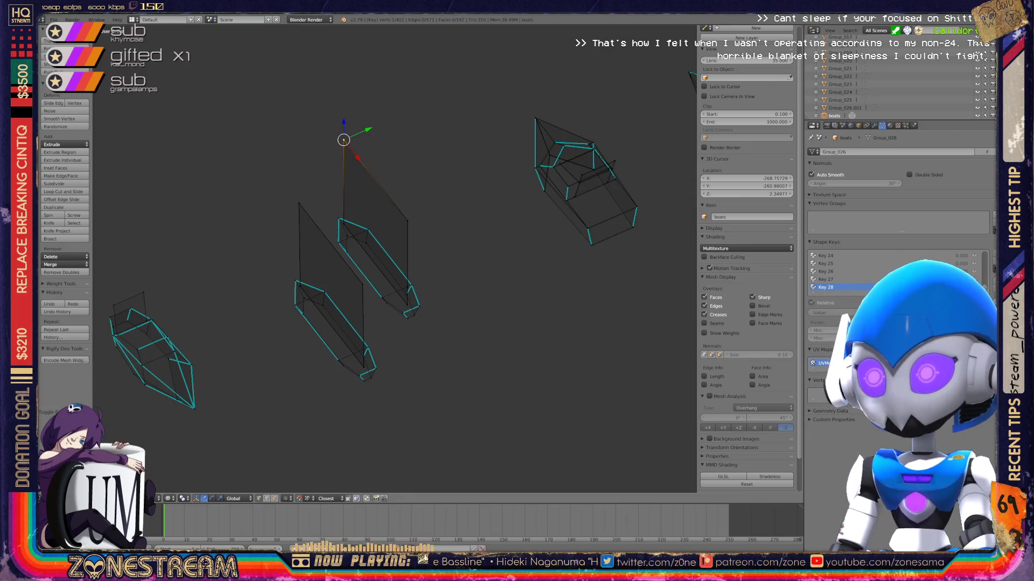
pyautogui.scroll(8, 395, 258)
# Try moving a hull corner vertex, then undo the change.
pyautogui.rightClick(318, 302)
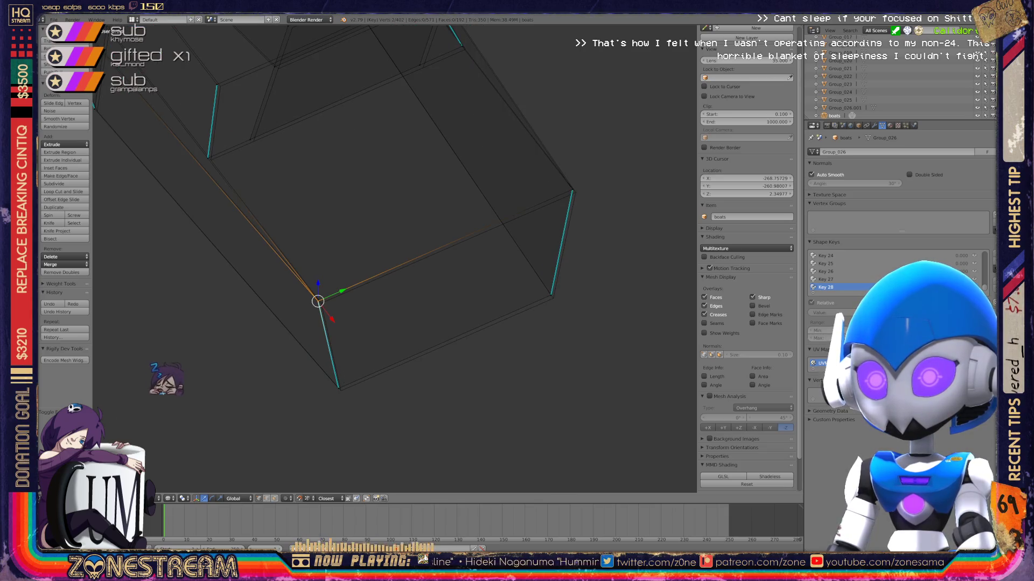
pyautogui.press('g')
pyautogui.click(280, 323)
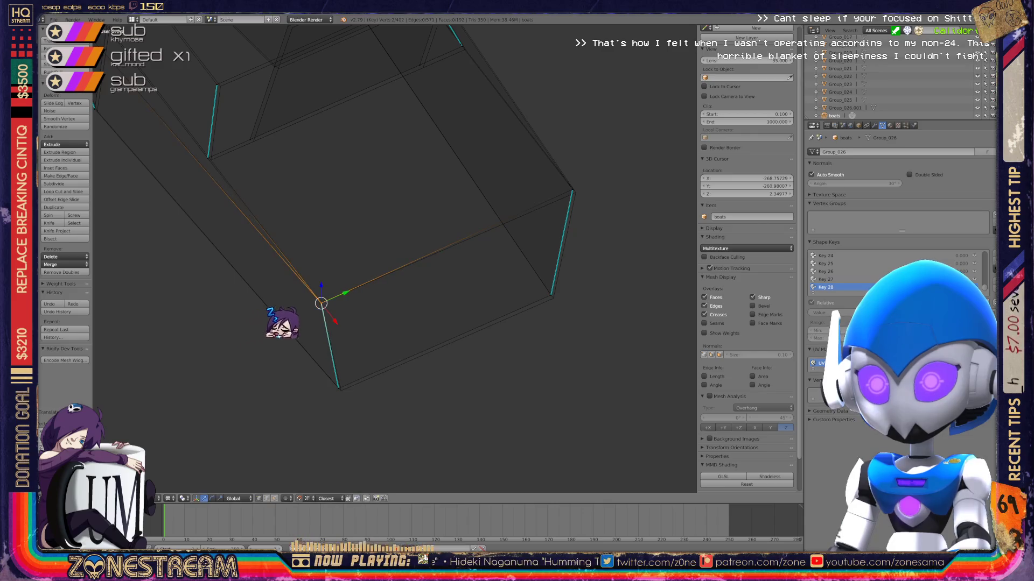
pyautogui.hotkey('ctrl', 'z')
pyautogui.hotkey('ctrl', 'z')
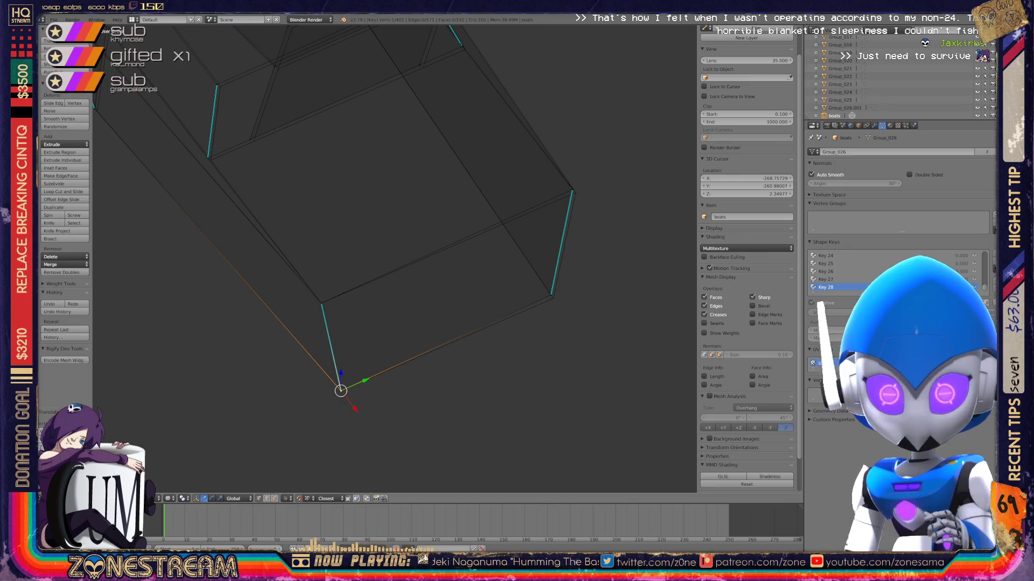
pyautogui.hotkey('ctrl', 'z')
pyautogui.hotkey('ctrl', 'z')
pyautogui.hotkey('ctrl', 'shift', 'z')
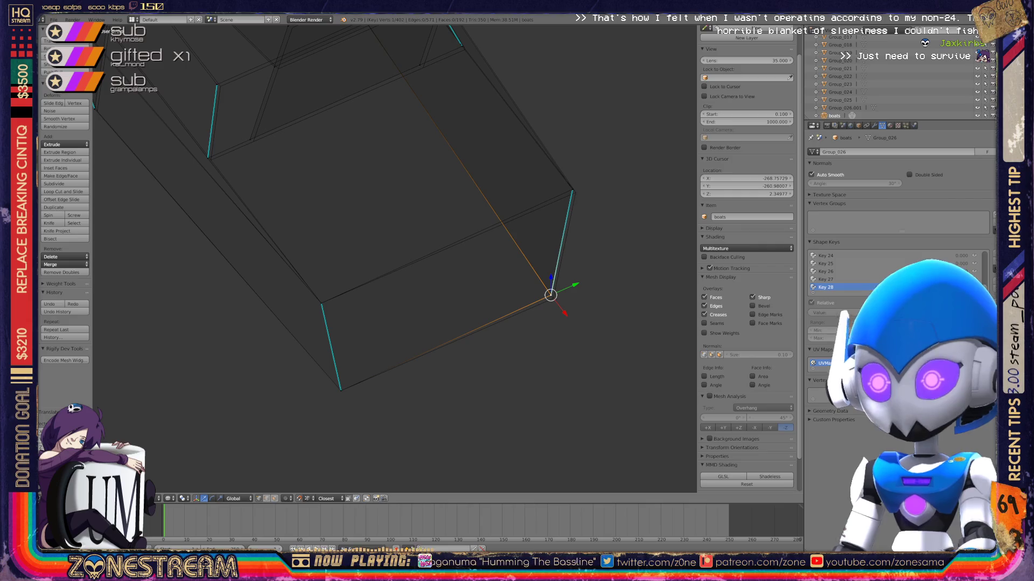
pyautogui.hotkey('ctrl', 'z')
pyautogui.hotkey('ctrl', 'z')
pyautogui.hotkey('ctrl', 'z')
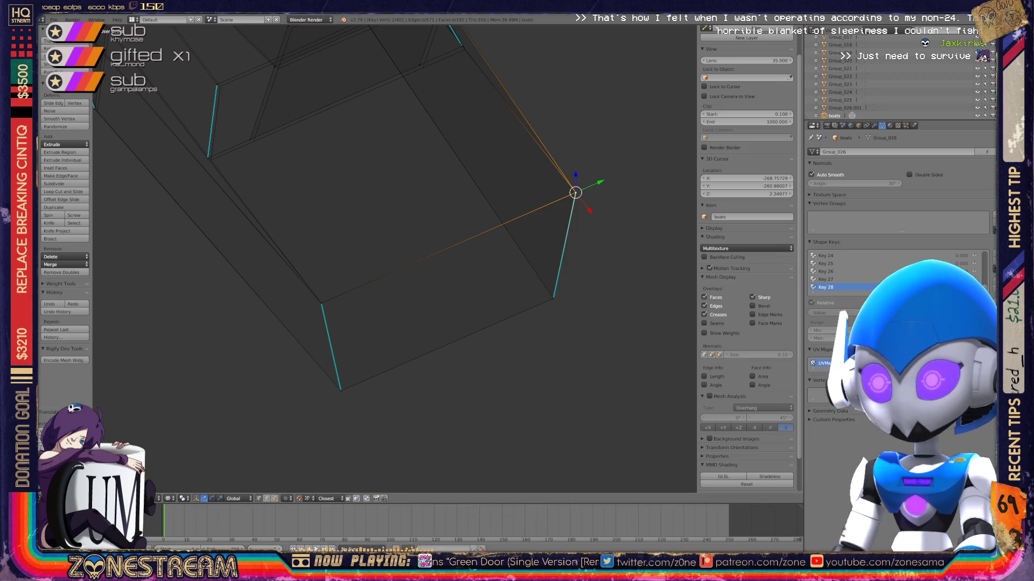
# Pull one corner vertex up-right and raise another to the adjacent edge's top end.
pyautogui.moveTo(377, 242); pyautogui.dragTo(409, 280, button='middle')
pyautogui.scroll(2, 394, 259)
pyautogui.rightClick(375, 350)
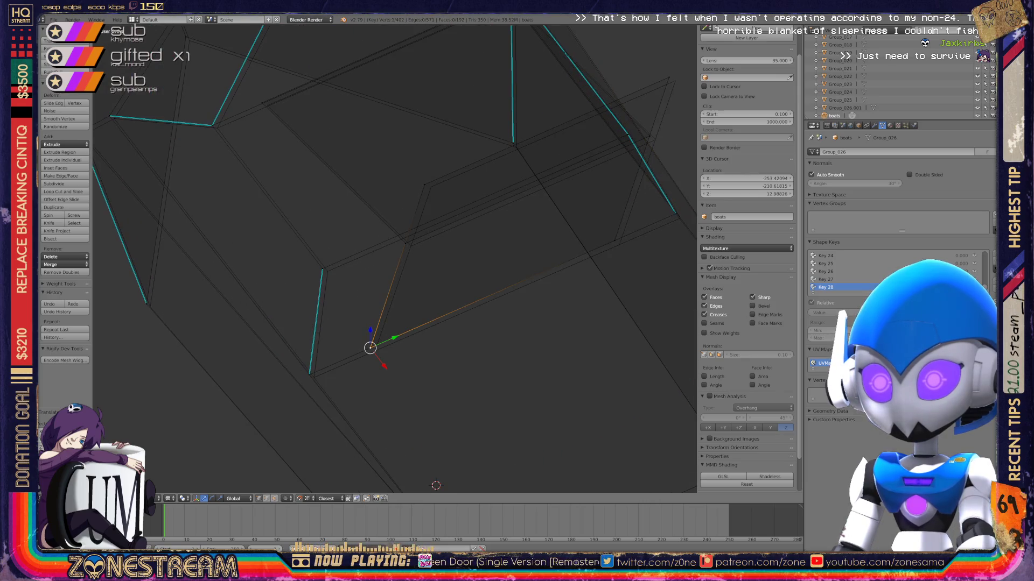
pyautogui.moveTo(375, 351)
pyautogui.mouseDown()
pyautogui.moveTo(425, 185)
pyautogui.moveTo(675, 81)
pyautogui.moveTo(619, 245)
pyautogui.mouseUp()
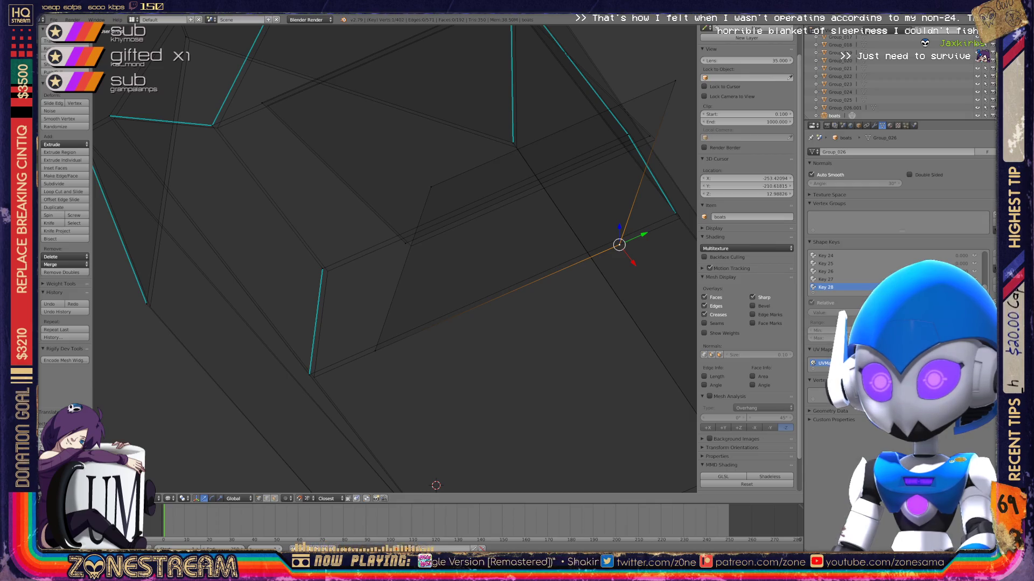
pyautogui.rightClick(309, 375)
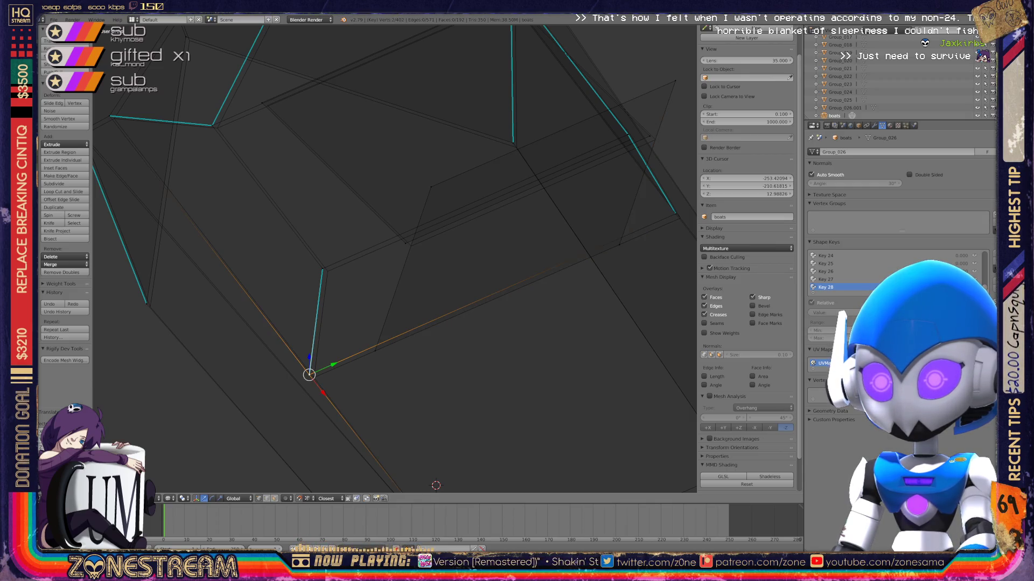
pyautogui.moveTo(309, 375); pyautogui.dragTo(322, 268)
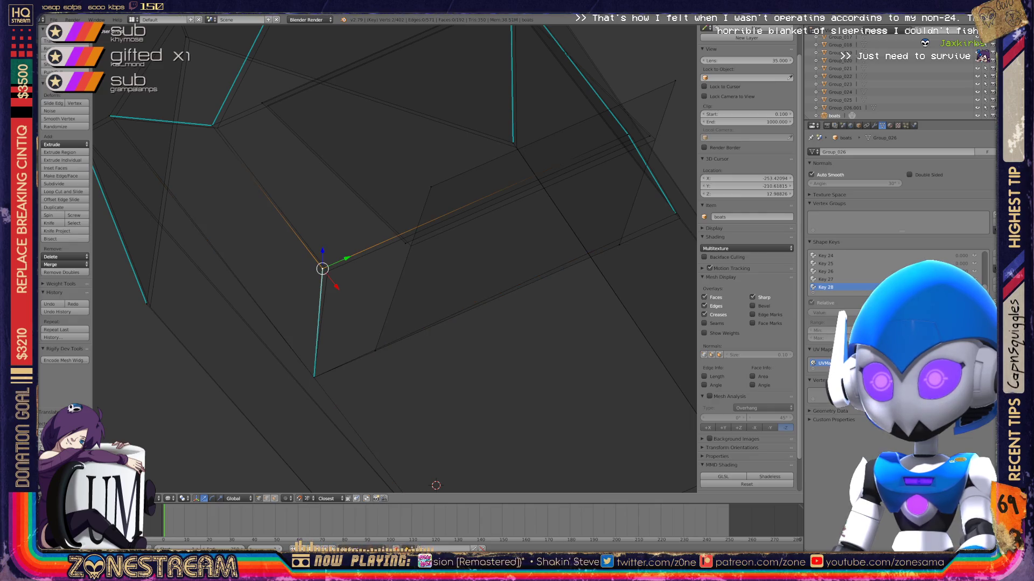
pyautogui.moveTo(334, 280); pyautogui.dragTo(352, 264, button='middle')
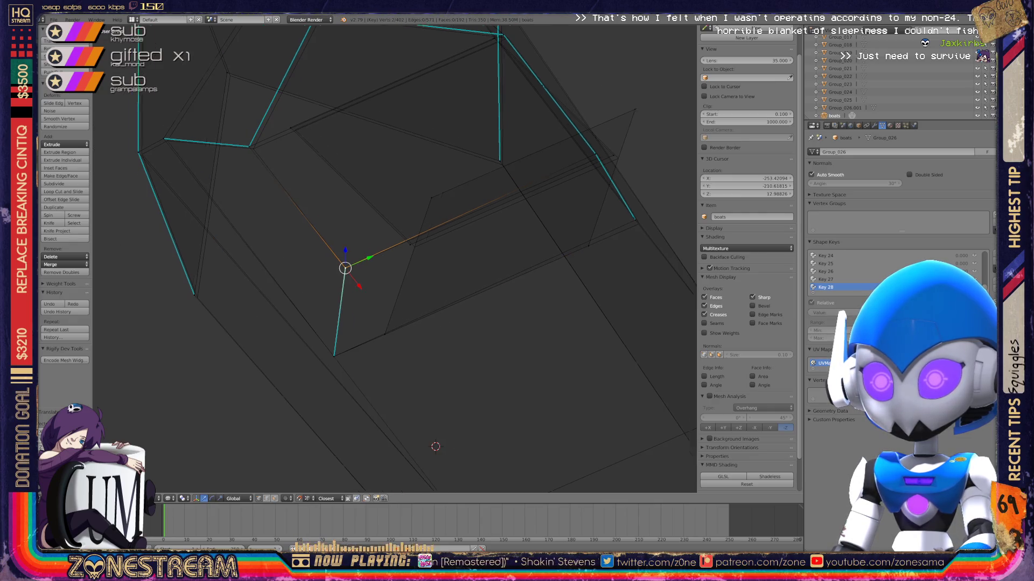
pyautogui.scroll(4, 394, 258)
# Snap the vertex at the edge's lower end onto its neighbouring vertex.
pyautogui.rightClick(298, 283)
pyautogui.press('g')
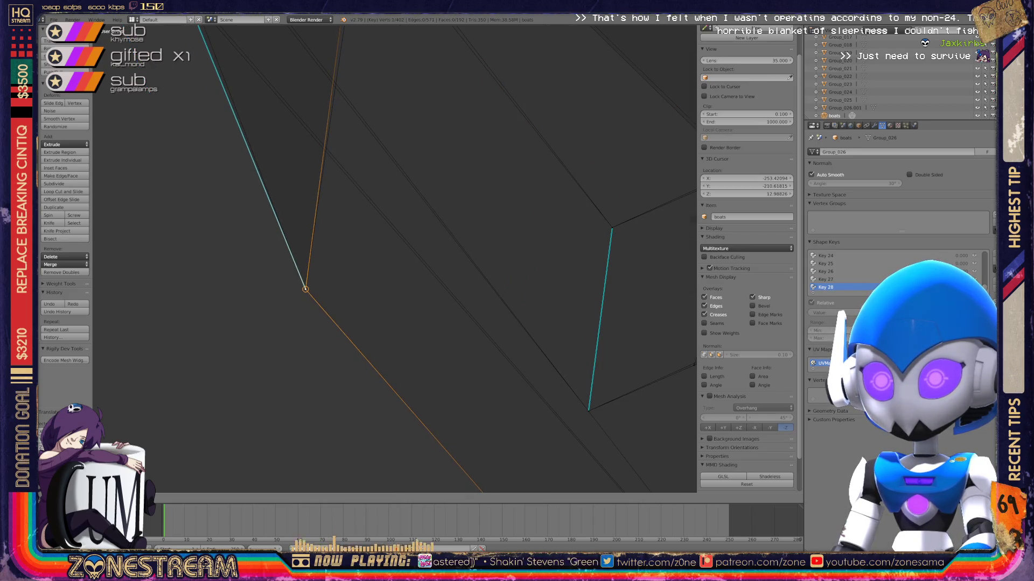
pyautogui.click(305, 289)
# Move the overlapping vertices at another hull corner with snapping, then undo the adjustment.
pyautogui.moveTo(306, 289); pyautogui.dragTo(377, 251, button='middle')
pyautogui.rightClick(375, 249)
pyautogui.keyDown('shift'); pyautogui.rightClick(376, 250); pyautogui.keyUp('shift')
pyautogui.press('g')
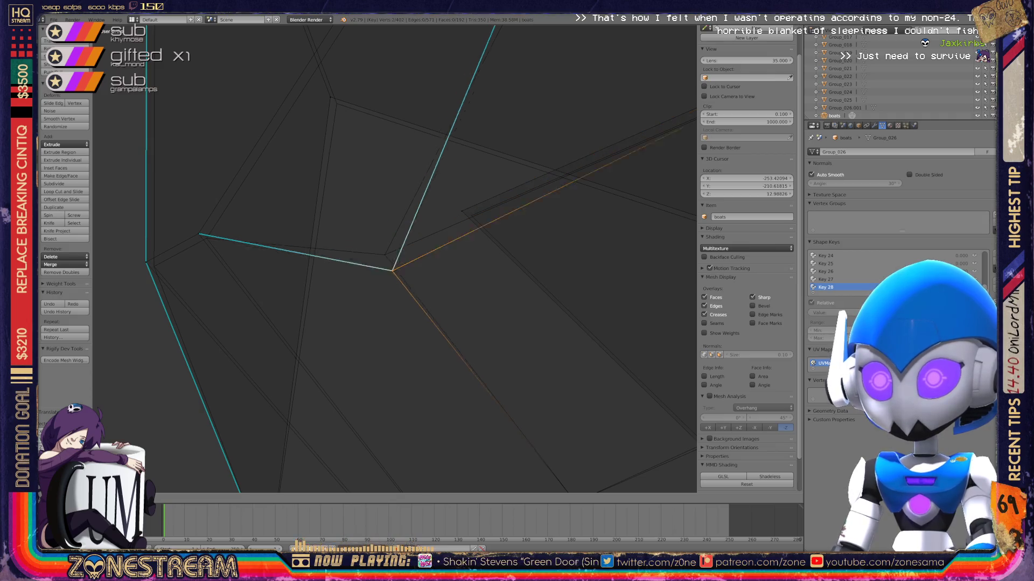
pyautogui.click(384, 255)
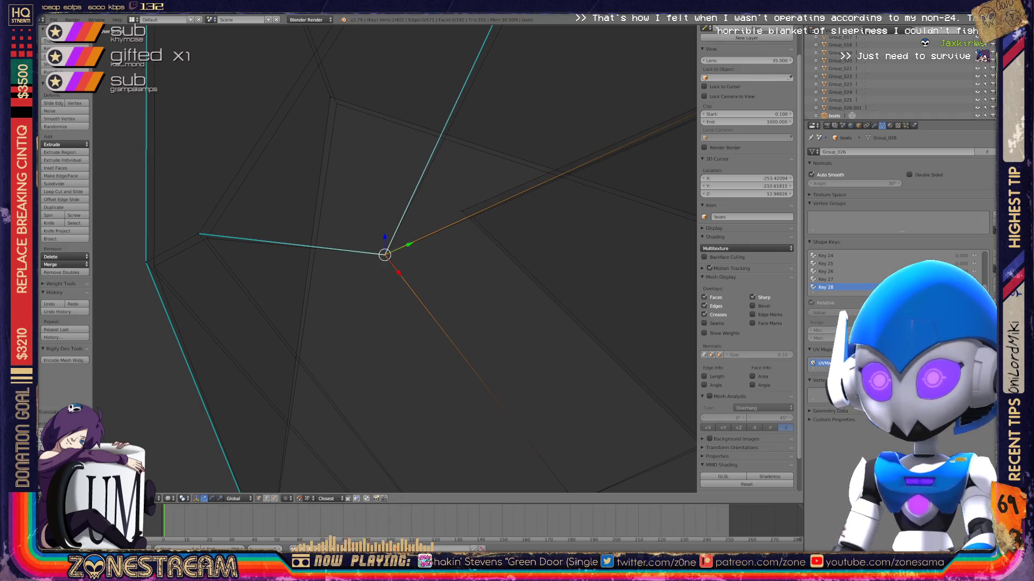
pyautogui.hotkey('ctrl', 'z')
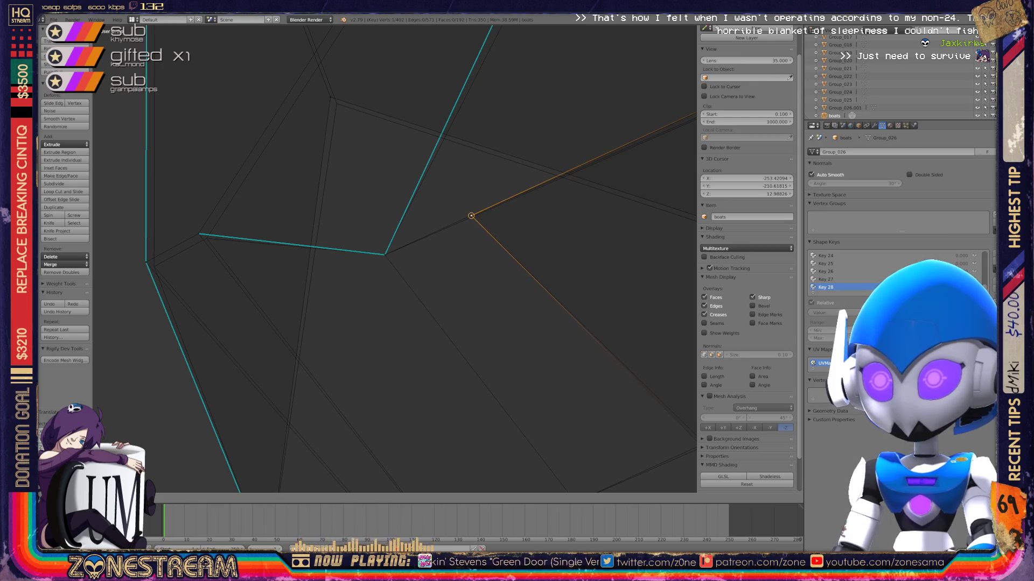
# Select the two overlapping corner vertices and bring them together onto the nearby corner with Alt+M.
pyautogui.rightClick(205, 237)
pyautogui.keyDown('shift'); pyautogui.rightClick(206, 238); pyautogui.keyUp('shift')
pyautogui.hotkey('alt', 'm')
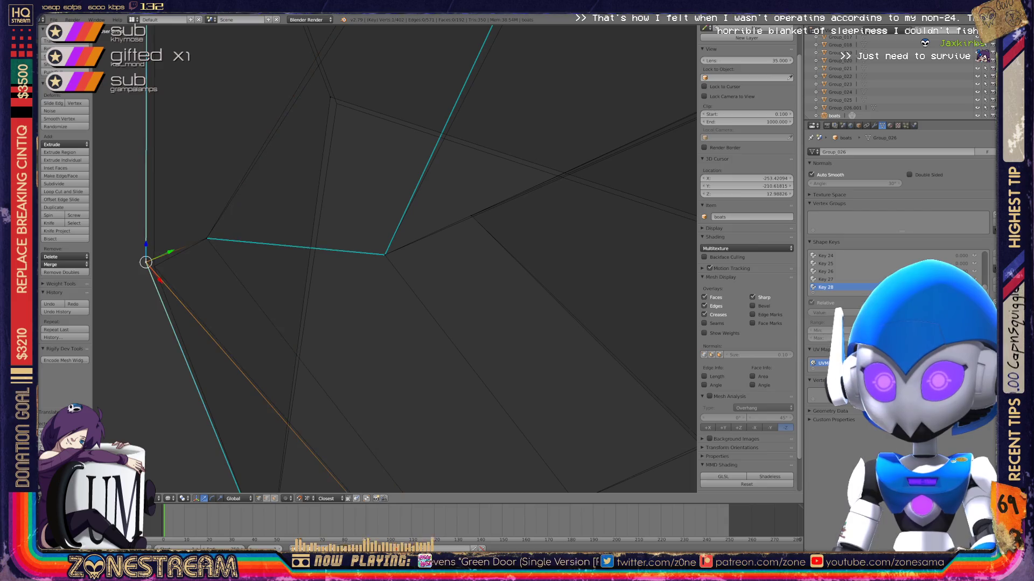
pyautogui.scroll(-4, 395, 259)
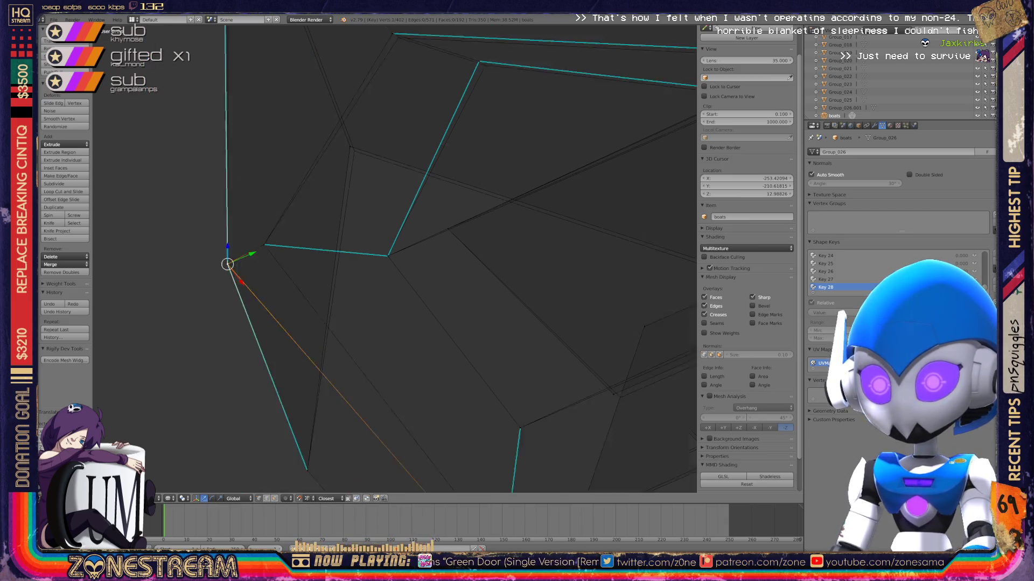
pyautogui.scroll(2, 395, 258)
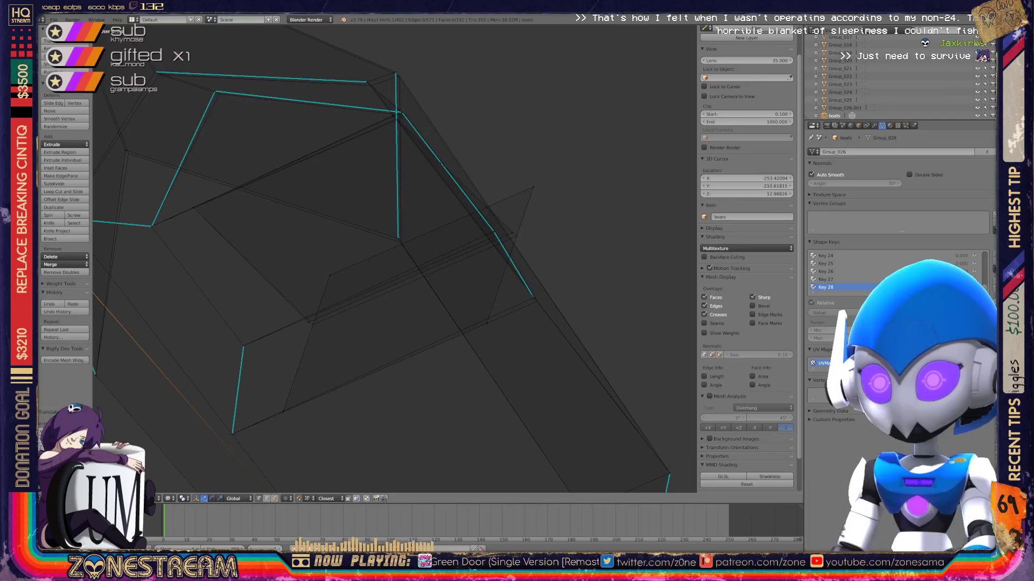
# Select a hull rim vertex, undo and redo its repositioning, and centre the view on it.
pyautogui.rightClick(278, 353)
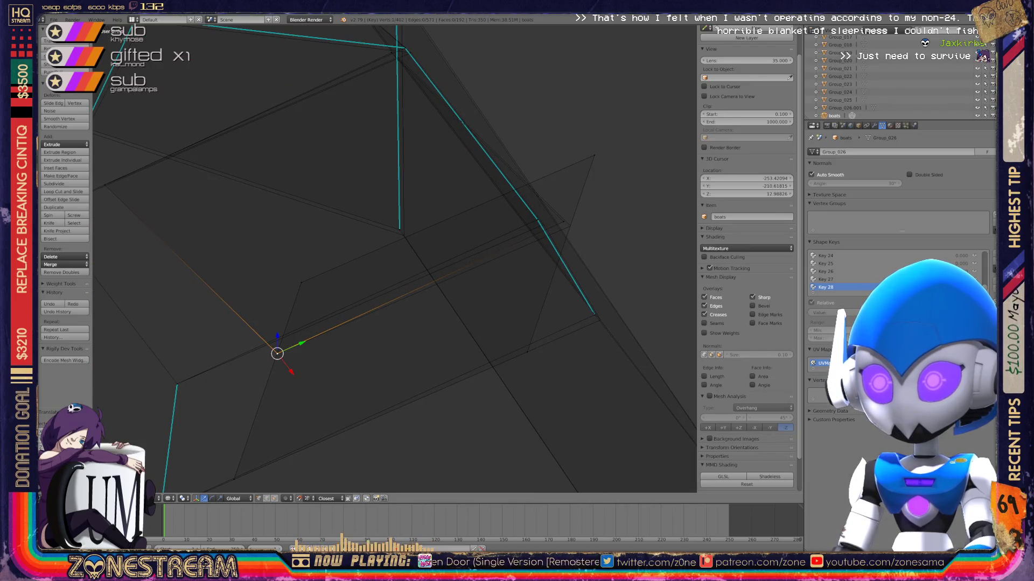
pyautogui.moveTo(395, 258)
pyautogui.keyDown('shift'); pyautogui.mouseDown(button='middle')
pyautogui.moveTo(320, 150)
pyautogui.moveTo(219, 177)
pyautogui.moveTo(422, 158)
pyautogui.moveTo(453, 137)
pyautogui.moveTo(497, 274)
pyautogui.moveTo(530, 323)
pyautogui.mouseUp(button='middle'); pyautogui.keyUp('shift')
pyautogui.hotkey('ctrl', 'z')
pyautogui.hotkey('ctrl', 'z')
pyautogui.hotkey('ctrl', 'z')
pyautogui.hotkey('ctrl', 'z')
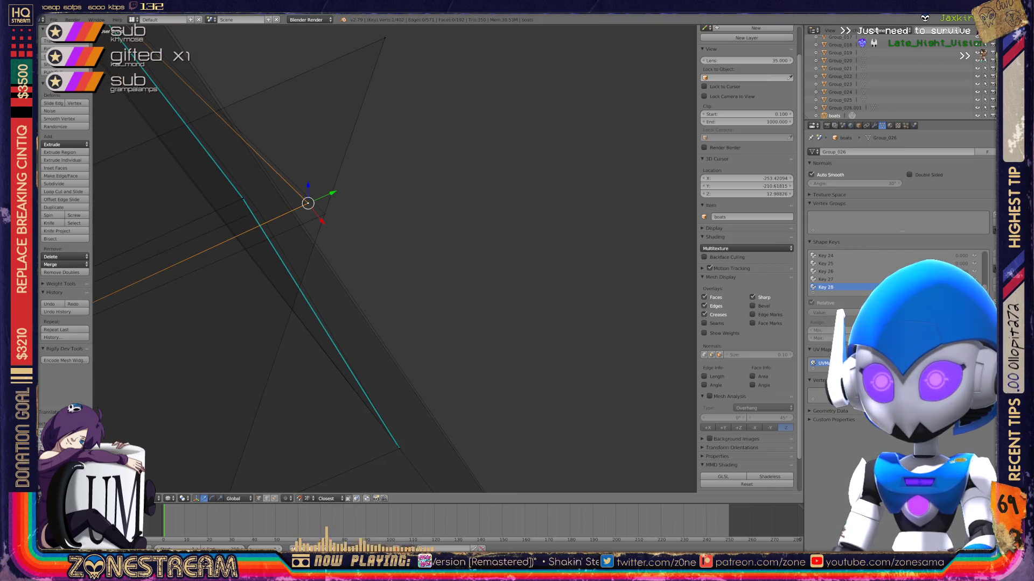
pyautogui.hotkey('ctrl', 'z')
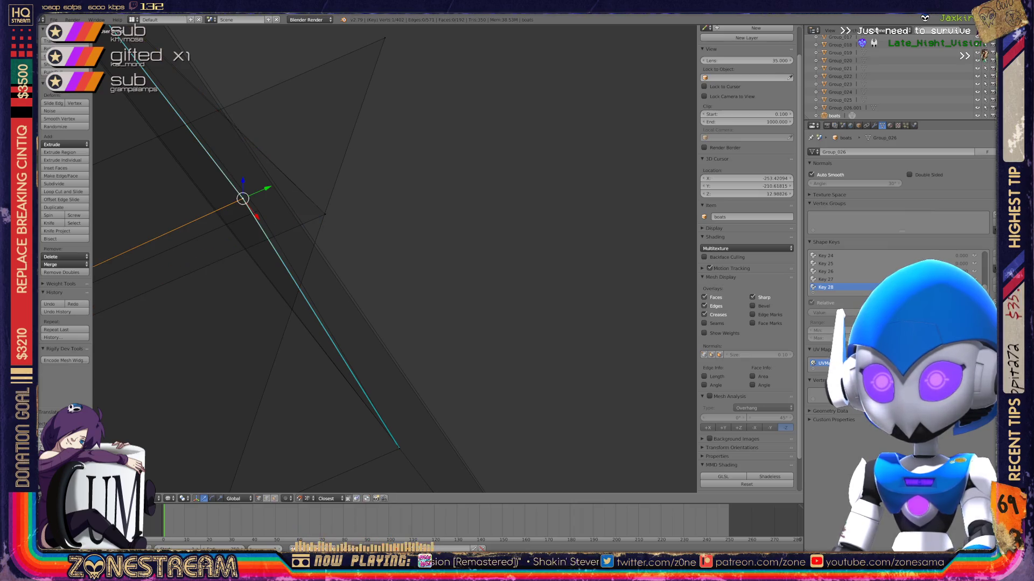
pyautogui.hotkey('ctrl', 'z')
pyautogui.hotkey('ctrl', 'shift', 'z')
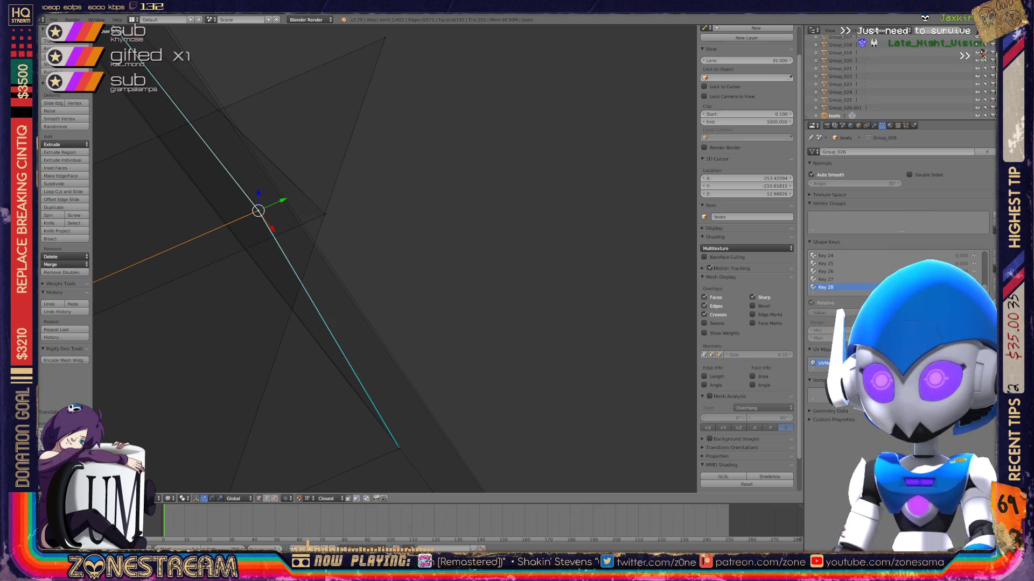
pyautogui.press('KP_Decimal')
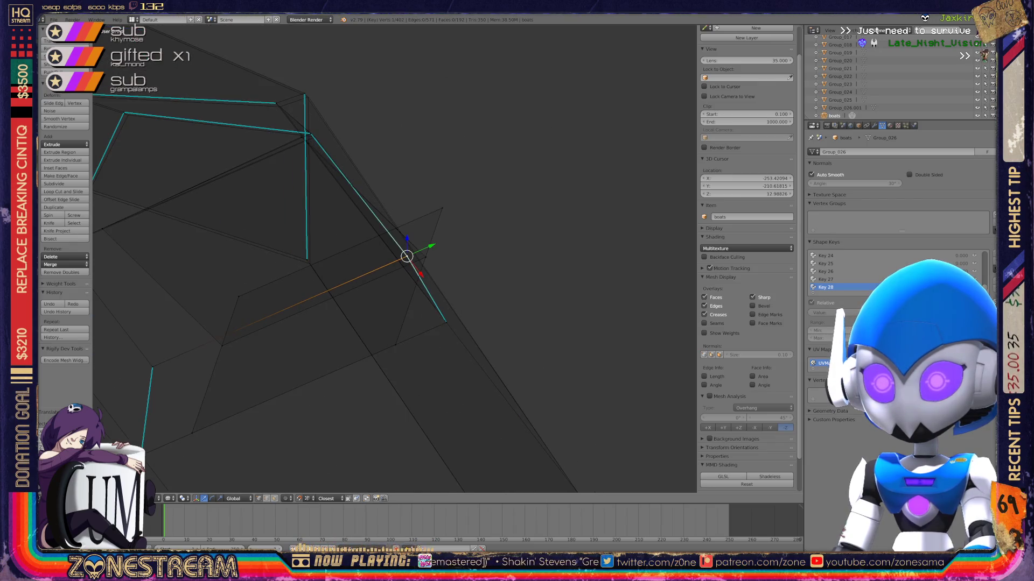
# Inspect the hull edge vertices from the lower corner up to the upper corner.
pyautogui.scroll(-3, 401, 257)
pyautogui.moveTo(401, 257); pyautogui.dragTo(431, 260, button='middle')
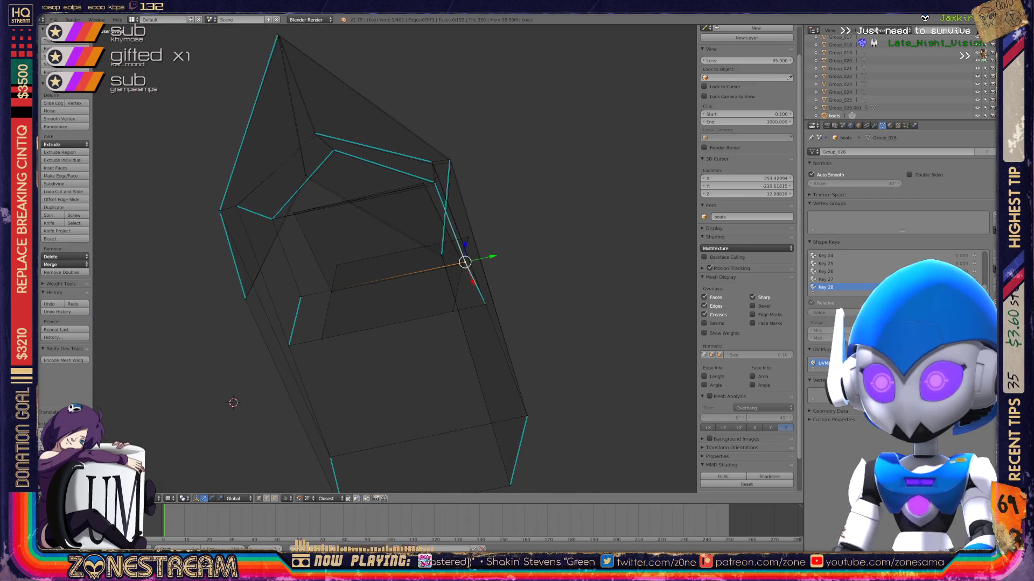
pyautogui.scroll(6, 431, 260)
pyautogui.click(340, 408)
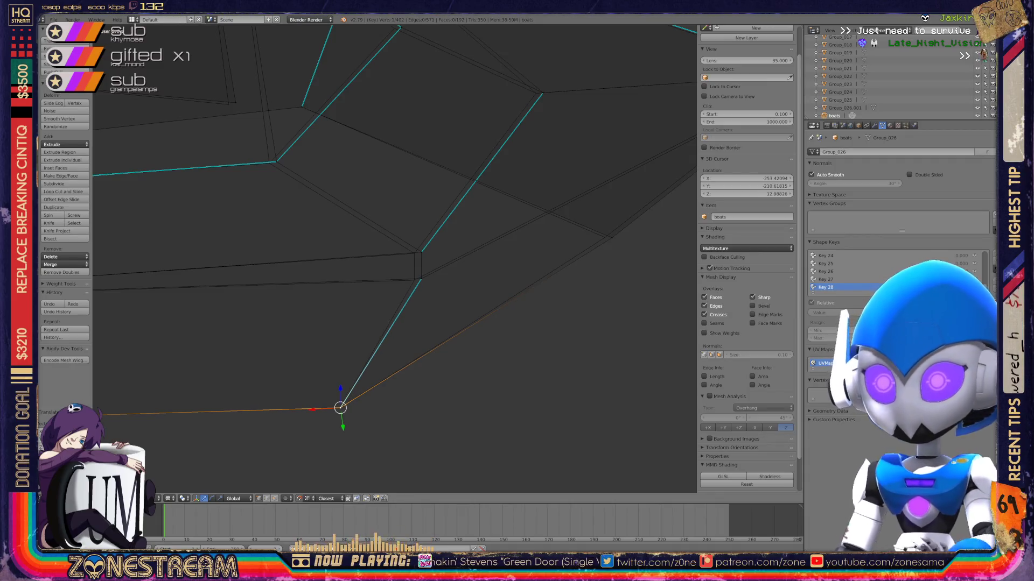
pyautogui.keyDown('shift'); pyautogui.click(414, 253); pyautogui.keyUp('shift')
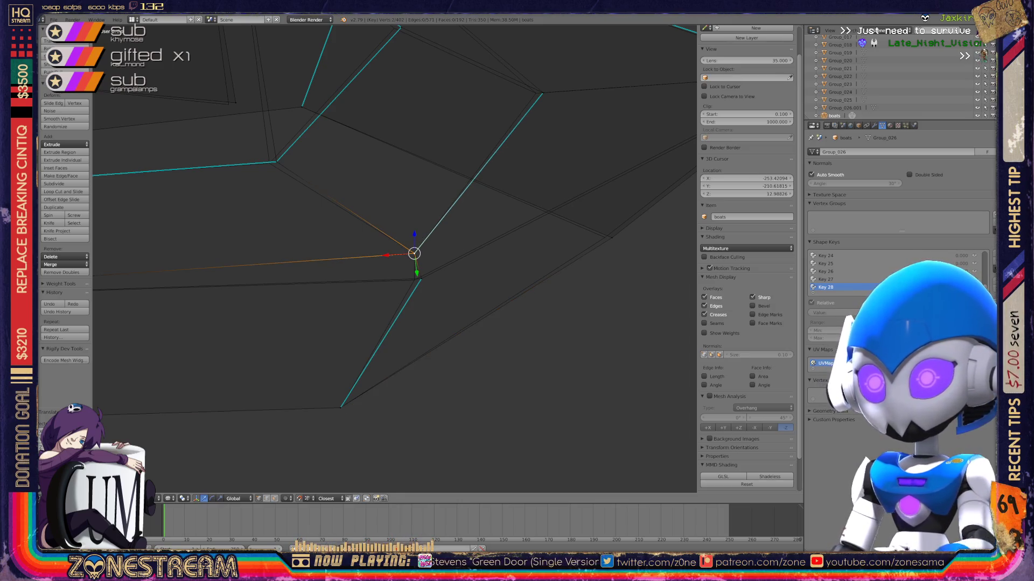
pyautogui.keyDown('shift'); pyautogui.click(414, 280); pyautogui.keyUp('shift')
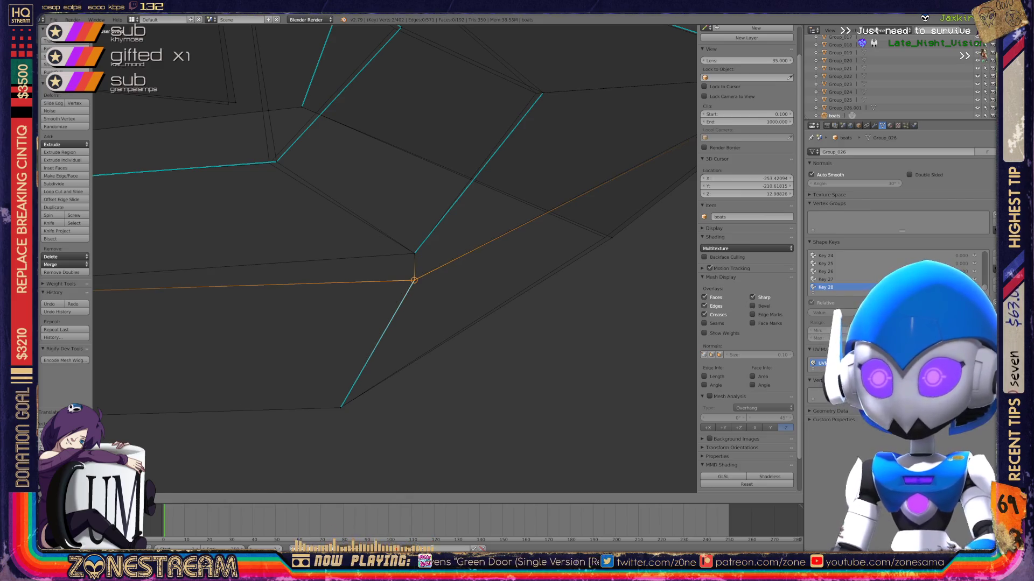
pyautogui.keyDown('shift'); pyautogui.click(269, 163); pyautogui.keyUp('shift')
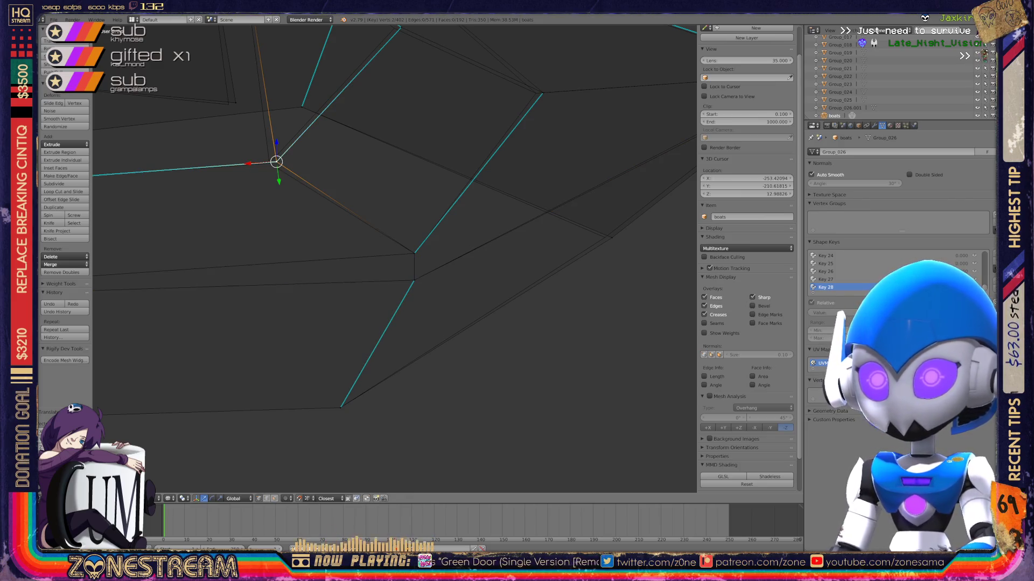
# Move the bow apex vertex, cancelling the first attempt and confirming the second.
pyautogui.moveTo(376, 215); pyautogui.dragTo(302, 242, button='middle')
pyautogui.rightClick(360, 318)
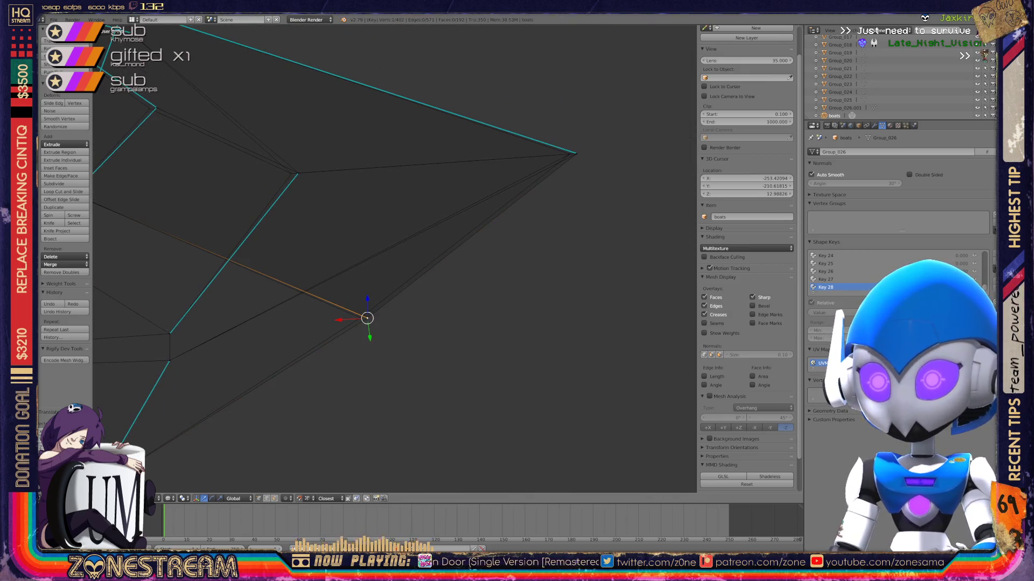
pyautogui.moveTo(361, 318); pyautogui.dragTo(317, 336, button='middle')
pyautogui.rightClick(506, 218)
pyautogui.press('g')
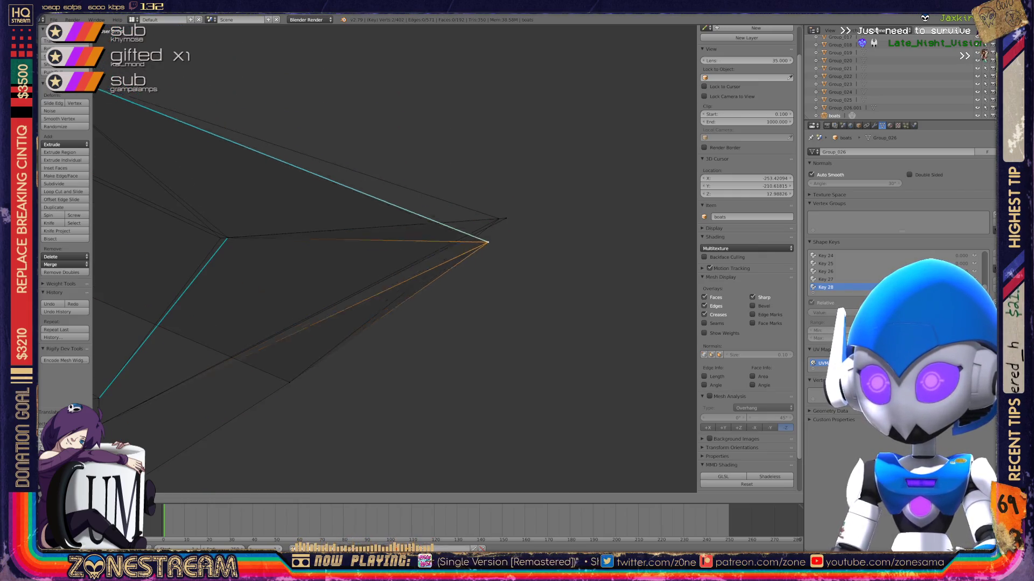
pyautogui.press('Escape')
pyautogui.press('g')
pyautogui.press('Return')
# Inspect the inner and rim vertices around the bow.
pyautogui.press('ctrl+KP_4')
pyautogui.press('ctrl+KP_4')
pyautogui.rightClick(344, 243)
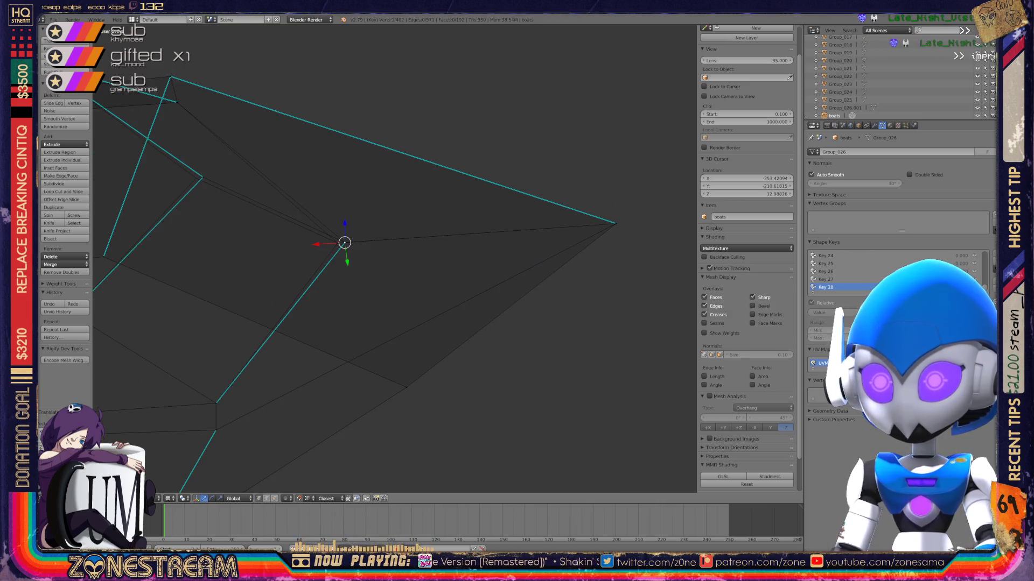
pyautogui.keyDown('shift'); pyautogui.rightClick(252, 165); pyautogui.keyUp('shift')
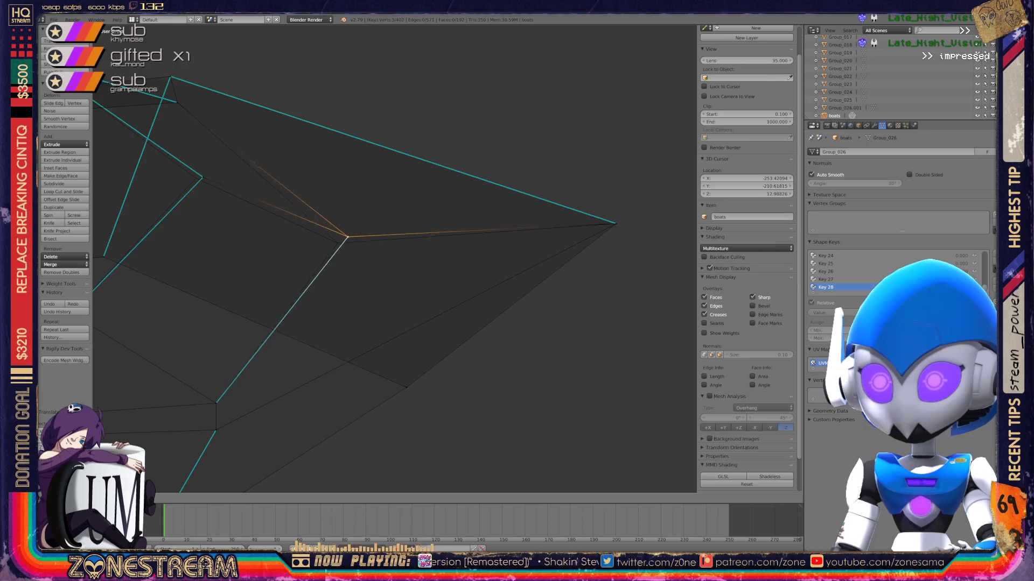
pyautogui.keyDown('shift'); pyautogui.moveTo(345, 242); pyautogui.dragTo(503, 287, button='middle'); pyautogui.keyUp('shift')
pyautogui.rightClick(363, 221)
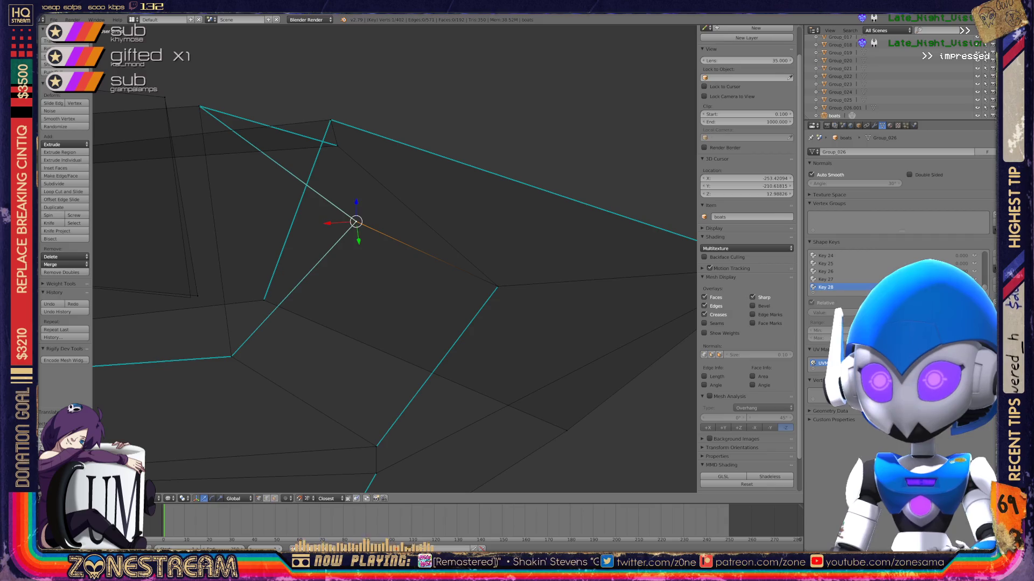
pyautogui.scroll(-3, 395, 258)
pyautogui.scroll(-1, 395, 258)
pyautogui.rightClick(296, 278)
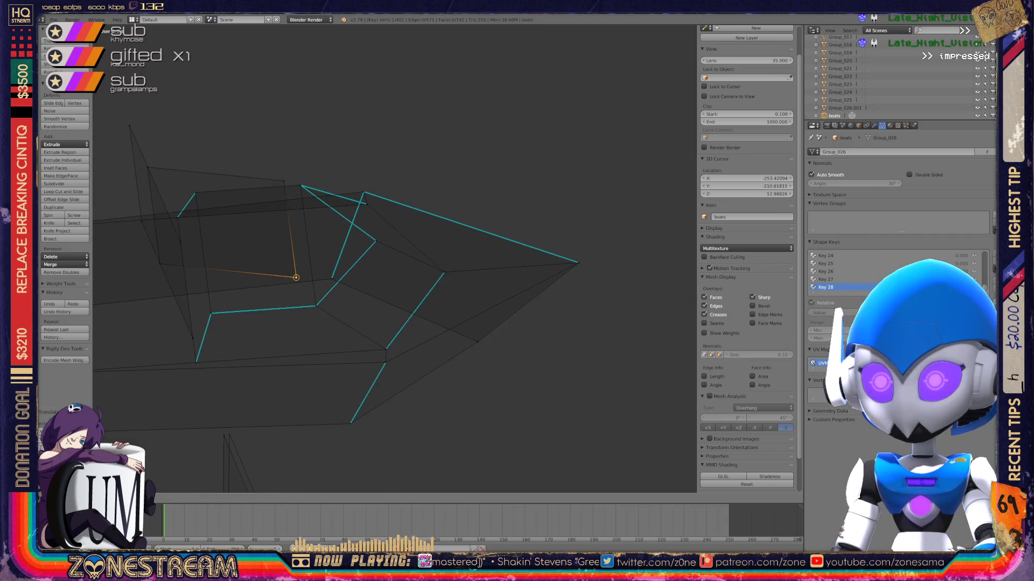
pyautogui.scroll(-1, 394, 258)
# In Object Mode, frame the right boat and then all boats before returning to Edit Mode.
pyautogui.press('Tab')
pyautogui.moveTo(395, 259)
pyautogui.mouseDown(button='middle')
pyautogui.moveTo(447, 215)
pyautogui.moveTo(500, 193)
pyautogui.mouseUp(button='middle')
pyautogui.press('KP_Decimal')
pyautogui.scroll(2, 395, 258)
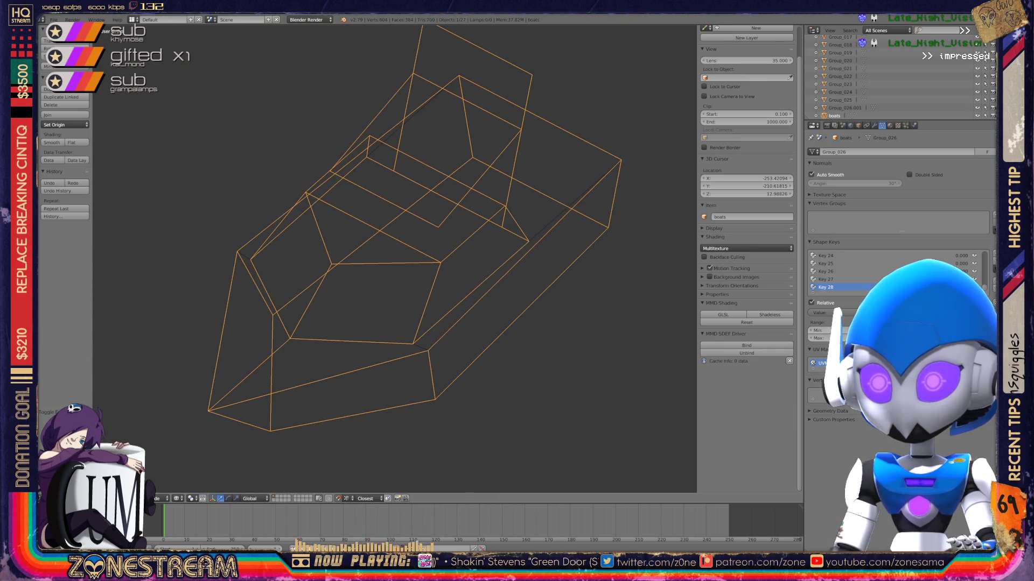
pyautogui.press('Home')
pyautogui.scroll(10, 395, 259)
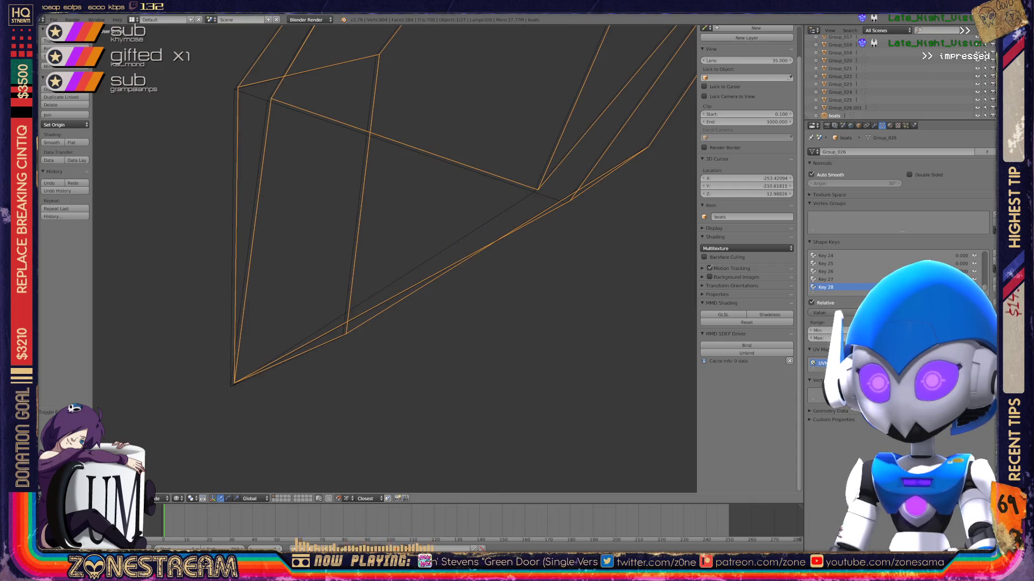
pyautogui.press('Tab')
# Select the three overlapping vertices at the boat's bottom corner and shift them.
pyautogui.rightClick(234, 383)
pyautogui.keyDown('shift'); pyautogui.rightClick(235, 383); pyautogui.keyUp('shift')
pyautogui.keyDown('shift'); pyautogui.rightClick(234, 382); pyautogui.keyUp('shift')
pyautogui.moveTo(234, 382)
pyautogui.mouseDown(button='right')
pyautogui.moveTo(272, 335)
pyautogui.moveTo(235, 383)
pyautogui.mouseUp(button='right')
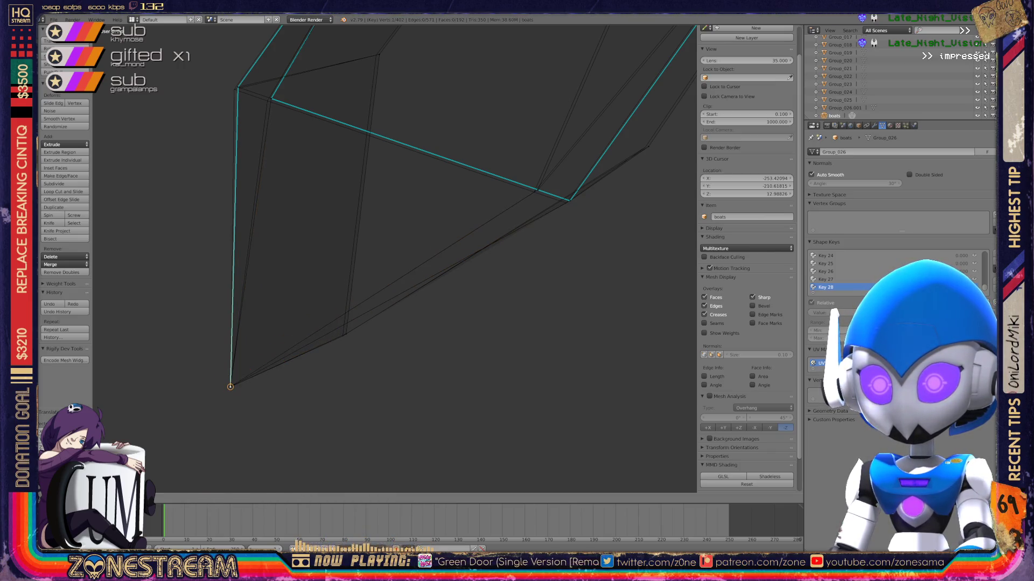
pyautogui.keyDown('shift'); pyautogui.moveTo(234, 383); pyautogui.dragTo(173, 479, button='middle'); pyautogui.keyUp('shift')
# Nudge the upper hull corner vertex, the next vertex along the edge, and the far corner vertex.
pyautogui.rightClick(180, 179)
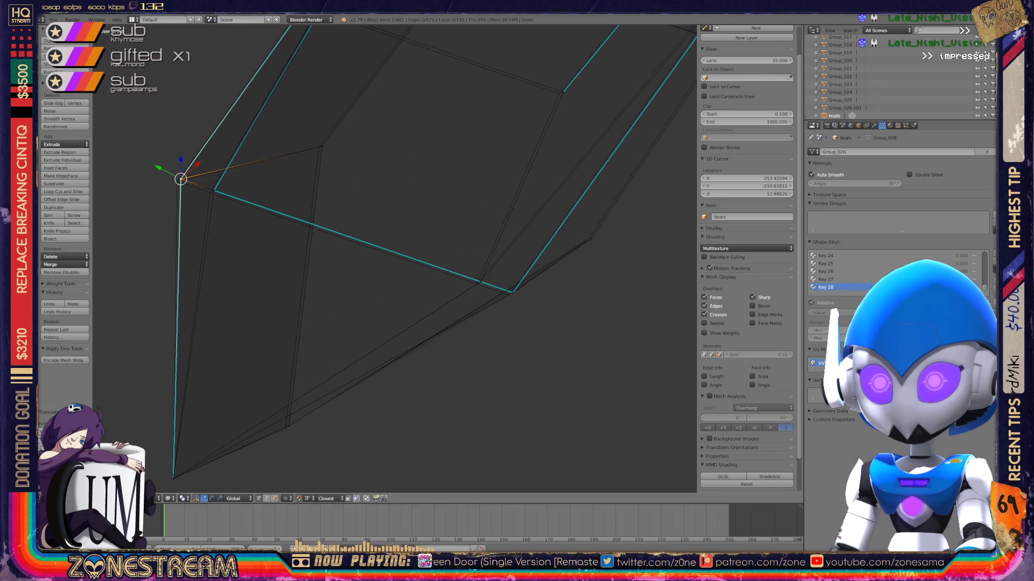
pyautogui.press('g')
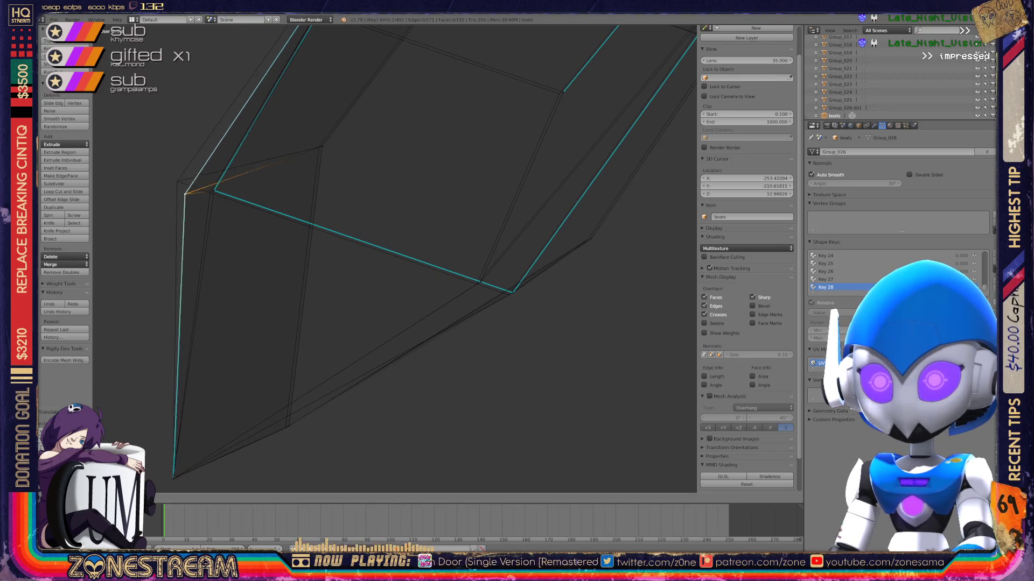
pyautogui.click(177, 181)
pyautogui.rightClick(213, 191)
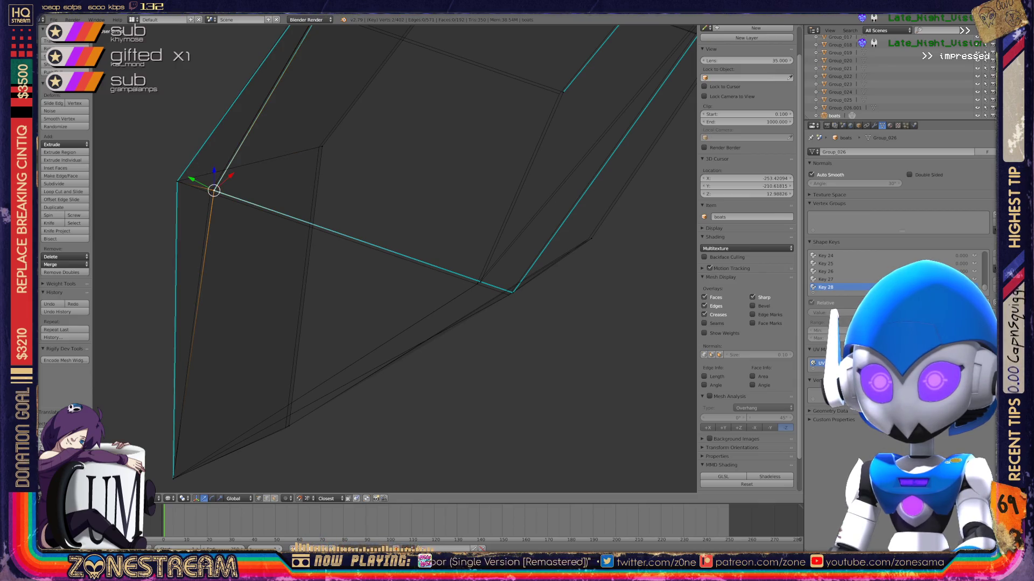
pyautogui.press('g')
pyautogui.click(211, 193)
pyautogui.rightClick(322, 146)
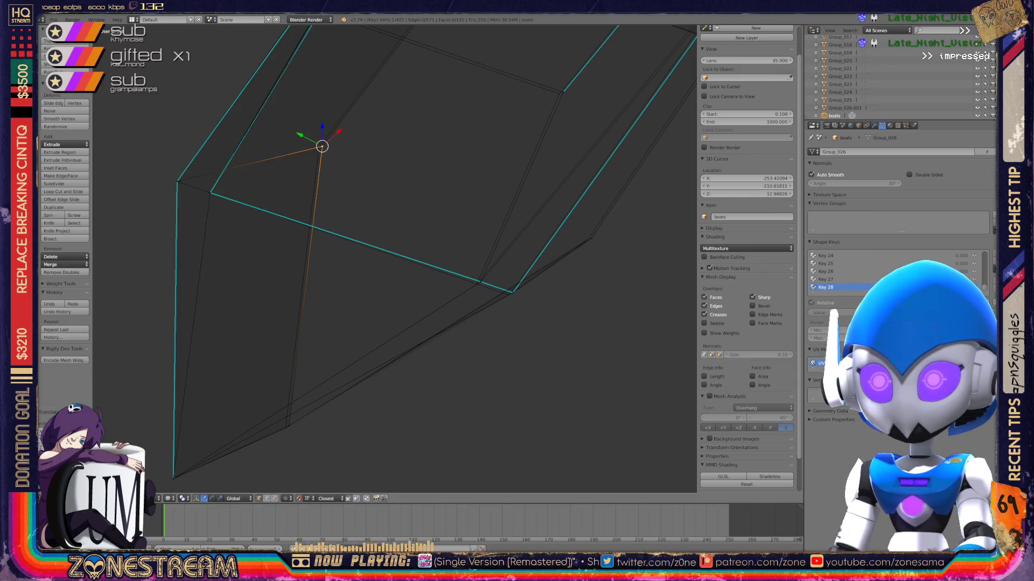
pyautogui.press('g')
pyautogui.click(318, 147)
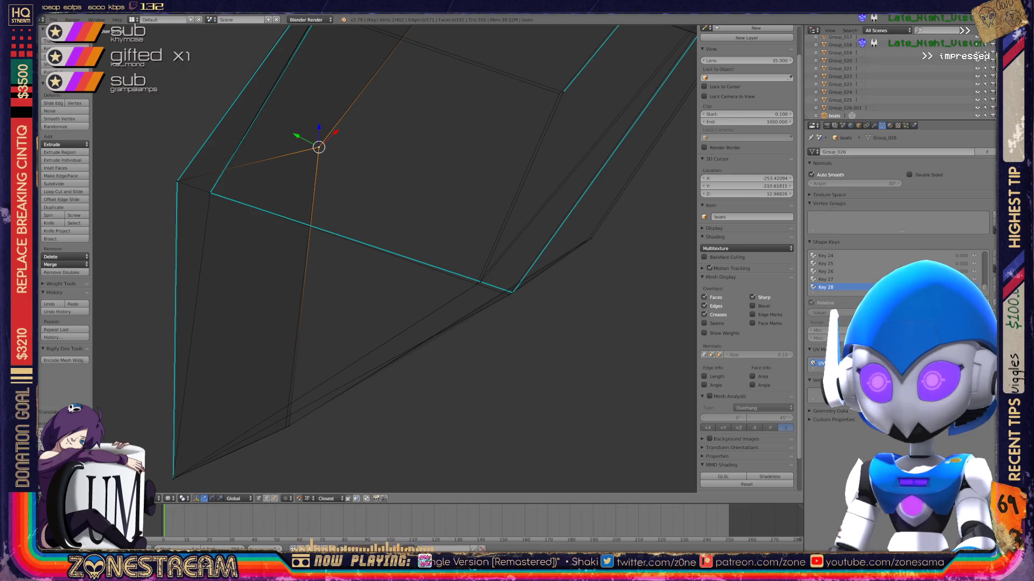
# Nudge the lower bow point vertex and the lower hull vertex slightly.
pyautogui.rightClick(481, 281)
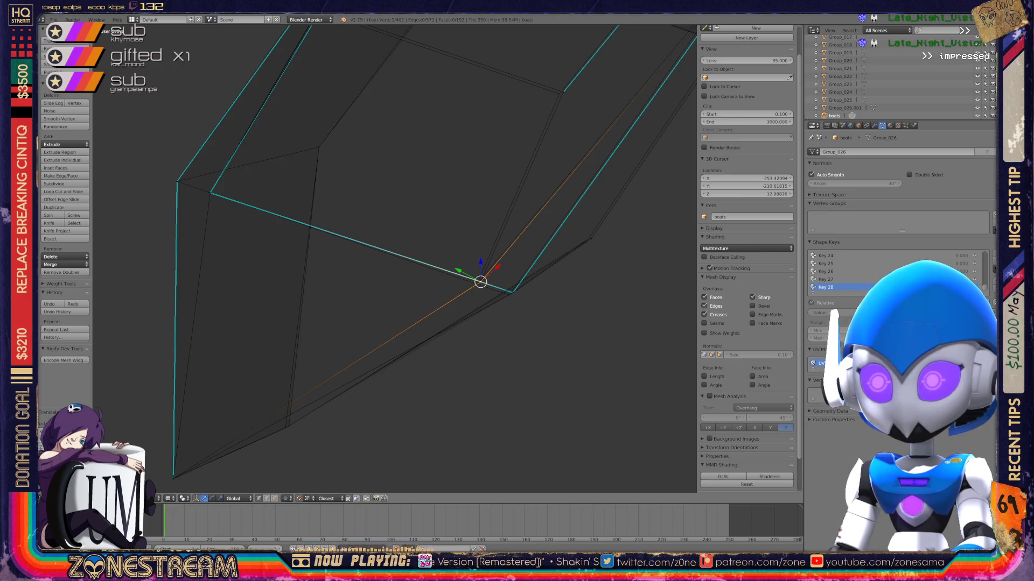
pyautogui.press('g')
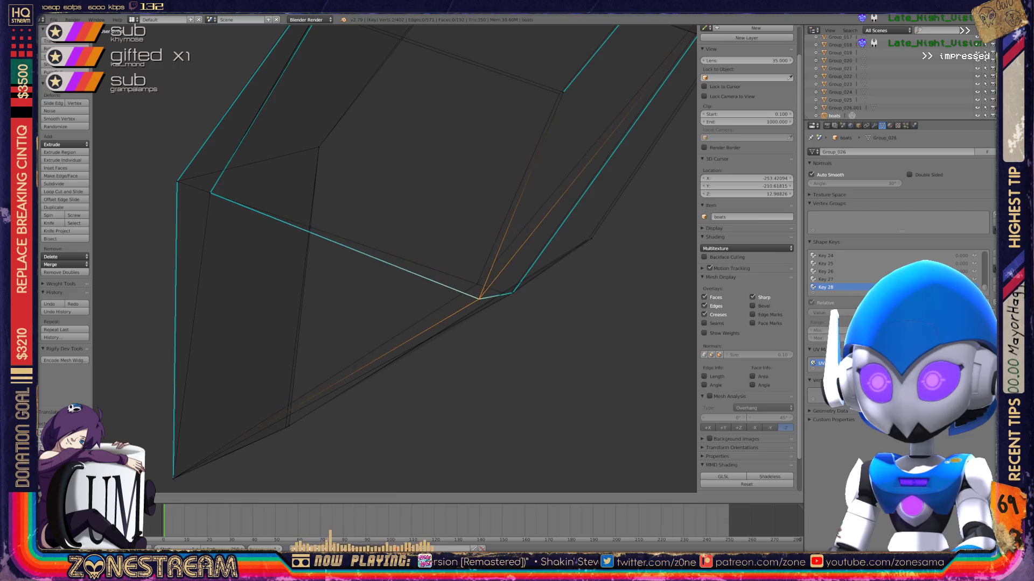
pyautogui.click(477, 284)
pyautogui.rightClick(289, 426)
pyautogui.press('g')
pyautogui.click(286, 428)
# From a new angle, move a hull corner vertex out toward the rim.
pyautogui.scroll(-5, 392, 258)
pyautogui.moveTo(393, 258)
pyautogui.mouseDown(button='middle')
pyautogui.moveTo(350, 280)
pyautogui.moveTo(322, 270)
pyautogui.mouseUp(button='middle')
pyautogui.scroll(6, 350, 280)
pyautogui.scroll(-4, 393, 258)
pyautogui.scroll(4, 393, 259)
pyautogui.moveTo(393, 258); pyautogui.dragTo(409, 248, button='middle')
pyautogui.scroll(2, 409, 248)
pyautogui.click(235, 198)
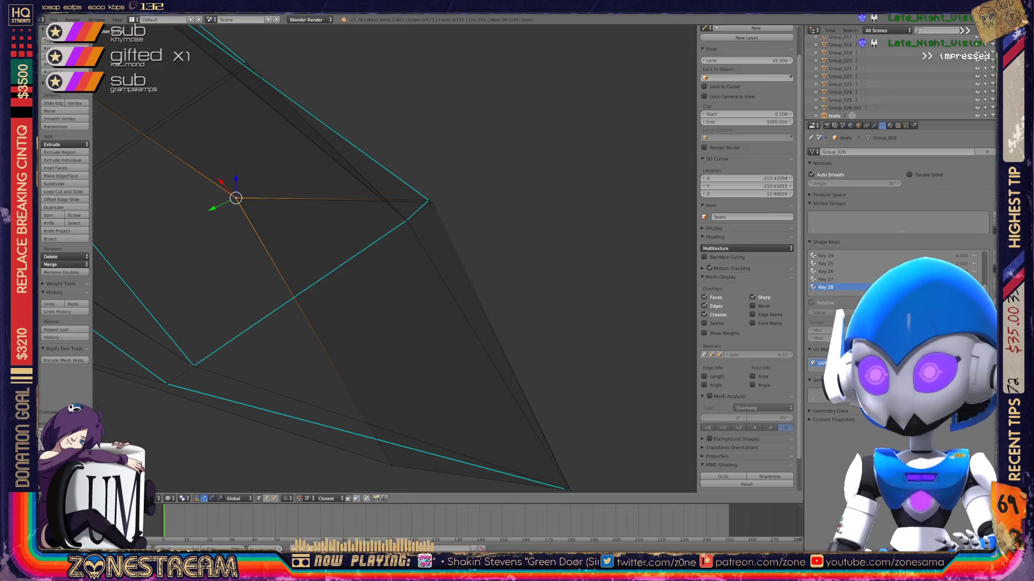
pyautogui.press('g')
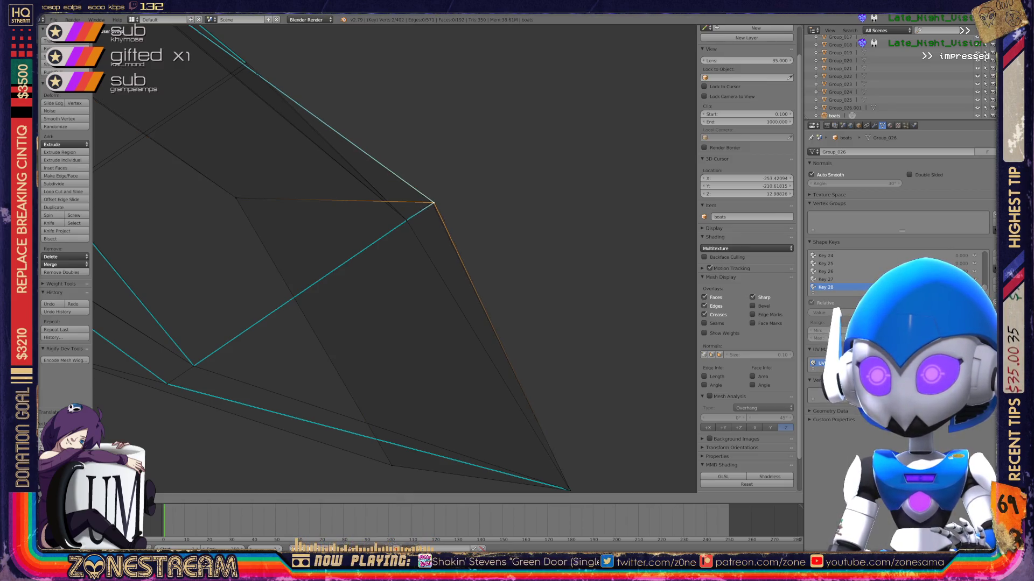
pyautogui.click(429, 203)
# Centre the view on the moved vertex and pan to show the whole hull.
pyautogui.press('KP_Decimal')
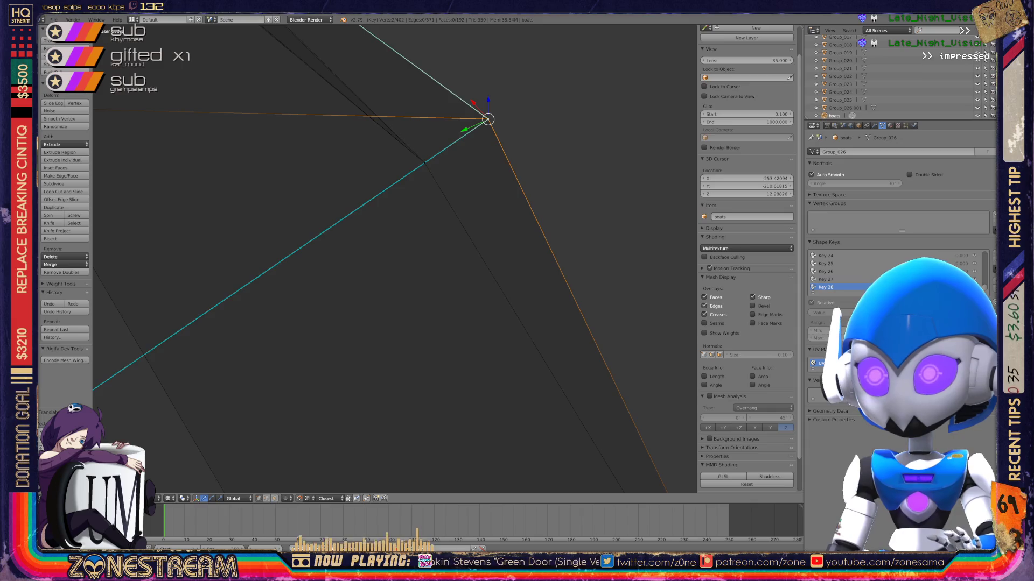
pyautogui.moveTo(359, 247)
pyautogui.keyDown('shift'); pyautogui.mouseDown(button='middle')
pyautogui.moveTo(136, 243)
pyautogui.moveTo(622, 196)
pyautogui.moveTo(420, 252)
pyautogui.mouseUp(button='middle'); pyautogui.keyUp('shift')
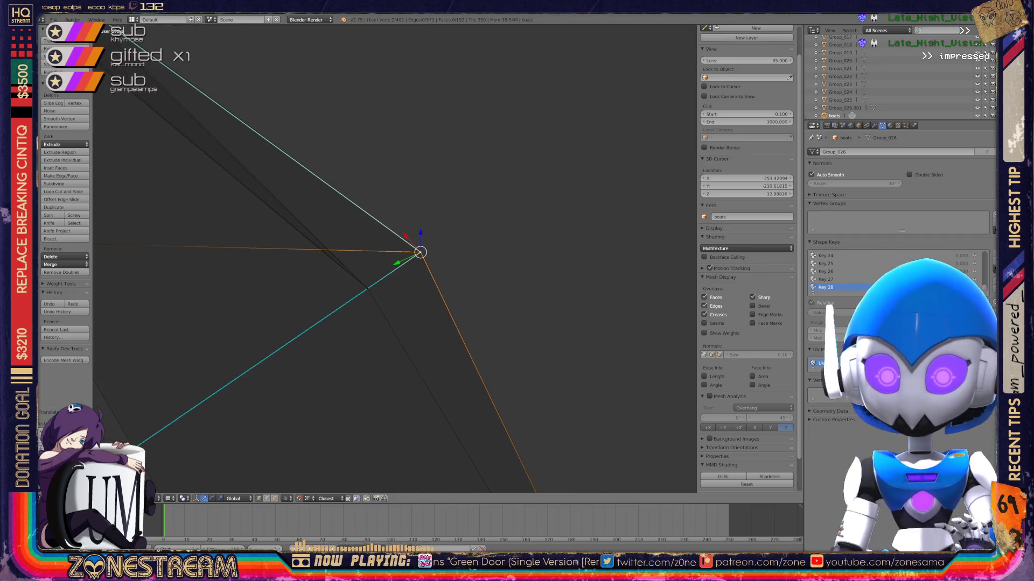
pyautogui.scroll(-4, 395, 258)
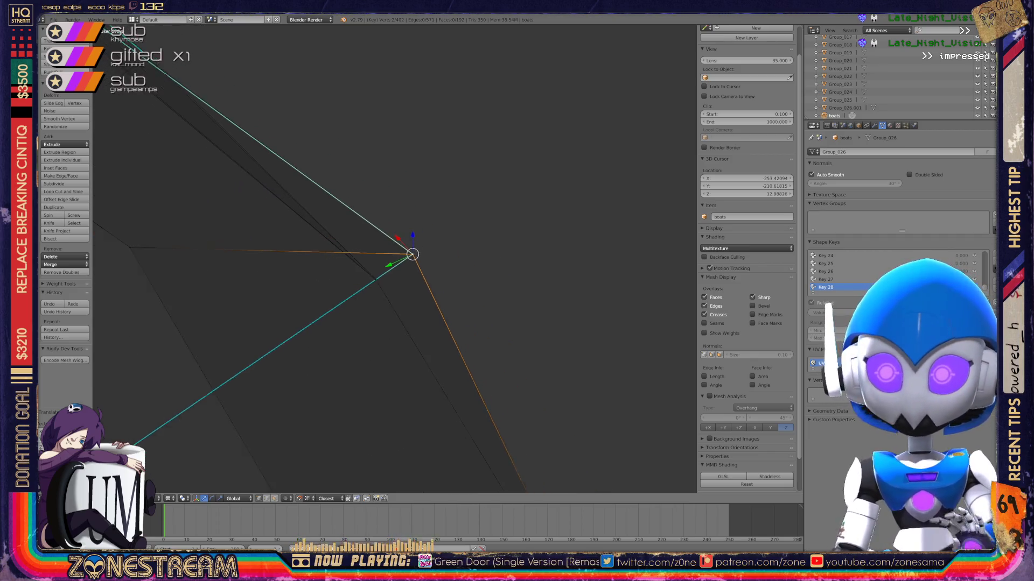
pyautogui.keyDown('shift'); pyautogui.moveTo(405, 257); pyautogui.dragTo(669, 256, button='middle'); pyautogui.keyUp('shift')
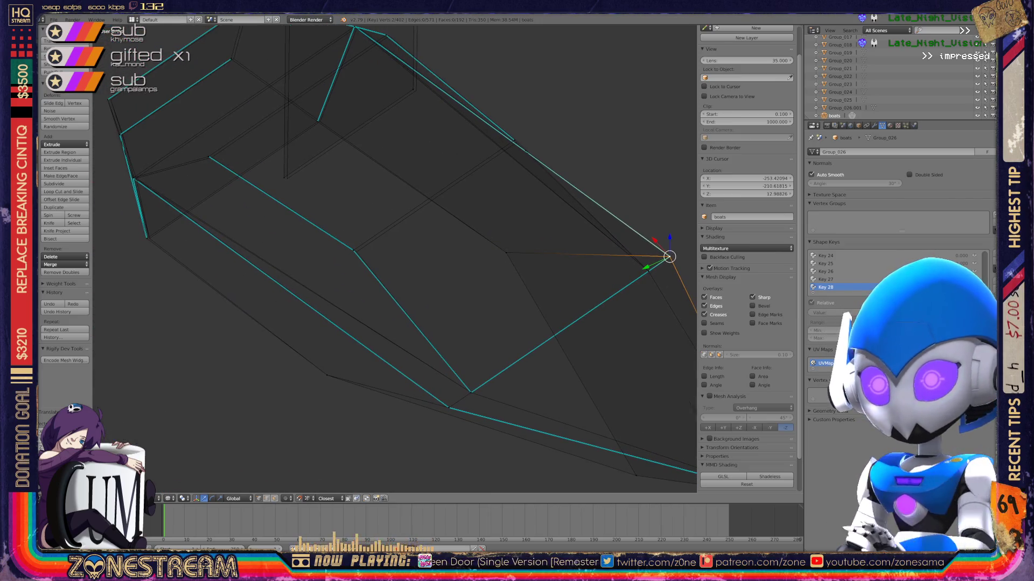
# Leave the side corner vertex in place and nudge the left-edge vertex slightly right.
pyautogui.rightClick(353, 250)
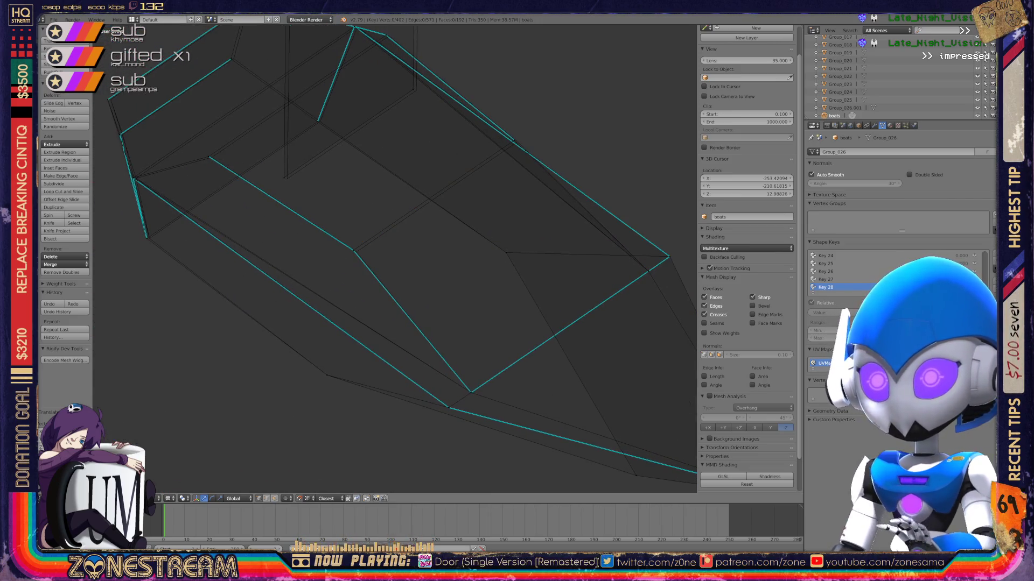
pyautogui.press('g')
pyautogui.press('Escape')
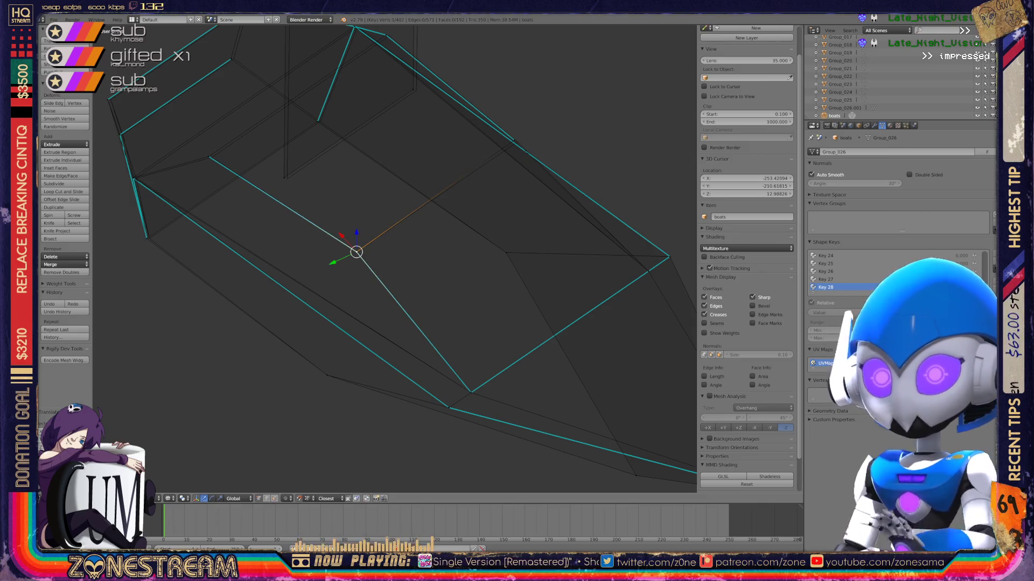
pyautogui.rightClick(147, 237)
pyautogui.press('g')
pyautogui.press('Return')
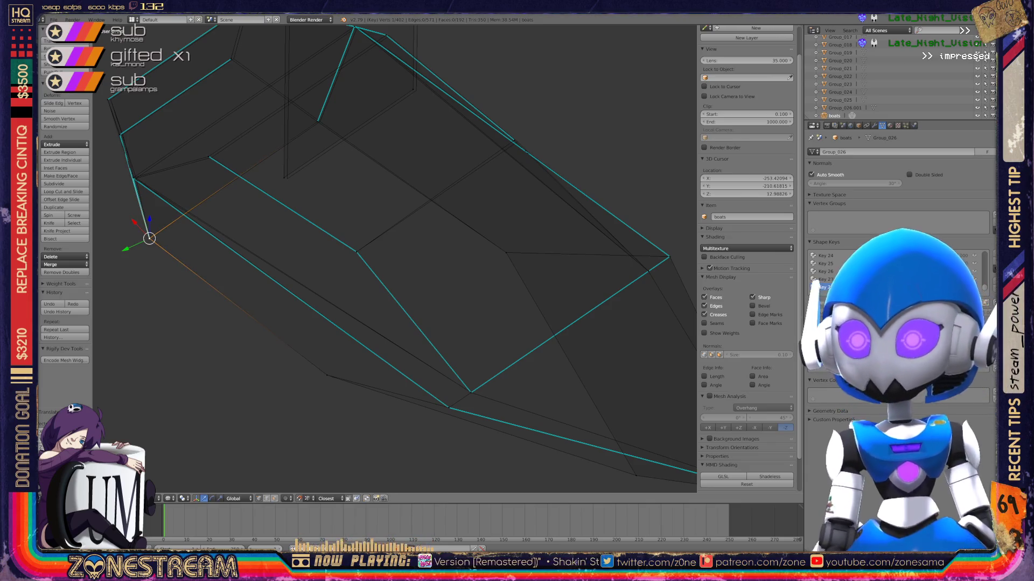
# Add the upper rim vertex and shift both selected vertices slightly right.
pyautogui.rightClick(209, 157)
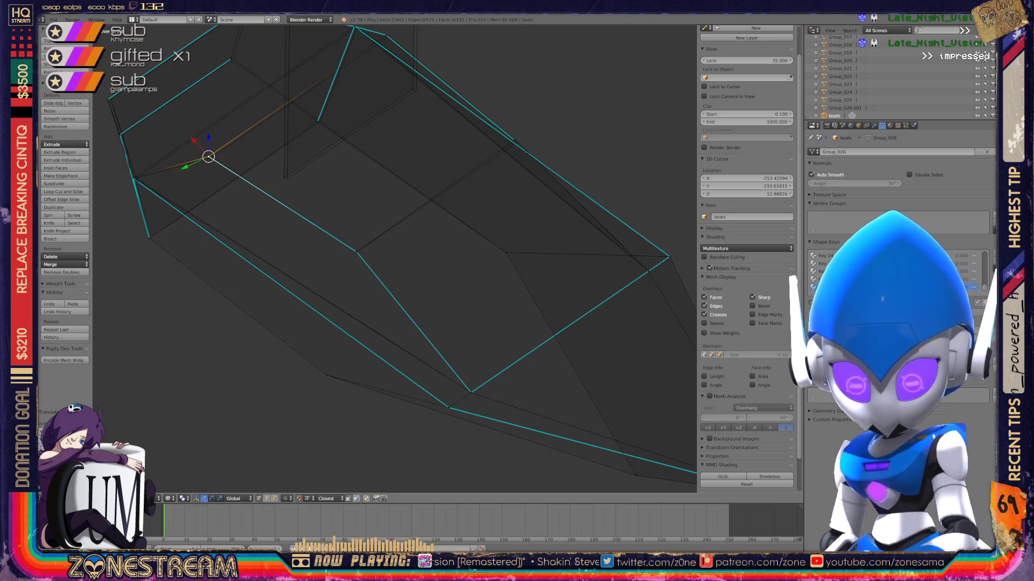
pyautogui.press('g')
pyautogui.press('Return')
pyautogui.moveTo(396, 258); pyautogui.dragTo(344, 215, button='middle')
pyautogui.scroll(3, 395, 258)
# Move the vertex down the hull until it sits on the lower rim edge.
pyautogui.press('g')
pyautogui.press('Return')
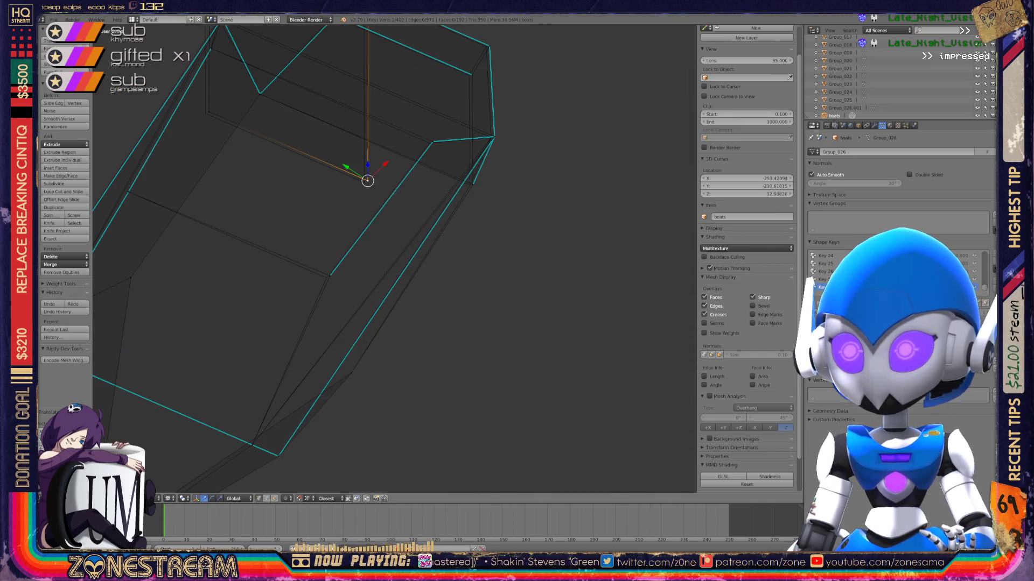
pyautogui.press('g')
pyautogui.press('Return')
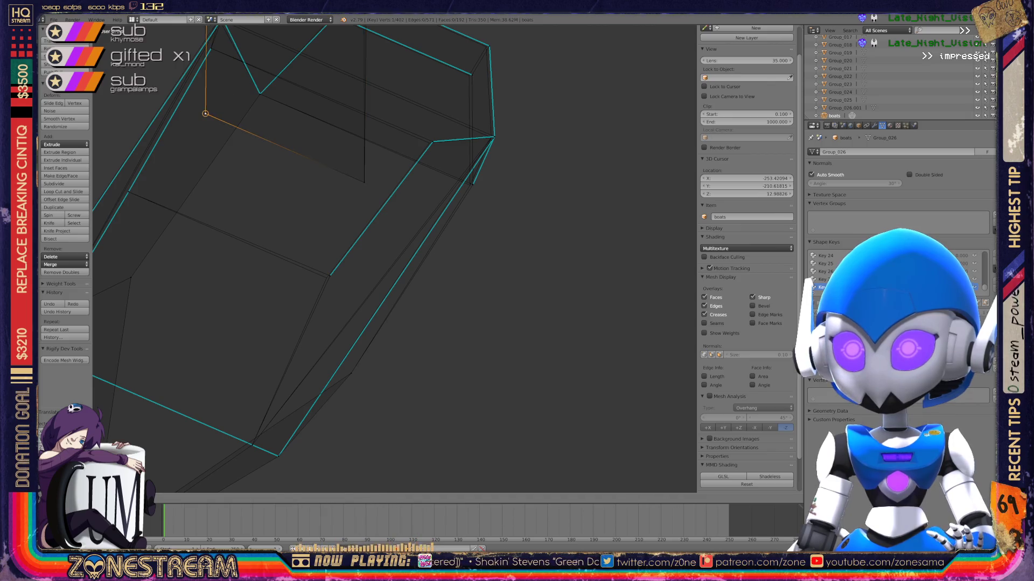
pyautogui.press('g')
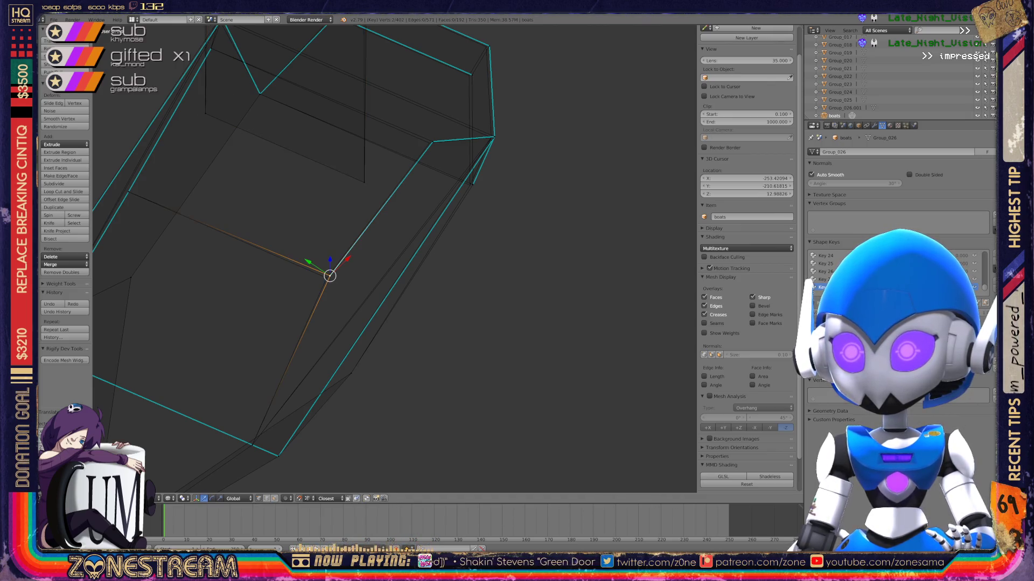
pyautogui.press('Return')
# Nudge the rim corner vertex slightly and pan the view upward.
pyautogui.rightClick(431, 139)
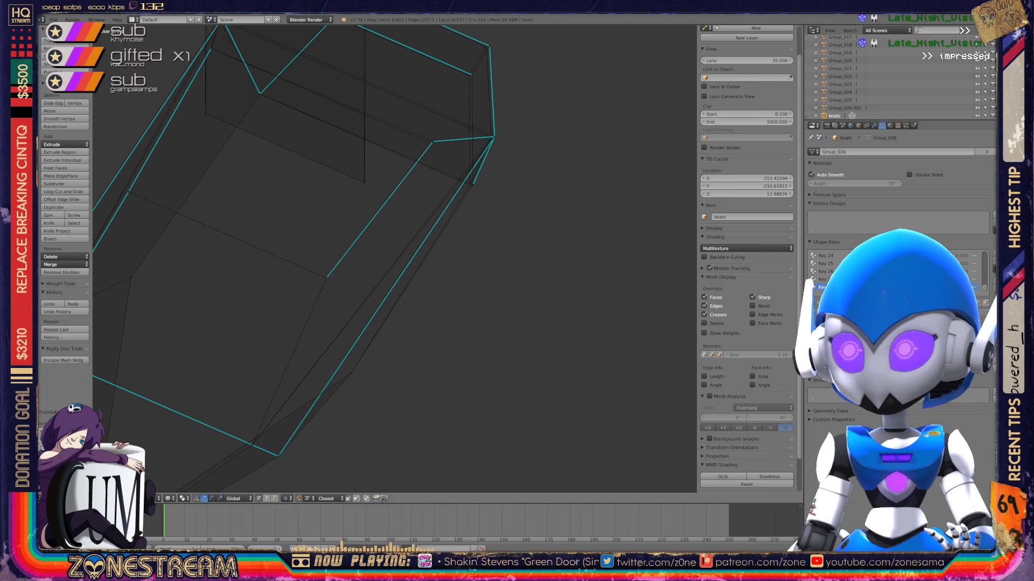
pyautogui.press('g')
pyautogui.press('Return')
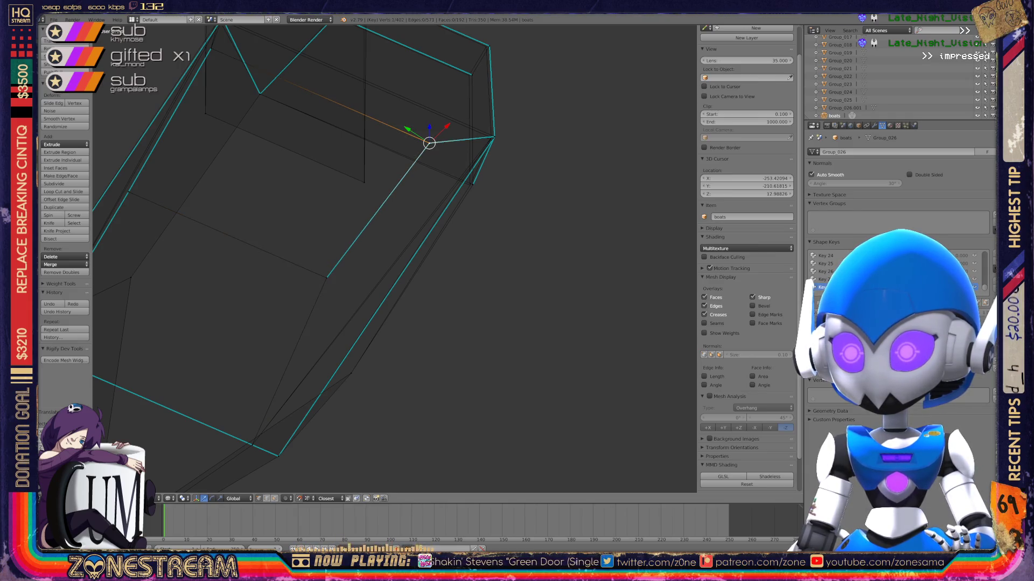
pyautogui.keyDown('shift'); pyautogui.moveTo(393, 259); pyautogui.dragTo(400, 217, button='middle'); pyautogui.keyUp('shift')
pyautogui.scroll(7, 534, 100)
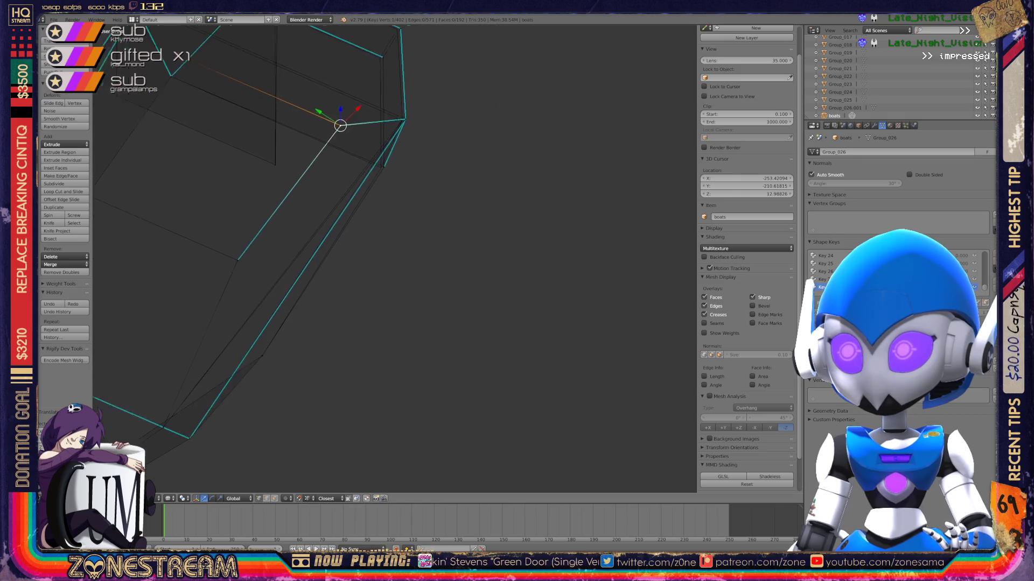
pyautogui.keyDown('shift'); pyautogui.moveTo(376, 269); pyautogui.dragTo(374, 213, button='middle'); pyautogui.keyUp('shift')
# Select the overlapping vertices at the bow point and orbit to a new angle.
pyautogui.keyDown('shift'); pyautogui.rightClick(312, 249); pyautogui.keyUp('shift')
pyautogui.moveTo(311, 249)
pyautogui.keyDown('shift'); pyautogui.mouseDown(button='middle')
pyautogui.moveTo(298, 255)
pyautogui.moveTo(328, 253)
pyautogui.moveTo(345, 269)
pyautogui.mouseUp(button='middle'); pyautogui.keyUp('shift')
pyautogui.rightClick(375, 207)
pyautogui.keyDown('shift'); pyautogui.rightClick(375, 208); pyautogui.keyUp('shift')
pyautogui.moveTo(371, 203)
pyautogui.mouseDown(button='middle')
pyautogui.moveTo(362, 210)
pyautogui.moveTo(380, 236)
pyautogui.moveTo(513, 307)
pyautogui.mouseUp(button='middle')
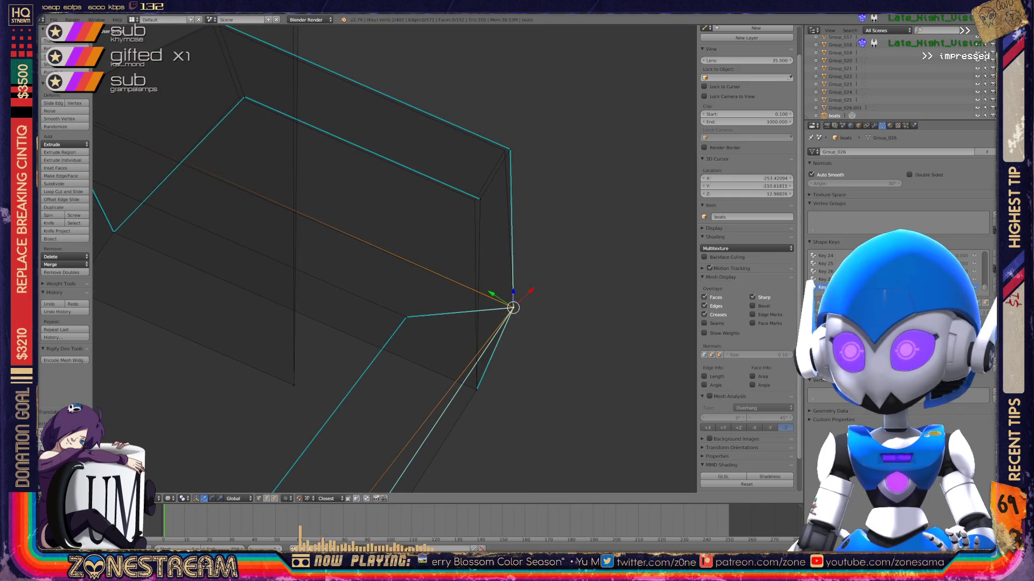
# Nudge the rim corner and upper corner vertices slightly left onto the rim corner.
pyautogui.rightClick(480, 199)
pyautogui.press('g')
pyautogui.press('Return')
pyautogui.rightClick(510, 149)
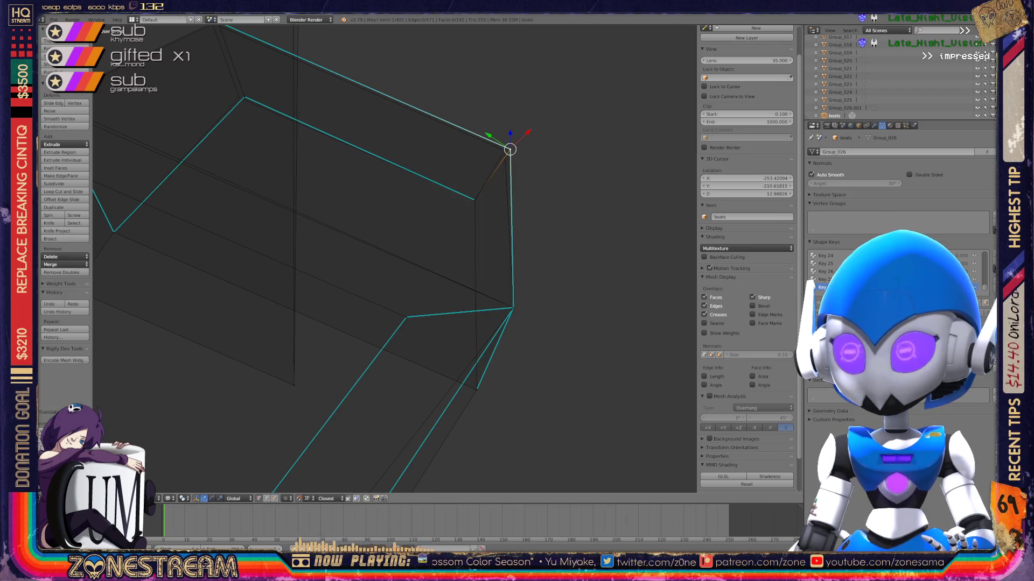
pyautogui.press('g')
pyautogui.press('Return')
pyautogui.moveTo(377, 269); pyautogui.dragTo(420, 253, button='middle')
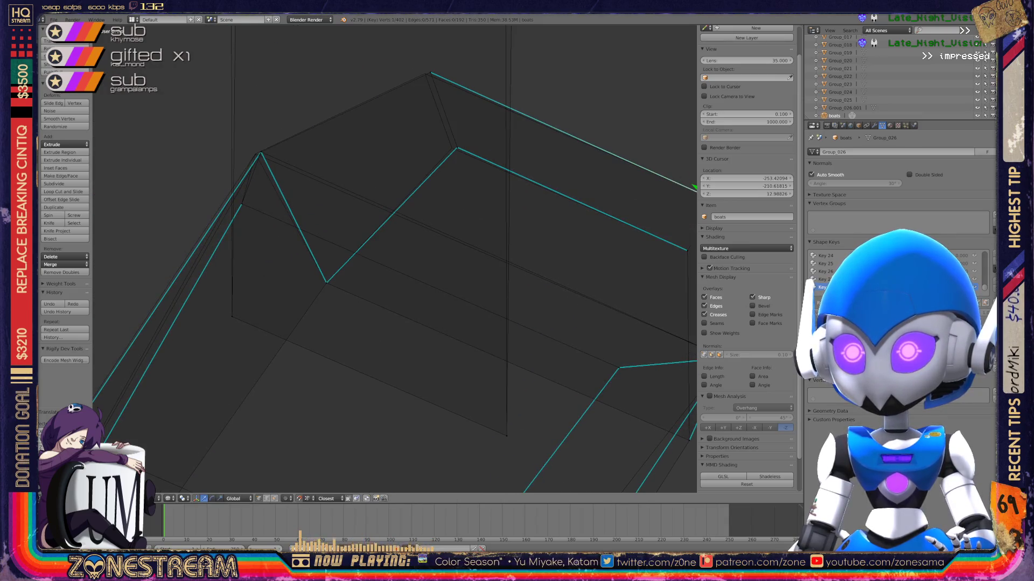
pyautogui.press('g')
pyautogui.press('Return')
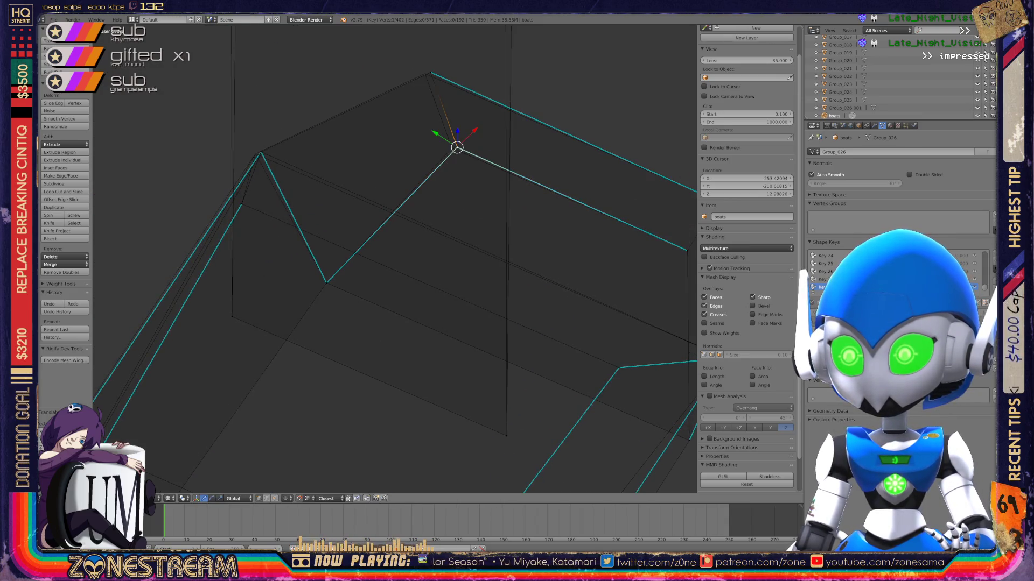
# Select the overlapping vertices at the top point and recentre the view on them.
pyautogui.rightClick(430, 72)
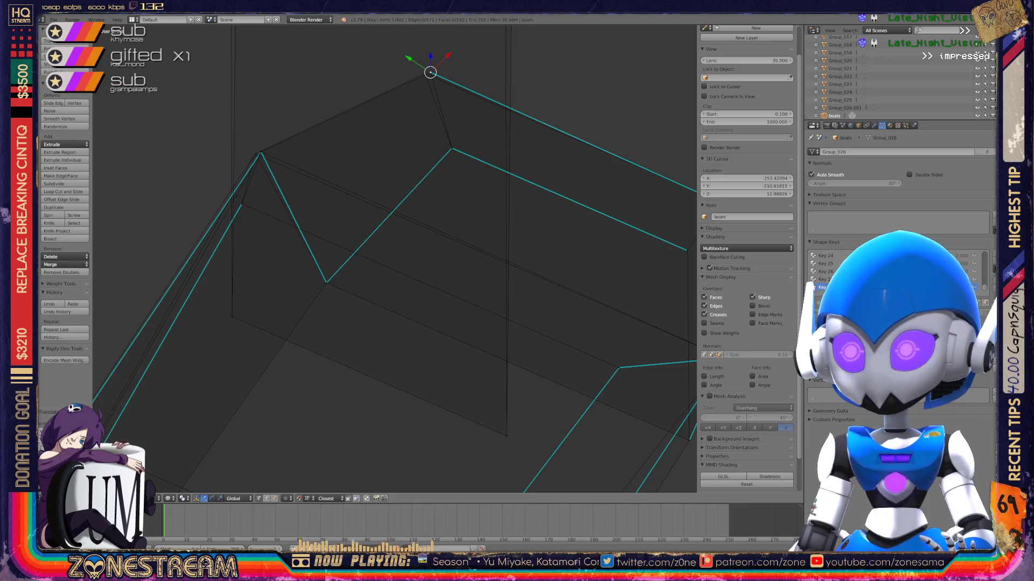
pyautogui.keyDown('shift'); pyautogui.rightClick(425, 73); pyautogui.keyUp('shift')
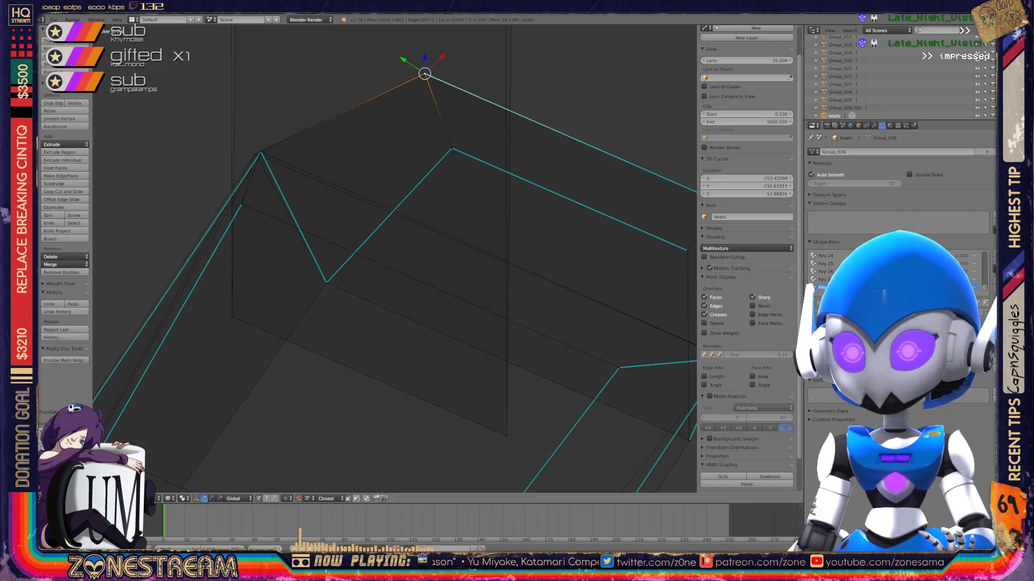
pyautogui.moveTo(424, 73)
pyautogui.mouseDown(button='middle')
pyautogui.moveTo(196, 101)
pyautogui.moveTo(321, 69)
pyautogui.moveTo(419, 63)
pyautogui.moveTo(539, 162)
pyautogui.mouseUp(button='middle')
pyautogui.scroll(3, 393, 259)
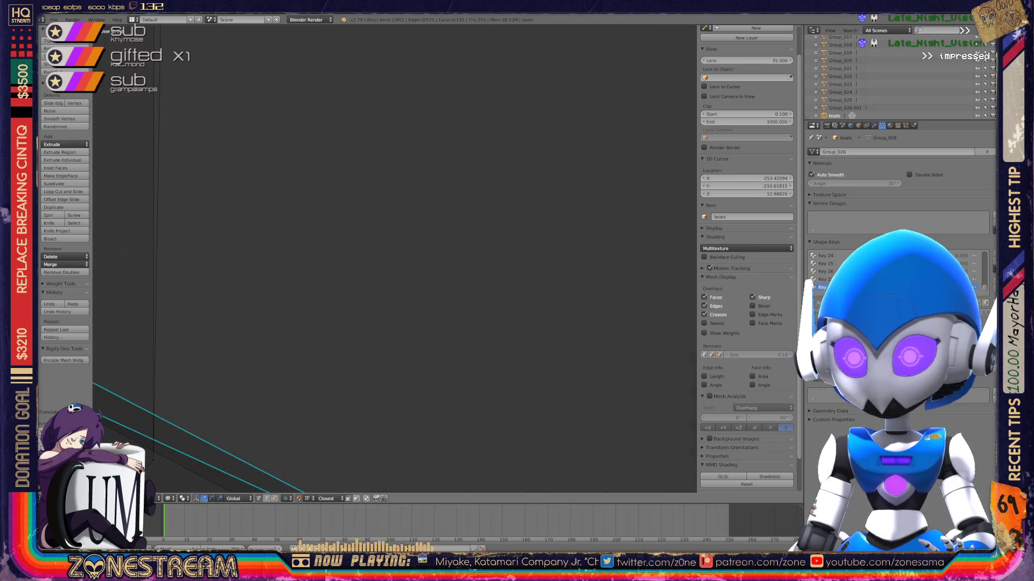
pyautogui.scroll(-6, 393, 259)
pyautogui.keyDown('shift'); pyautogui.moveTo(393, 258); pyautogui.dragTo(495, 175, button='middle'); pyautogui.keyUp('shift')
# Adjust the selection at the hull corner vertex and orbit around it.
pyautogui.rightClick(320, 241)
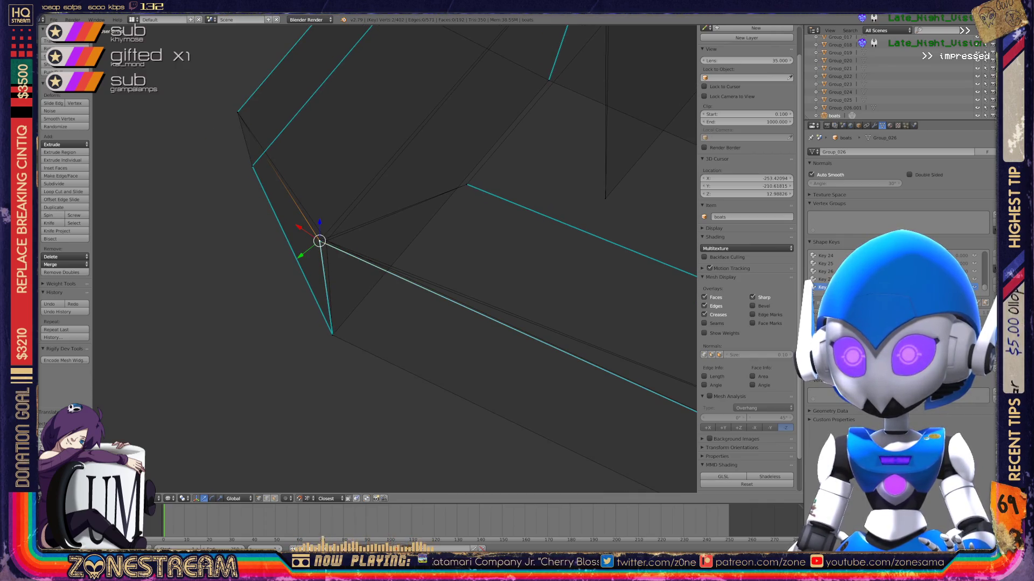
pyautogui.rightClick(325, 243)
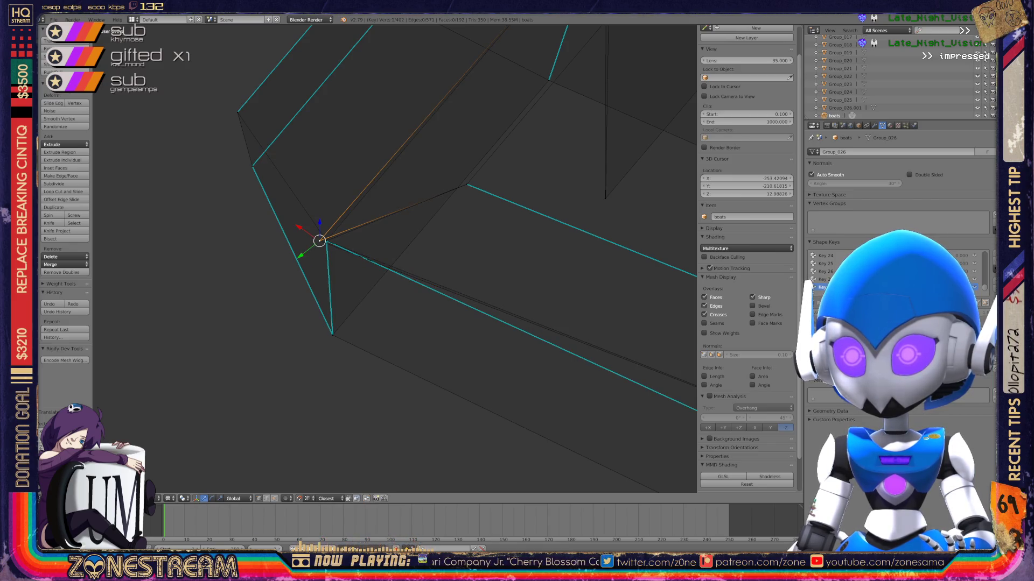
pyautogui.rightClick(325, 242)
pyautogui.rightClick(326, 241)
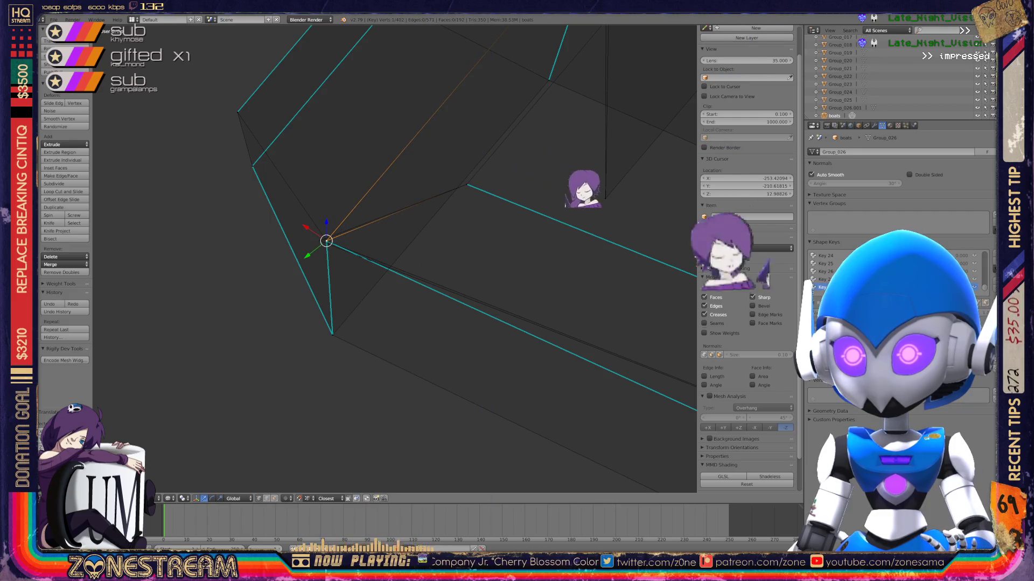
pyautogui.moveTo(327, 241)
pyautogui.mouseDown(button='middle')
pyautogui.moveTo(364, 249)
pyautogui.moveTo(324, 263)
pyautogui.moveTo(616, 204)
pyautogui.moveTo(641, 219)
pyautogui.moveTo(685, 284)
pyautogui.moveTo(743, 461)
pyautogui.mouseUp(button='middle')
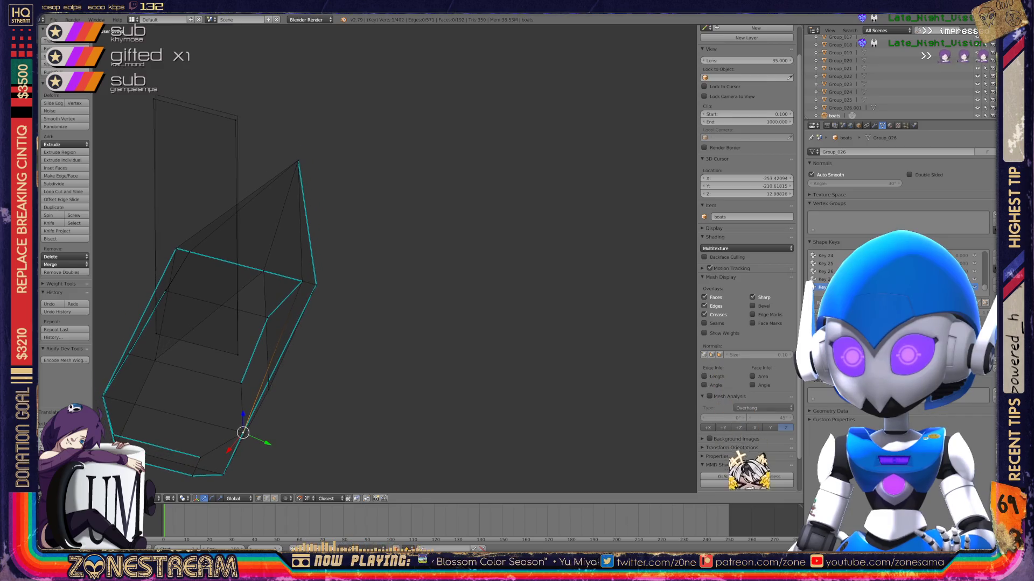
# Move the top-left hull corner vertex straight up along Z, then return to Object Mode.
pyautogui.press('g')
pyautogui.press('z')
pyautogui.rightClick(156, 95)
pyautogui.moveTo(377, 270)
pyautogui.mouseDown(button='middle')
pyautogui.moveTo(458, 231)
pyautogui.moveTo(554, 207)
pyautogui.moveTo(345, 172)
pyautogui.mouseUp(button='middle')
pyautogui.press('Tab')
pyautogui.press('Tab')
# Inspect the neighbouring Group_015 object in Edit Mode, then exit it again.
pyautogui.scroll(5, 409, 227)
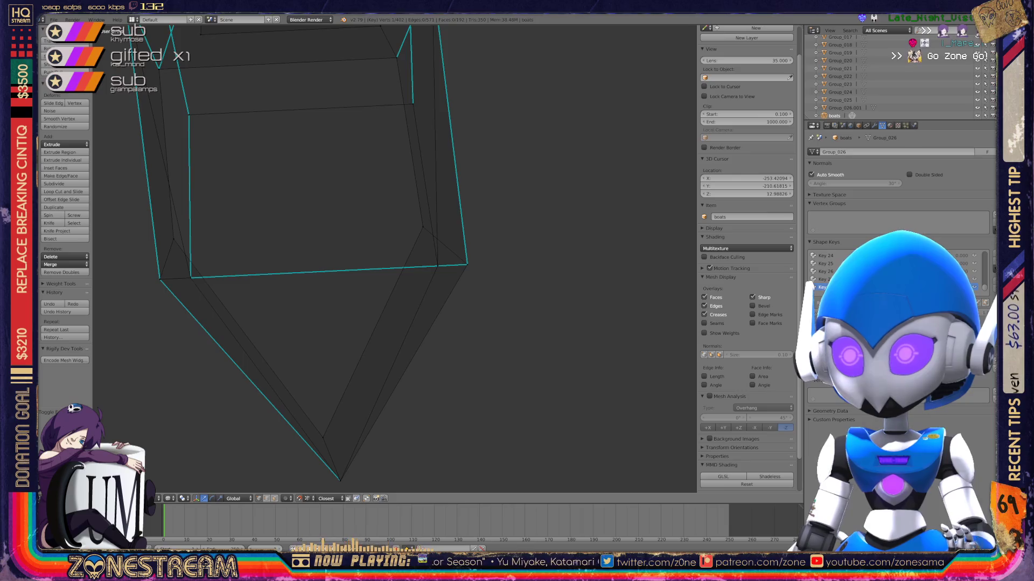
pyautogui.scroll(-5, 393, 259)
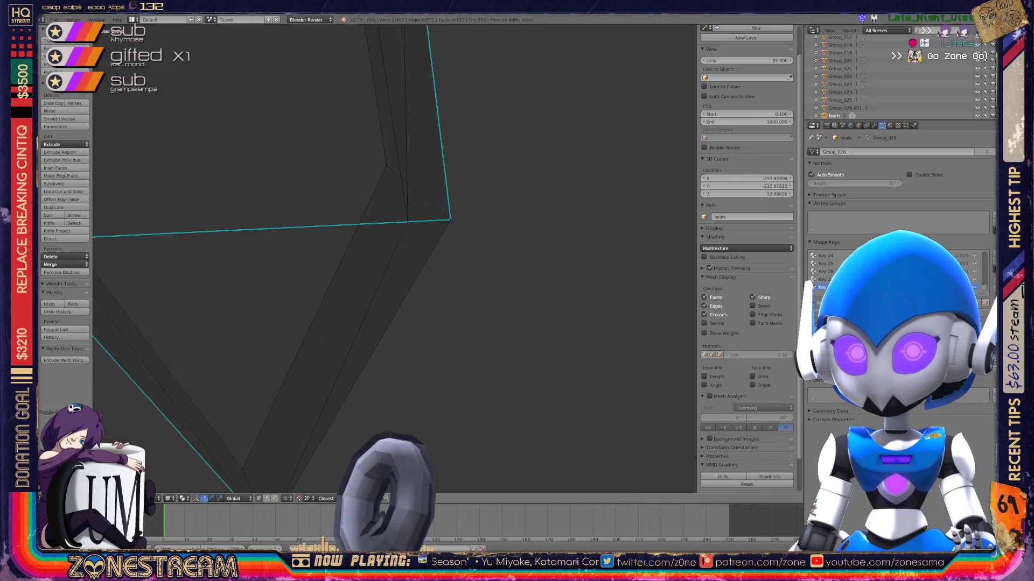
pyautogui.press('Tab')
pyautogui.scroll(-1, 393, 259)
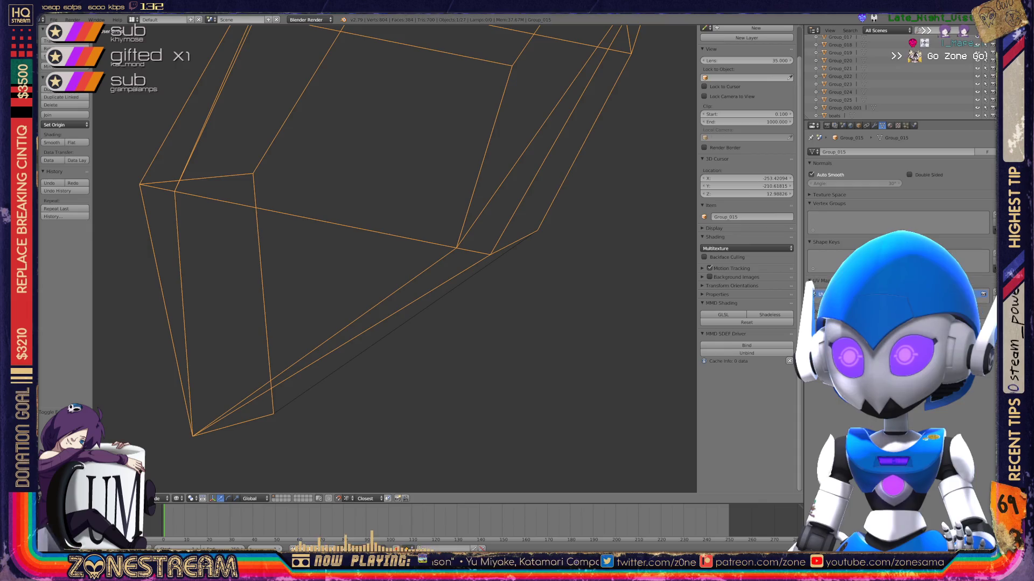
pyautogui.press('Tab')
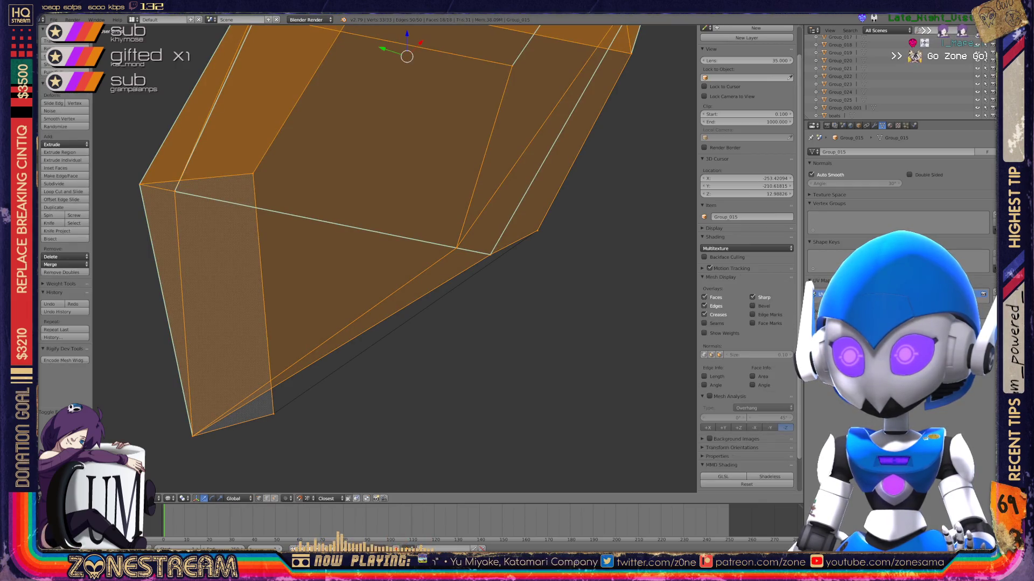
pyautogui.press('Tab')
# Select Group_016, then the boats object, and re-enter Edit Mode zoomed out.
pyautogui.rightClick(370, 332)
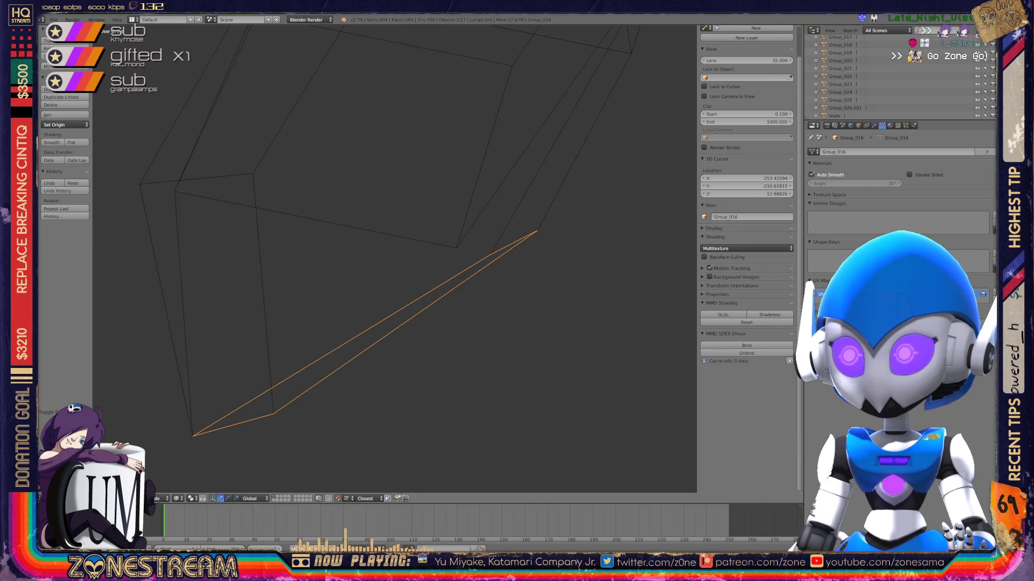
pyautogui.rightClick(369, 332)
pyautogui.press('Tab')
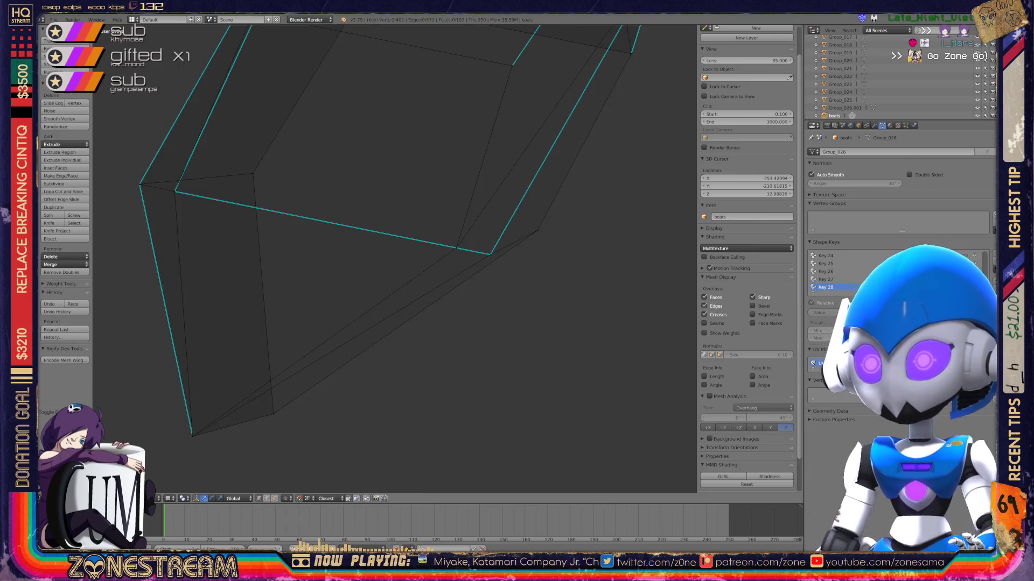
pyautogui.scroll(-5, 395, 259)
pyautogui.scroll(-8, 394, 258)
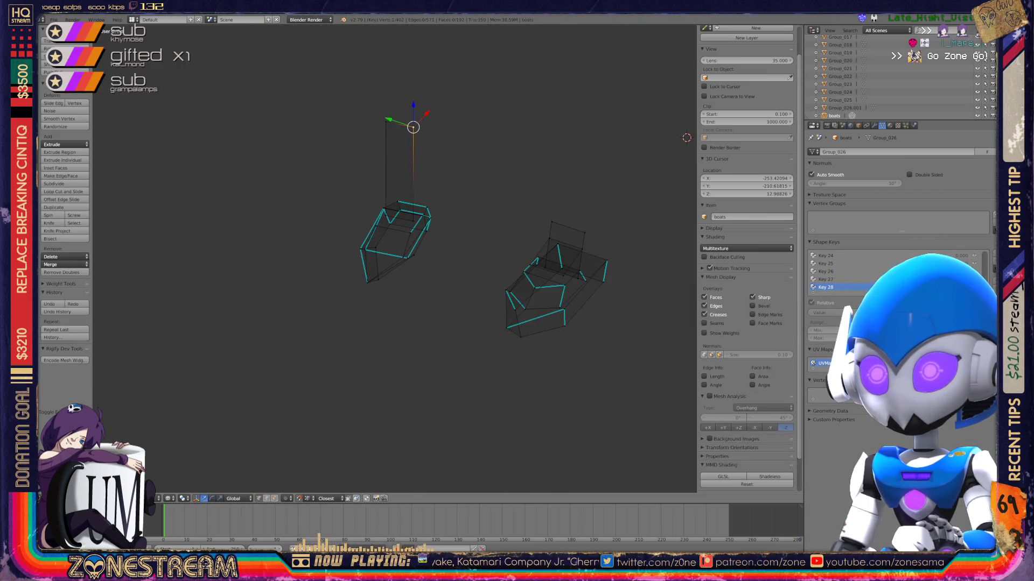
# Leave Edit Mode, pan, zoom and orbit to frame the second boat hull, then re-enter Edit Mode.
pyautogui.keyDown('shift'); pyautogui.moveTo(395, 258); pyautogui.dragTo(233, 179, button='middle'); pyautogui.keyUp('shift')
pyautogui.press('Tab')
pyautogui.scroll(8, 395, 259)
pyautogui.scroll(-10, 395, 259)
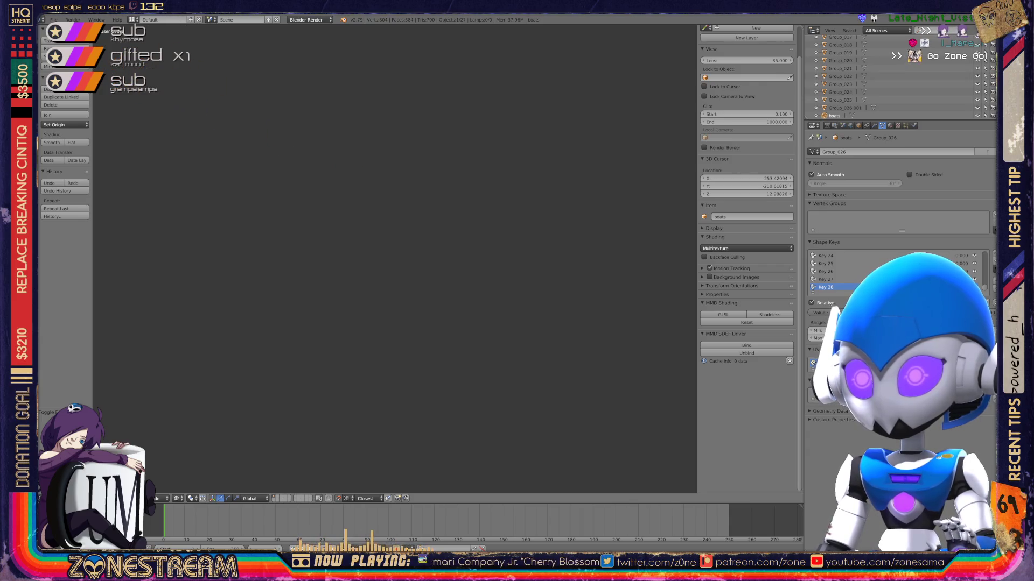
pyautogui.keyDown('shift'); pyautogui.moveTo(395, 259); pyautogui.dragTo(610, 291, button='middle'); pyautogui.keyUp('shift')
pyautogui.scroll(-5, 395, 258)
pyautogui.scroll(3, 394, 259)
pyautogui.scroll(10, 395, 258)
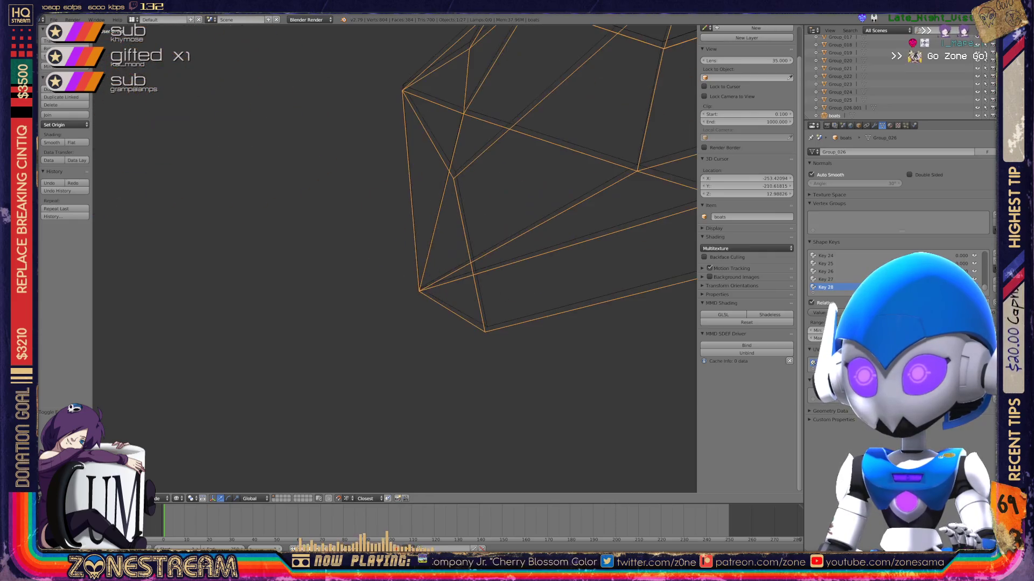
pyautogui.moveTo(395, 258); pyautogui.dragTo(463, 245, button='middle')
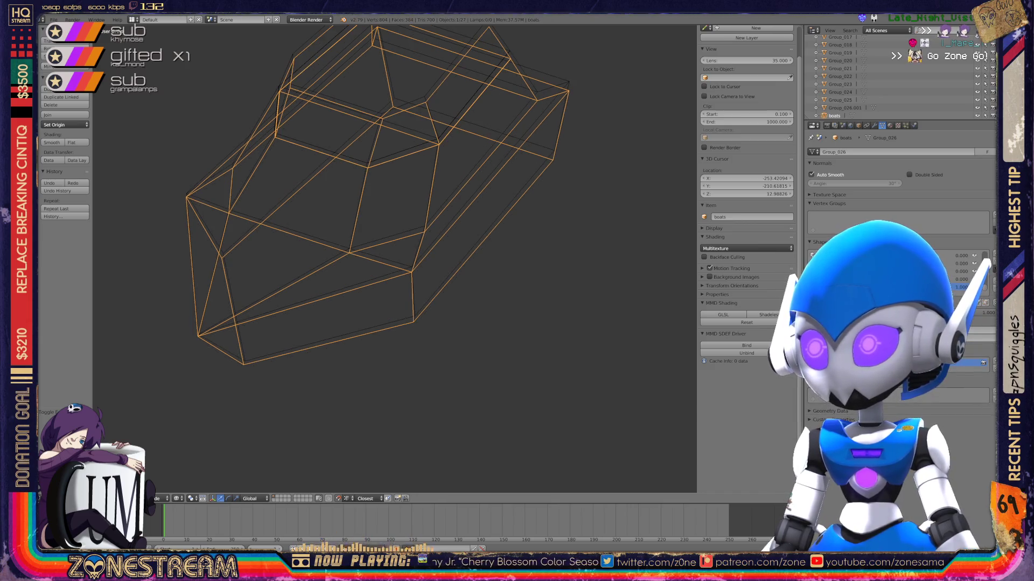
pyautogui.press('Tab')
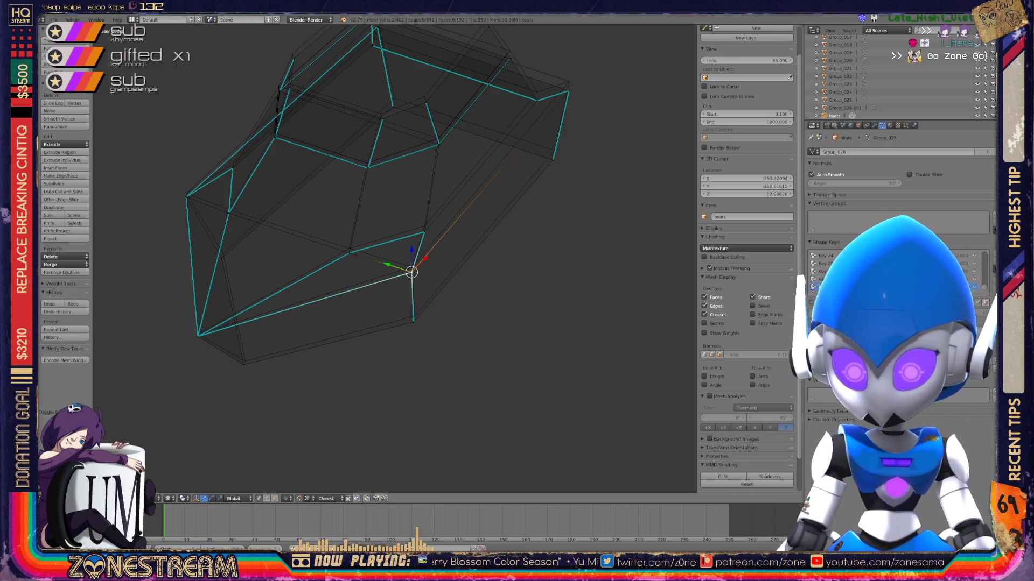
# Try moving the hull-bottom vertex and undo the attempts.
pyautogui.press('g')
pyautogui.press('Return')
pyautogui.hotkey('ctrl', 'z')
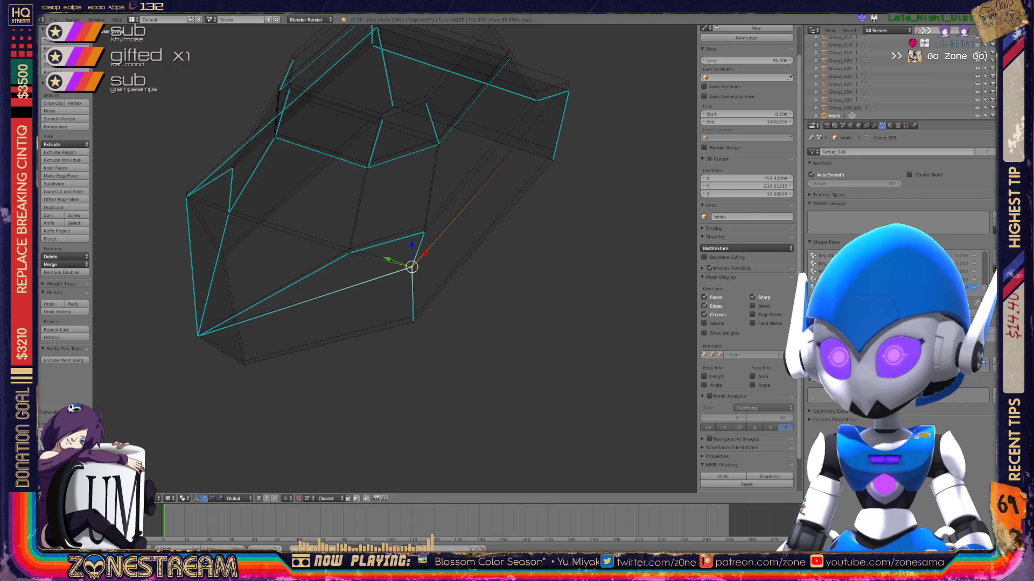
pyautogui.hotkey('ctrl', 'z')
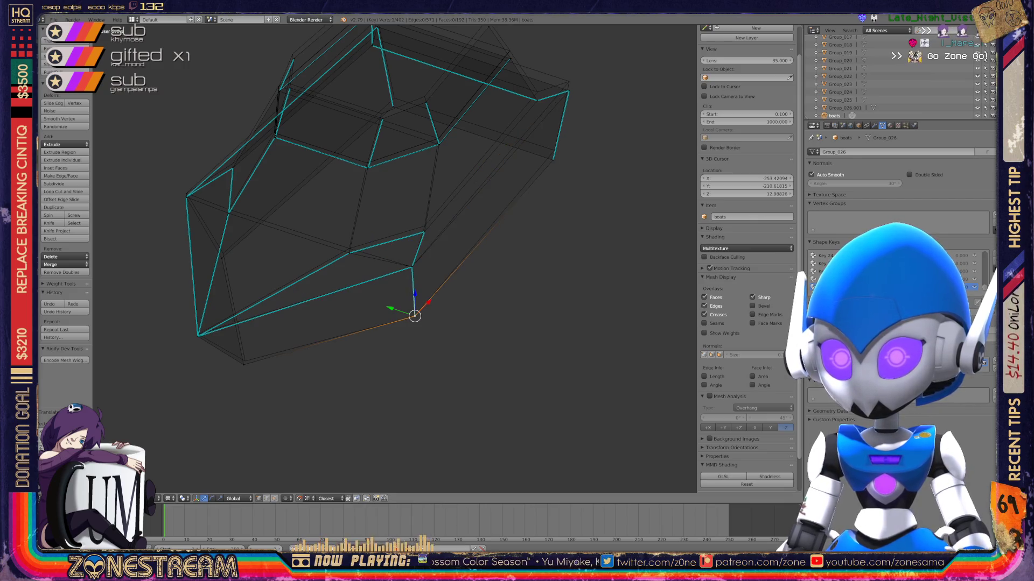
pyautogui.hotkey('ctrl', 'z')
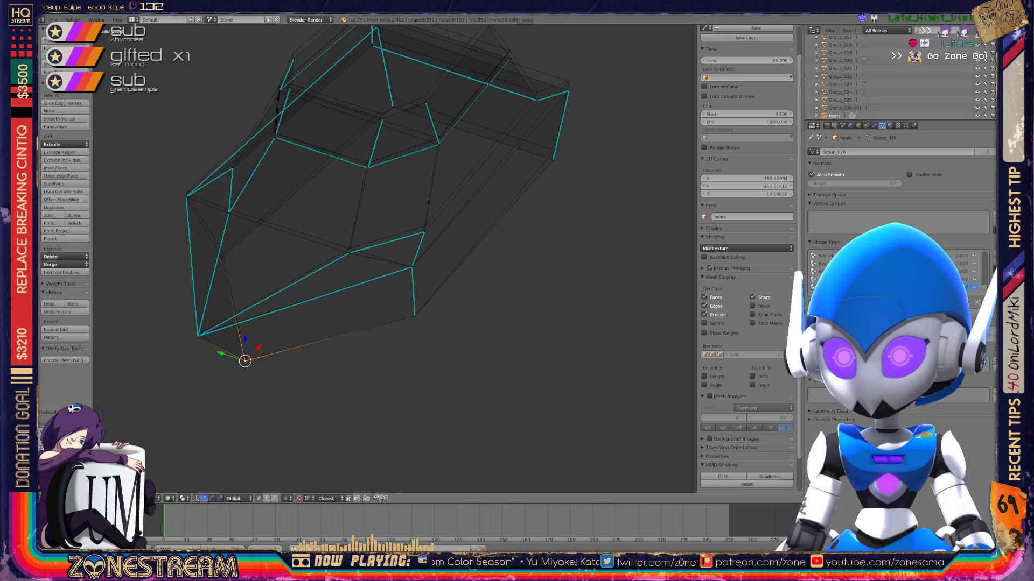
pyautogui.hotkey('ctrl', 'z')
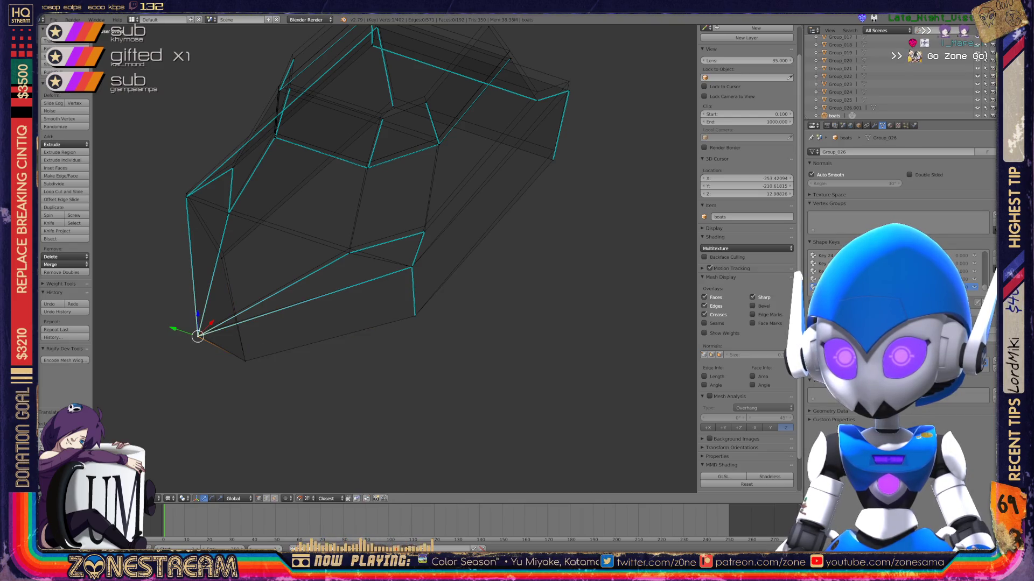
# Raise the lower and upper bow vertices slightly and adjust an inner hull vertex.
pyautogui.press('g')
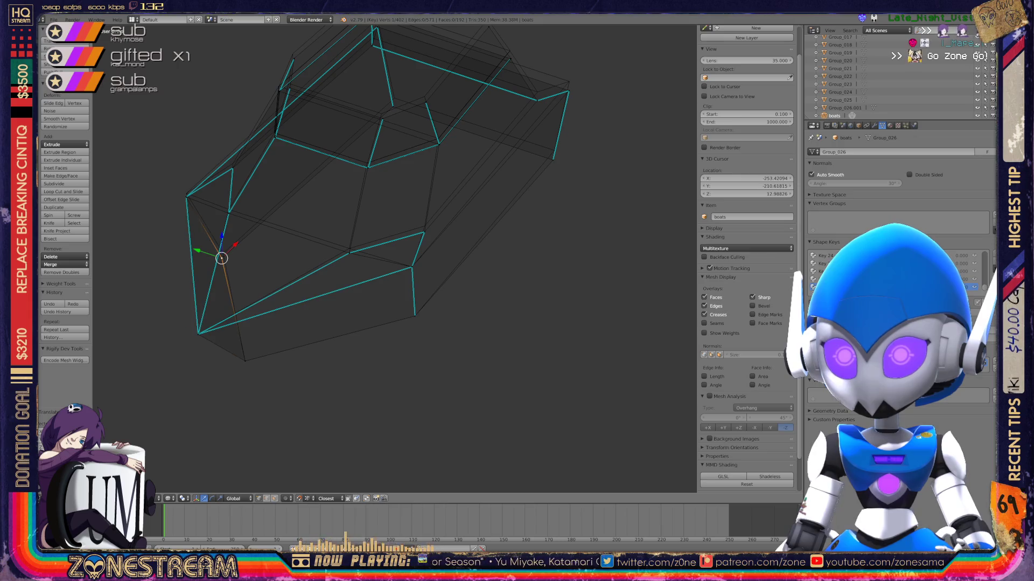
pyautogui.press('g')
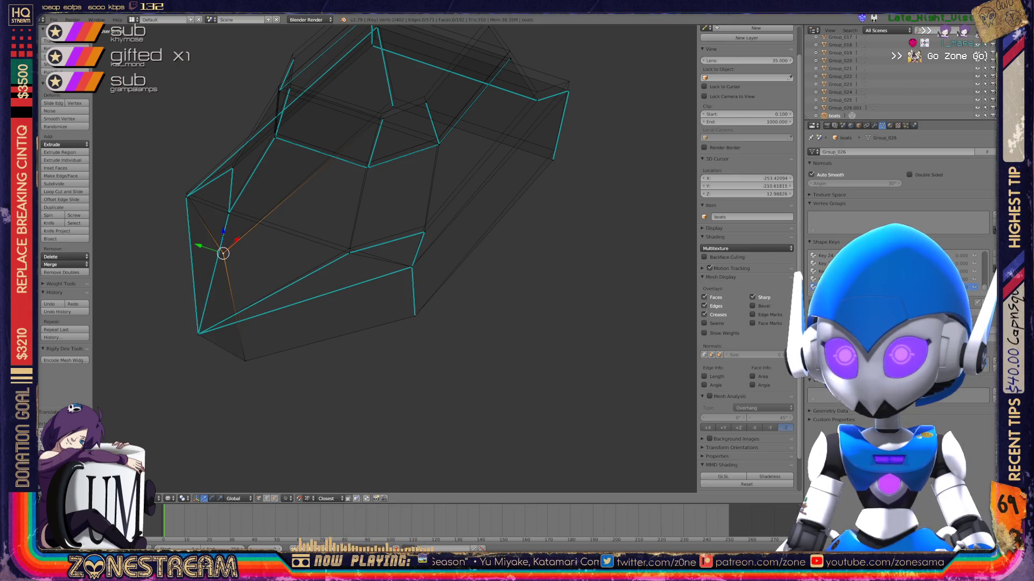
pyautogui.press('g')
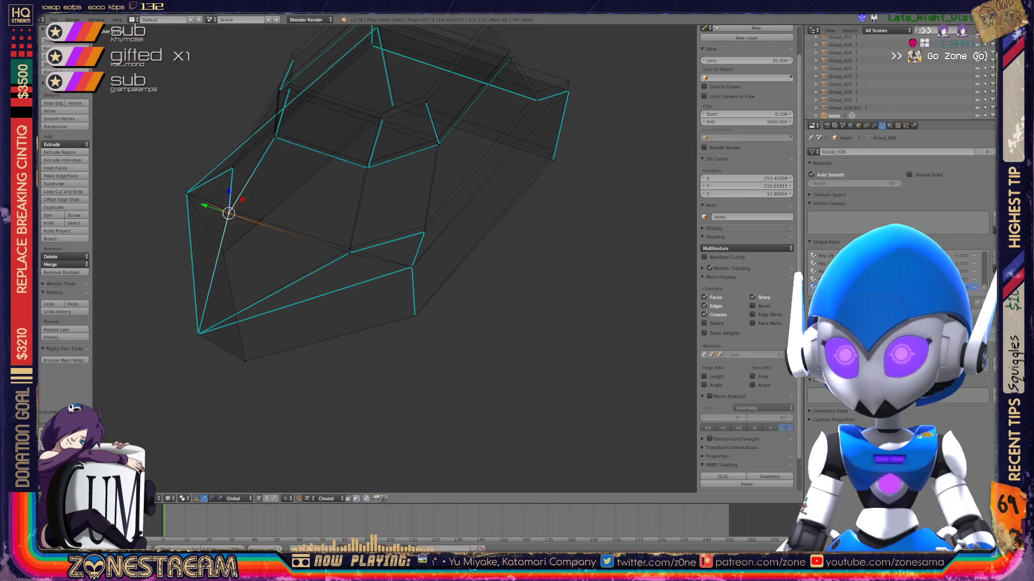
pyautogui.press('g')
pyautogui.press('Return')
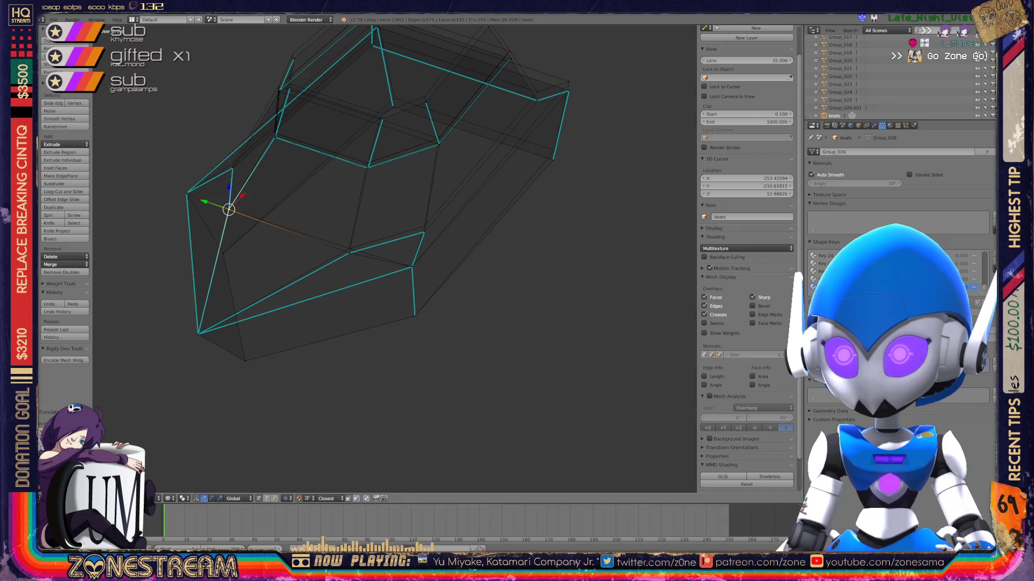
pyautogui.press('g')
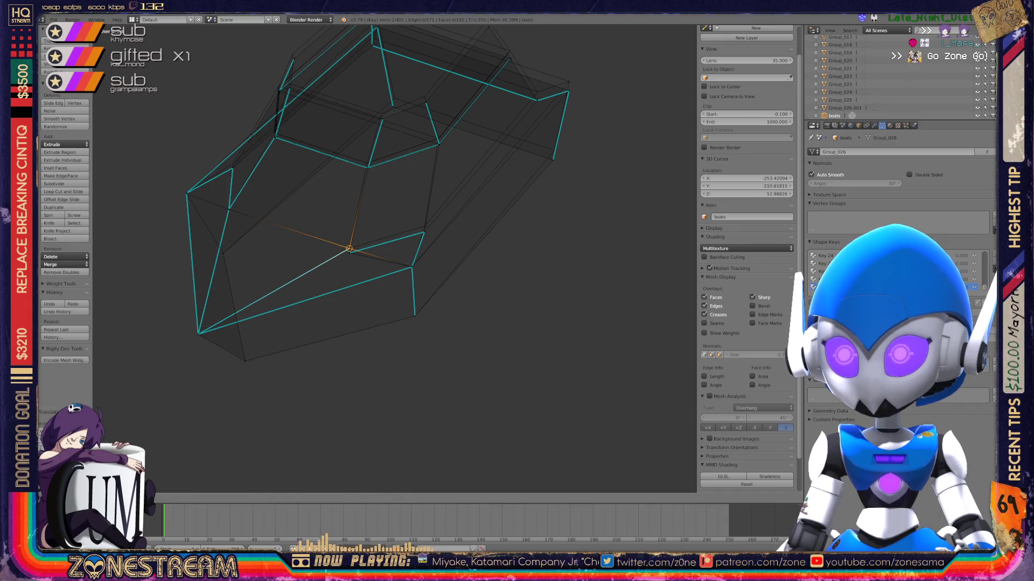
pyautogui.press('g')
pyautogui.scroll(-8, 395, 258)
# Zoom onto the lower boat and move its cockpit corner vertex up and right.
pyautogui.moveTo(394, 258)
pyautogui.mouseDown(button='middle')
pyautogui.moveTo(420, 253)
pyautogui.moveTo(377, 253)
pyautogui.mouseUp(button='middle')
pyautogui.scroll(4, 377, 253)
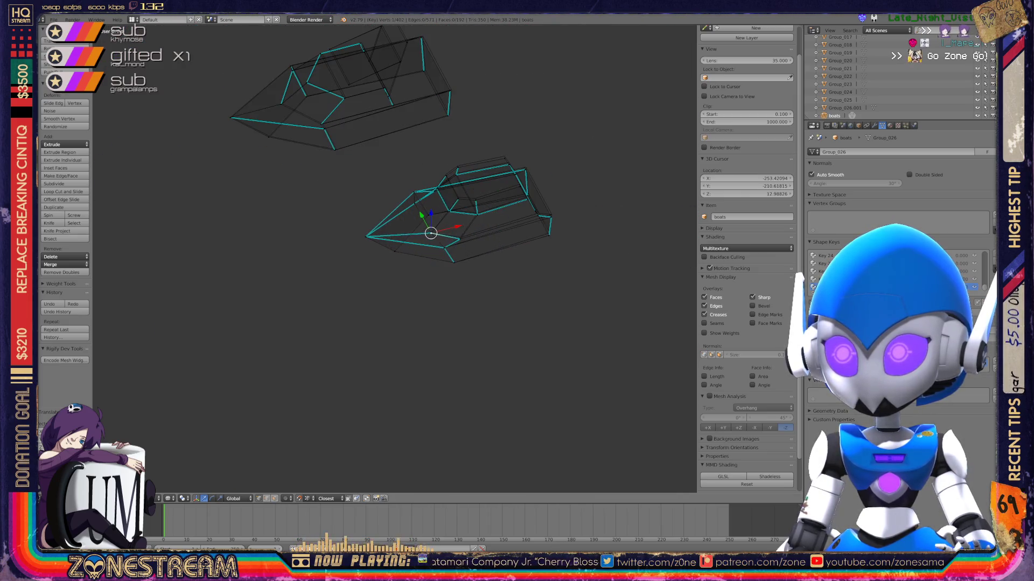
pyautogui.scroll(5, 394, 258)
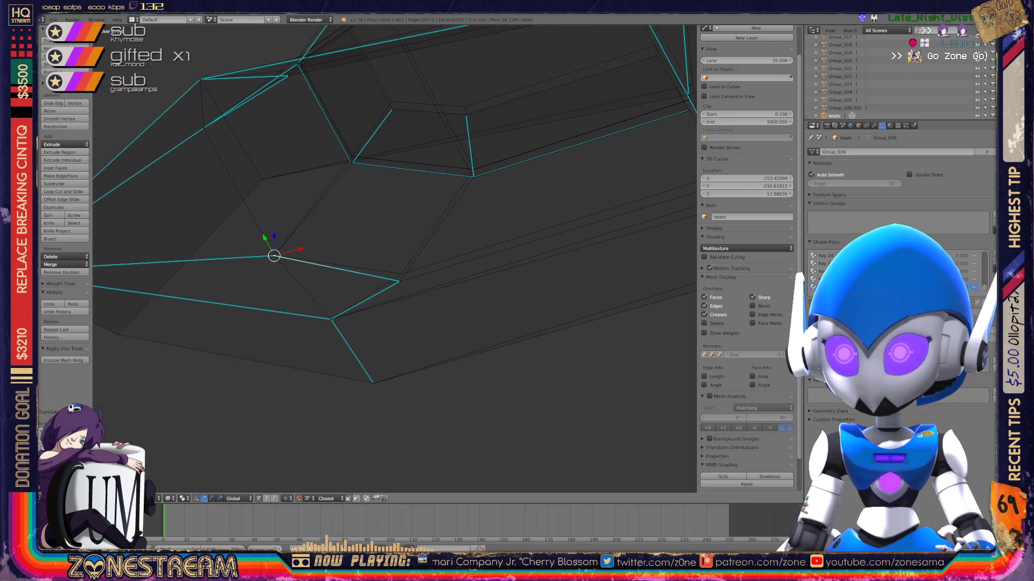
pyautogui.press('g')
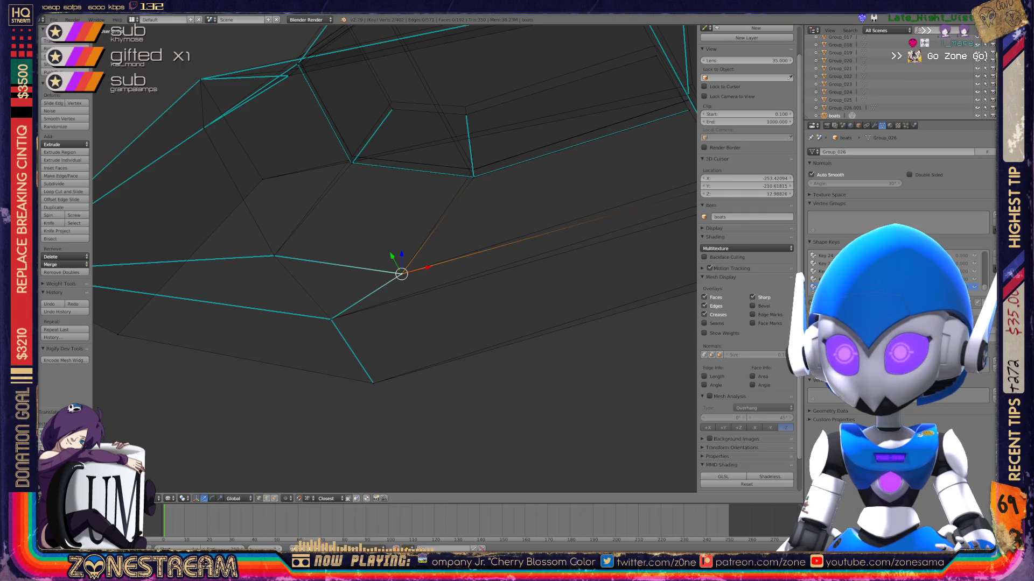
# Raise a rim vertex and the side vertex below it on the boat's side.
pyautogui.moveTo(394, 259); pyautogui.dragTo(301, 269, button='middle')
pyautogui.rightClick(536, 220)
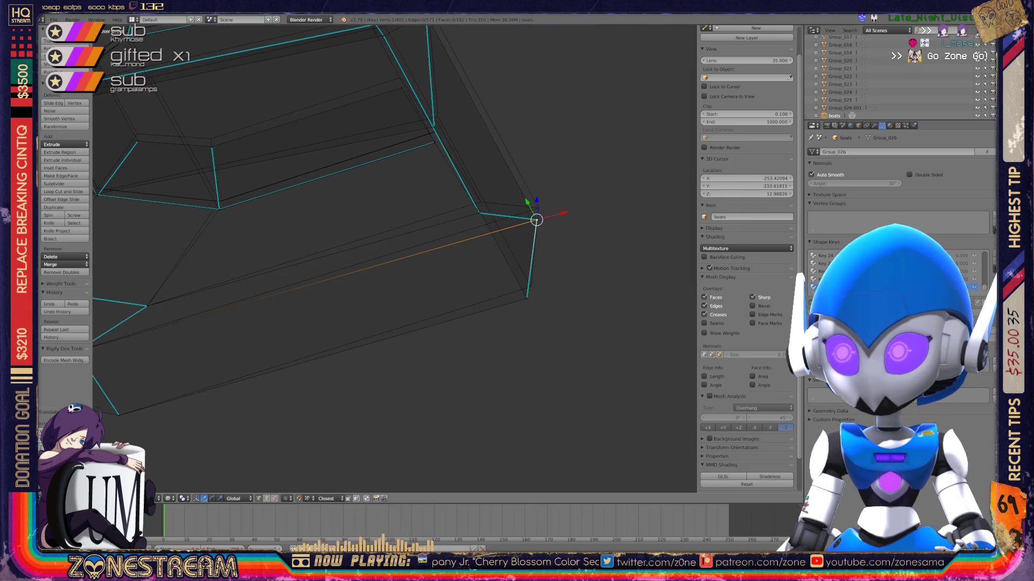
pyautogui.press('g')
pyautogui.press('Return')
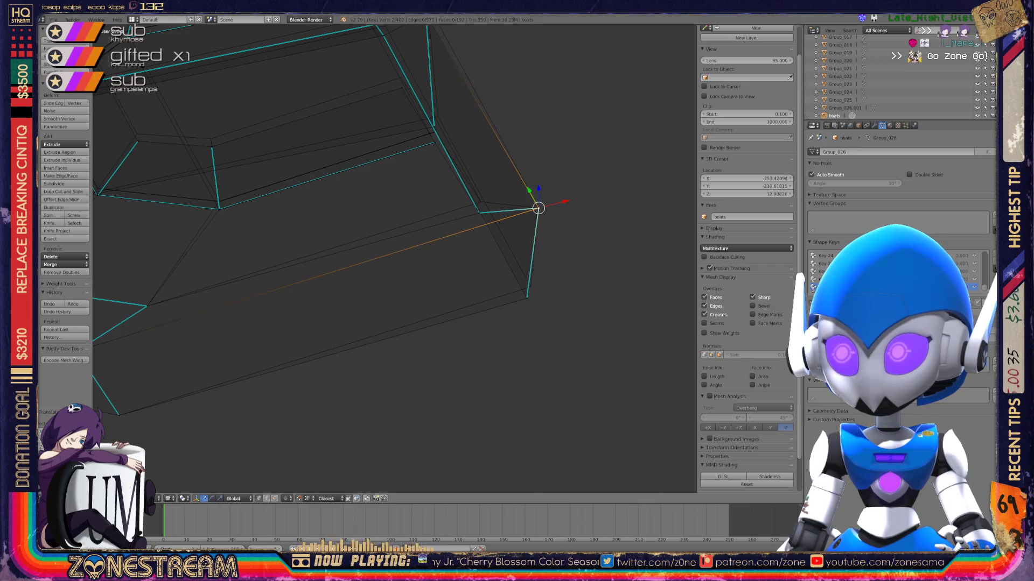
pyautogui.rightClick(526, 298)
pyautogui.rightClick(526, 298)
pyautogui.press('g')
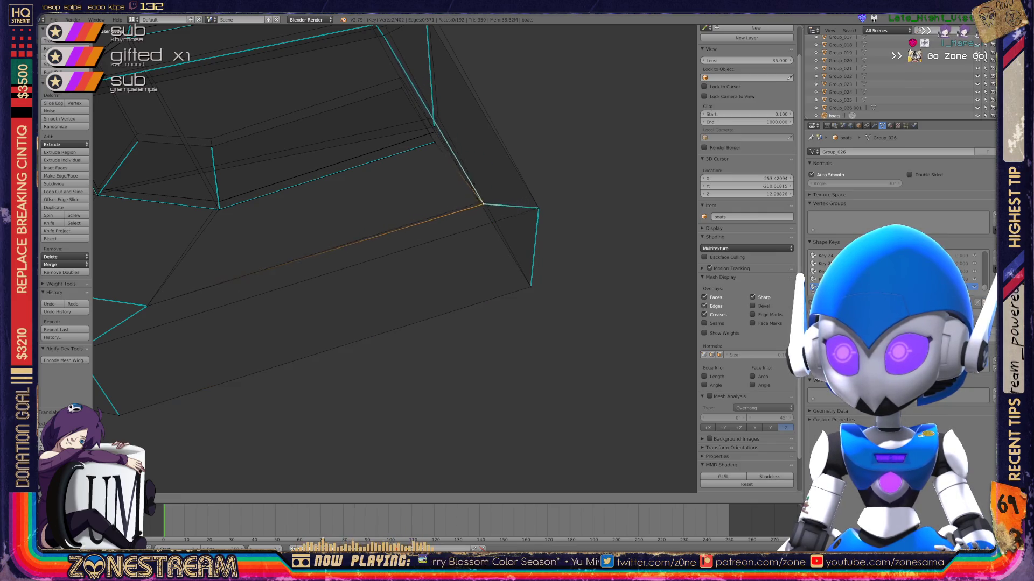
pyautogui.scroll(-4, 395, 259)
pyautogui.moveTo(395, 258)
pyautogui.keyDown('shift'); pyautogui.mouseDown(button='middle')
pyautogui.moveTo(233, 259)
pyautogui.moveTo(301, 269)
pyautogui.moveTo(259, 231)
pyautogui.moveTo(161, 205)
pyautogui.moveTo(258, 210)
pyautogui.mouseUp(button='middle'); pyautogui.keyUp('shift')
pyautogui.scroll(3, 323, 269)
pyautogui.moveTo(323, 269)
pyautogui.mouseDown(button='middle')
pyautogui.moveTo(333, 302)
pyautogui.moveTo(334, 420)
pyautogui.moveTo(344, 301)
pyautogui.mouseUp(button='middle')
pyautogui.scroll(4, 345, 270)
# Nudge selected vertices of the upper boat up-left, pulling one toward the rim.
pyautogui.scroll(3, 395, 258)
pyautogui.keyDown('shift'); pyautogui.moveTo(345, 215); pyautogui.dragTo(334, 323, button='middle'); pyautogui.keyUp('shift')
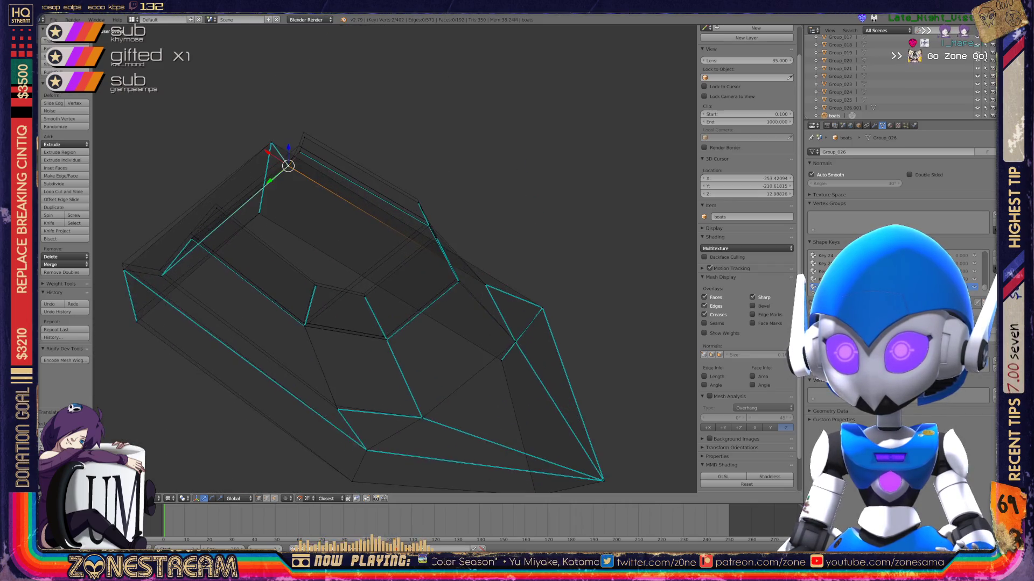
pyautogui.scroll(2, 394, 259)
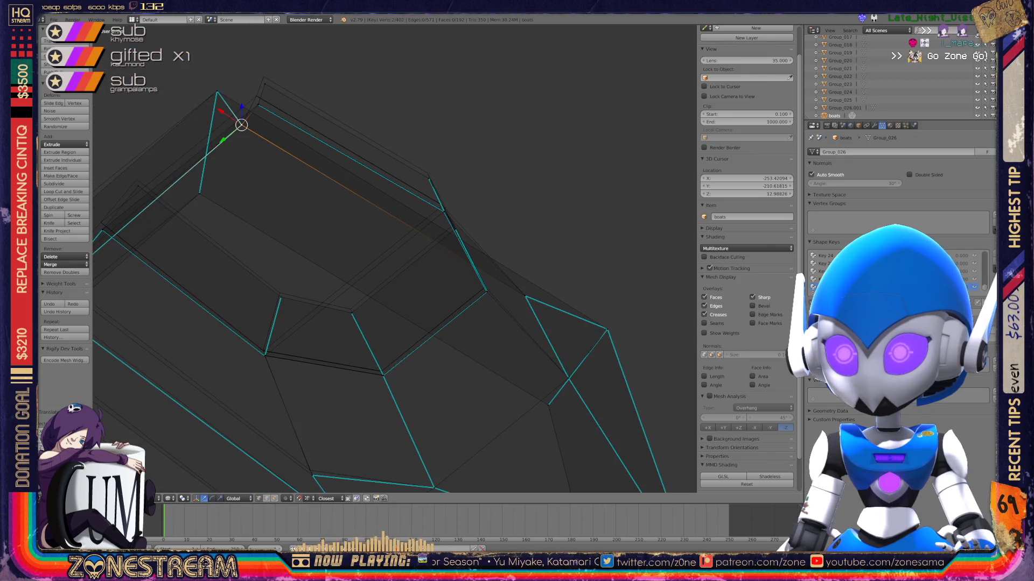
pyautogui.moveTo(351, 313); pyautogui.dragTo(350, 309)
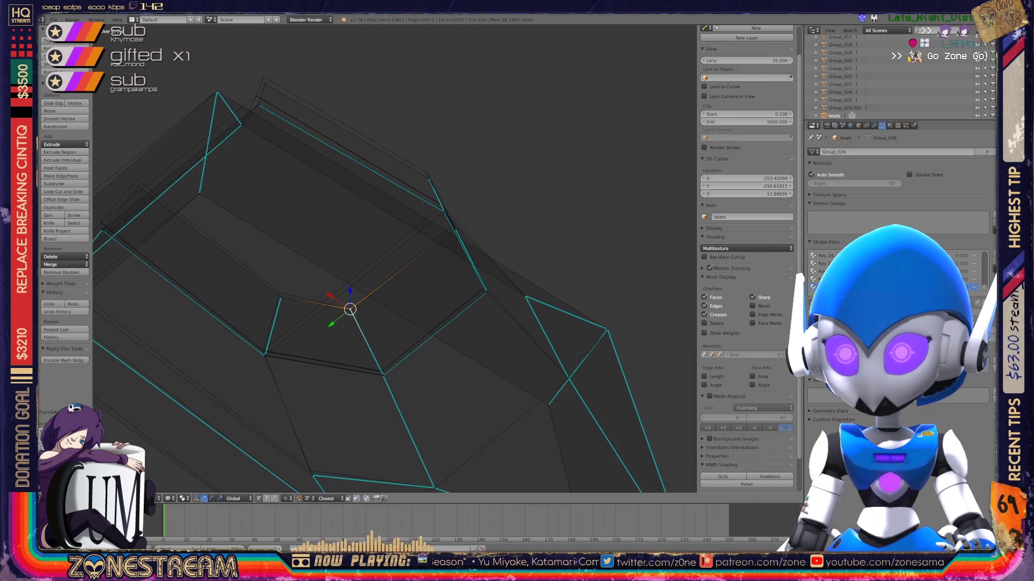
pyautogui.moveTo(280, 297); pyautogui.dragTo(279, 293)
pyautogui.keyDown('shift'); pyautogui.moveTo(395, 258); pyautogui.dragTo(476, 307, button='middle'); pyautogui.keyUp('shift')
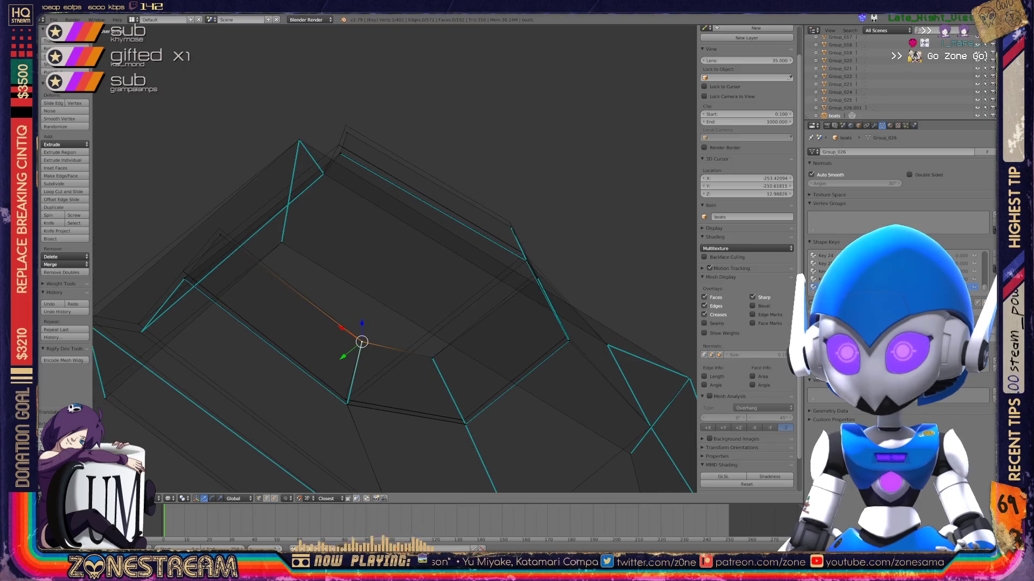
pyautogui.moveTo(362, 341); pyautogui.dragTo(219, 229)
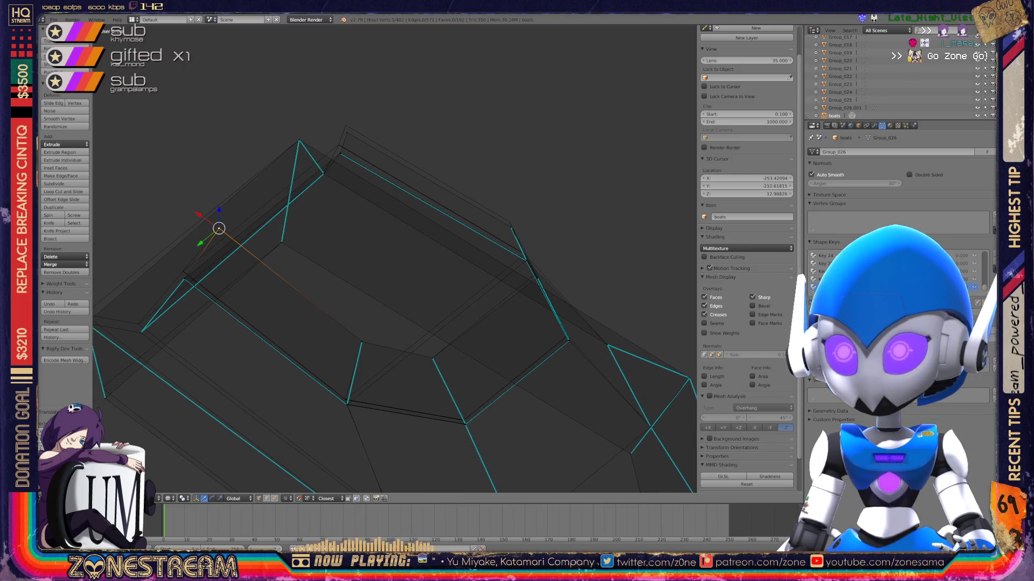
# Raise a front rim vertex and its neighbouring rim vertex, checking from another angle.
pyautogui.scroll(-5, 395, 258)
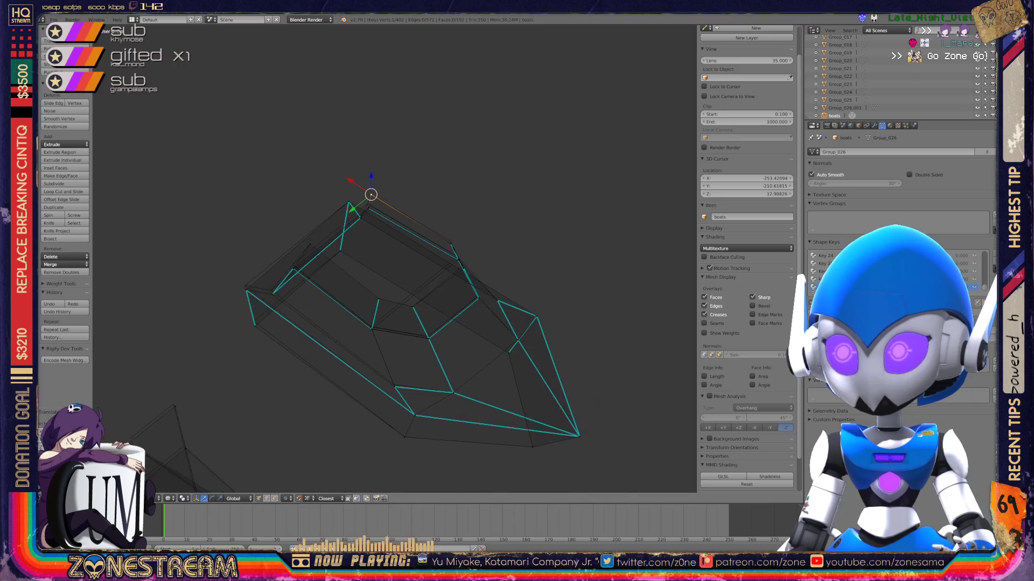
pyautogui.moveTo(395, 259)
pyautogui.keyDown('shift'); pyautogui.mouseDown(button='middle')
pyautogui.moveTo(206, 329)
pyautogui.moveTo(309, 318)
pyautogui.moveTo(293, 367)
pyautogui.mouseUp(button='middle'); pyautogui.keyUp('shift')
pyautogui.scroll(4, 308, 318)
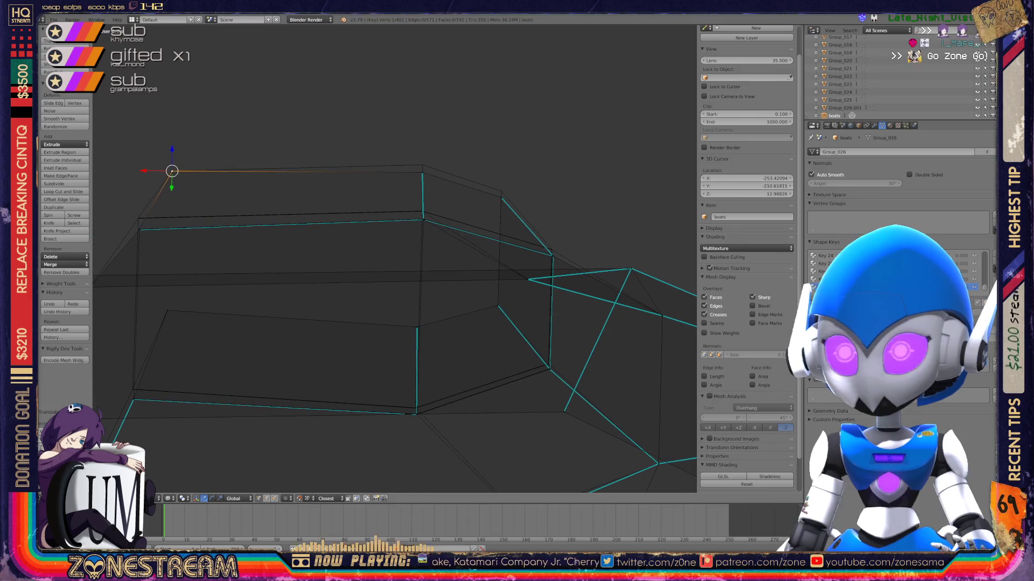
pyautogui.press('g')
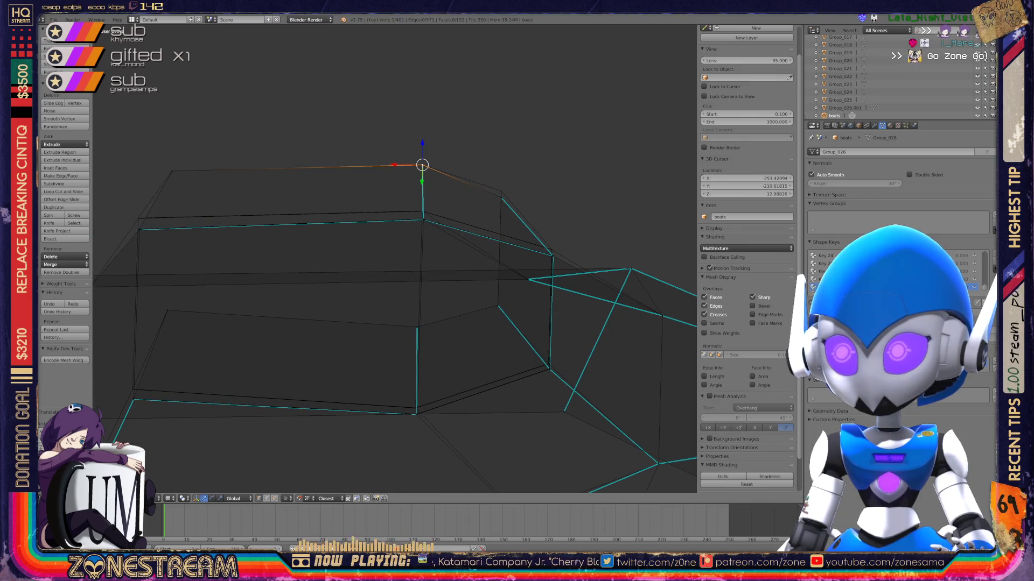
pyautogui.rightClick(500, 191)
pyautogui.press('g')
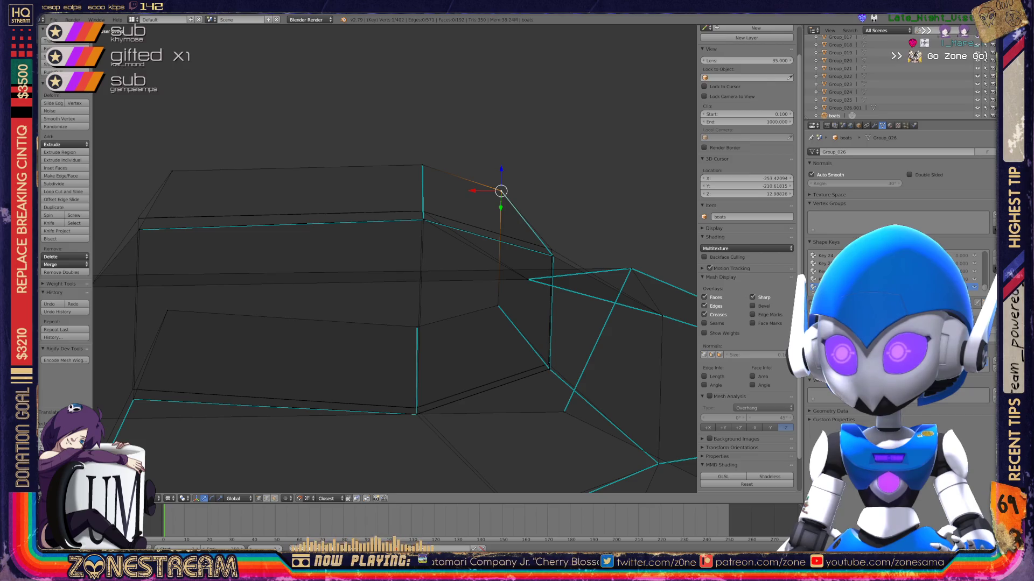
pyautogui.scroll(-6, 395, 258)
pyautogui.scroll(8, 395, 259)
pyautogui.moveTo(394, 258)
pyautogui.mouseDown(button='middle')
pyautogui.moveTo(426, 264)
pyautogui.moveTo(363, 264)
pyautogui.mouseUp(button='middle')
pyautogui.scroll(-2, 425, 264)
pyautogui.scroll(-1, 425, 263)
pyautogui.scroll(2, 396, 259)
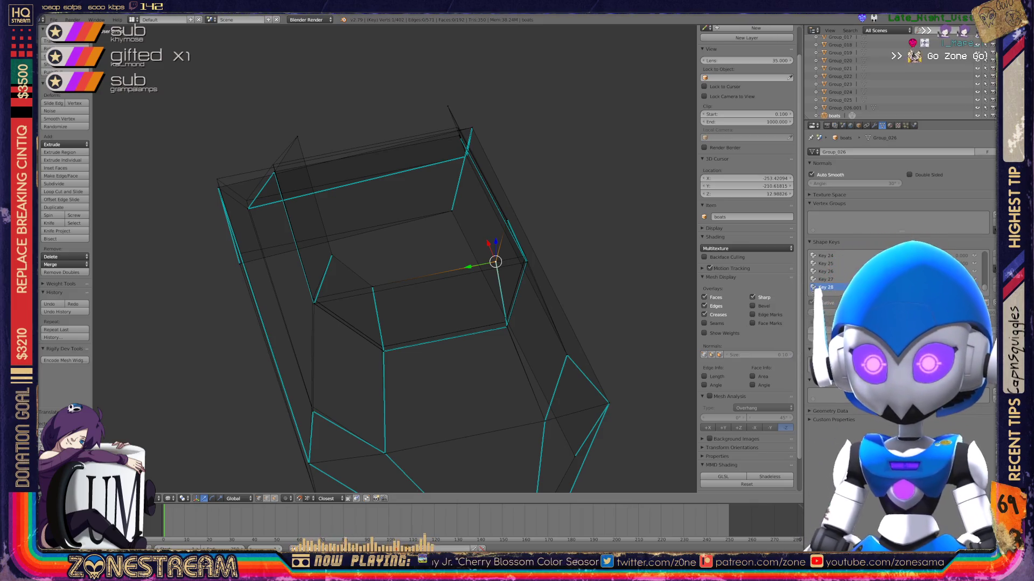
# Frame the right boat's hull corner and try moving a vertex, cancelling the move.
pyautogui.scroll(-4, 395, 258)
pyautogui.moveTo(395, 243)
pyautogui.keyDown('shift'); pyautogui.mouseDown(button='middle')
pyautogui.moveTo(395, 490)
pyautogui.moveTo(396, 286)
pyautogui.moveTo(431, 259)
pyautogui.moveTo(506, 231)
pyautogui.mouseUp(button='middle'); pyautogui.keyUp('shift')
pyautogui.scroll(-2, 396, 259)
pyautogui.keyDown('shift'); pyautogui.moveTo(396, 258); pyautogui.dragTo(471, 328, button='middle'); pyautogui.keyUp('shift')
pyautogui.scroll(6, 396, 258)
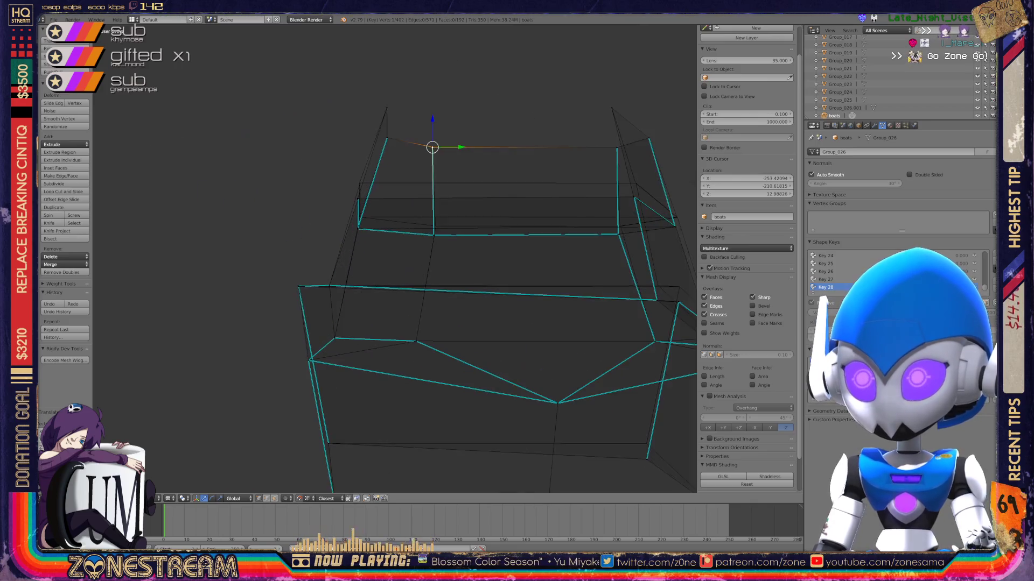
pyautogui.moveTo(396, 259); pyautogui.dragTo(458, 243, button='middle')
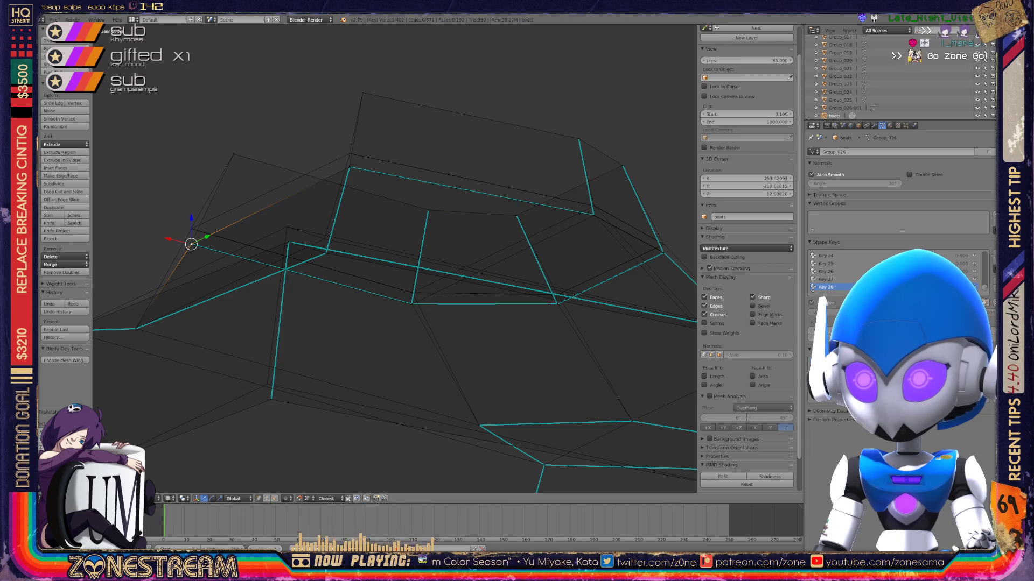
pyautogui.keyDown('shift'); pyautogui.moveTo(396, 259); pyautogui.dragTo(528, 287, button='middle'); pyautogui.keyUp('shift')
pyautogui.scroll(4, 395, 258)
pyautogui.moveTo(395, 258)
pyautogui.keyDown('shift'); pyautogui.mouseDown(button='middle')
pyautogui.moveTo(590, 249)
pyautogui.moveTo(591, 289)
pyautogui.moveTo(401, 253)
pyautogui.moveTo(415, 245)
pyautogui.mouseUp(button='middle'); pyautogui.keyUp('shift')
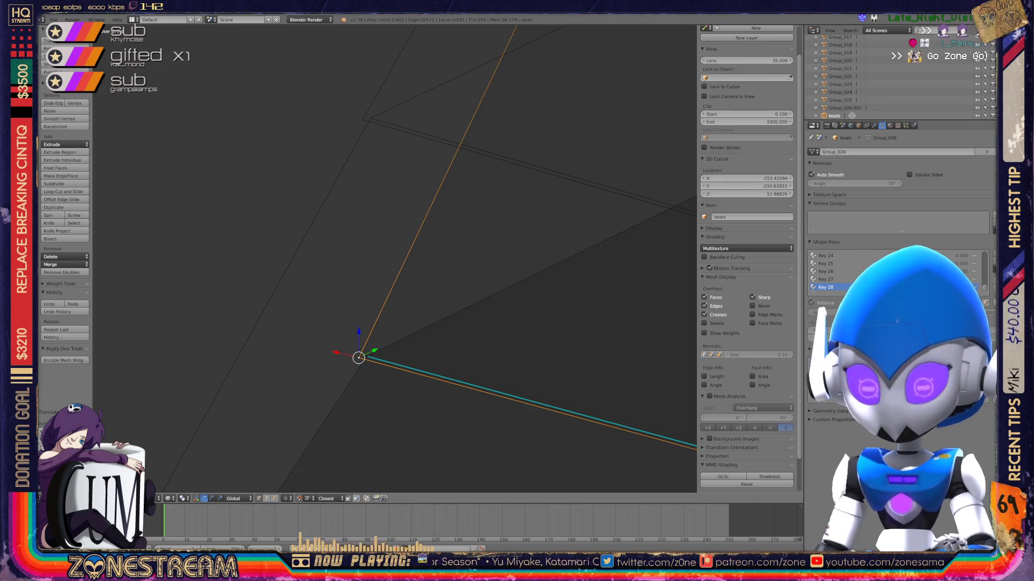
pyautogui.press('g')
pyautogui.press('Escape')
pyautogui.moveTo(367, 356)
pyautogui.mouseDown(button='middle')
pyautogui.moveTo(370, 247)
pyautogui.moveTo(350, 189)
pyautogui.moveTo(369, 115)
pyautogui.moveTo(385, 202)
pyautogui.moveTo(215, 159)
pyautogui.moveTo(323, 219)
pyautogui.moveTo(273, 288)
pyautogui.moveTo(101, 384)
pyautogui.mouseUp(button='middle')
pyautogui.moveTo(478, 239)
pyautogui.mouseDown(button='middle')
pyautogui.moveTo(537, 221)
pyautogui.moveTo(453, 277)
pyautogui.moveTo(535, 300)
pyautogui.moveTo(409, 341)
pyautogui.moveTo(411, 369)
pyautogui.moveTo(413, 123)
pyautogui.mouseUp(button='middle')
# Raise the lower hull corner vertex onto the upper corner and center the view on both.
pyautogui.rightClick(410, 369)
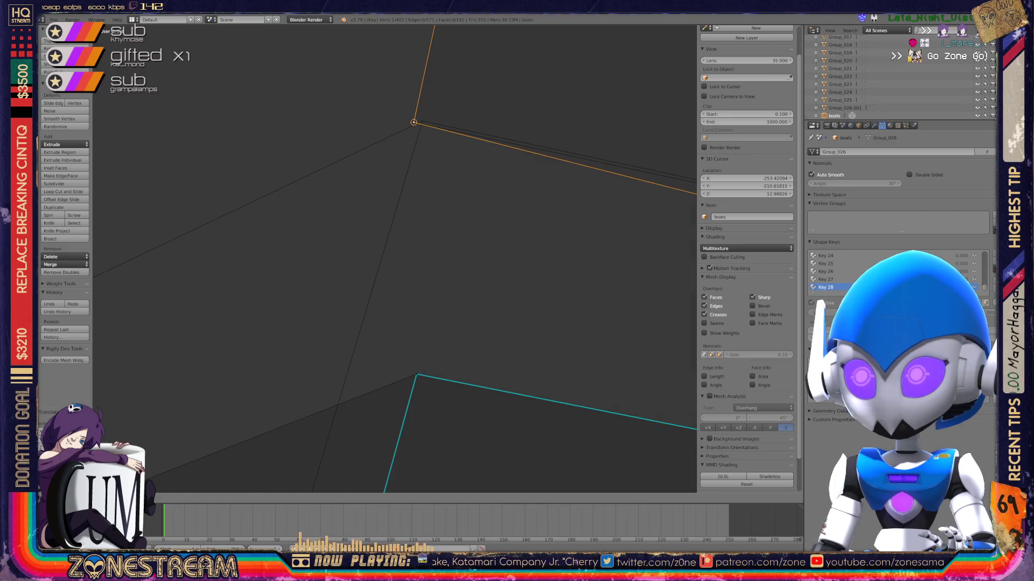
pyautogui.rightClick(416, 375)
pyautogui.moveTo(417, 375)
pyautogui.mouseDown(button='middle')
pyautogui.moveTo(420, 120)
pyautogui.moveTo(397, 246)
pyautogui.moveTo(318, 43)
pyautogui.mouseUp(button='middle')
pyautogui.scroll(4, 395, 259)
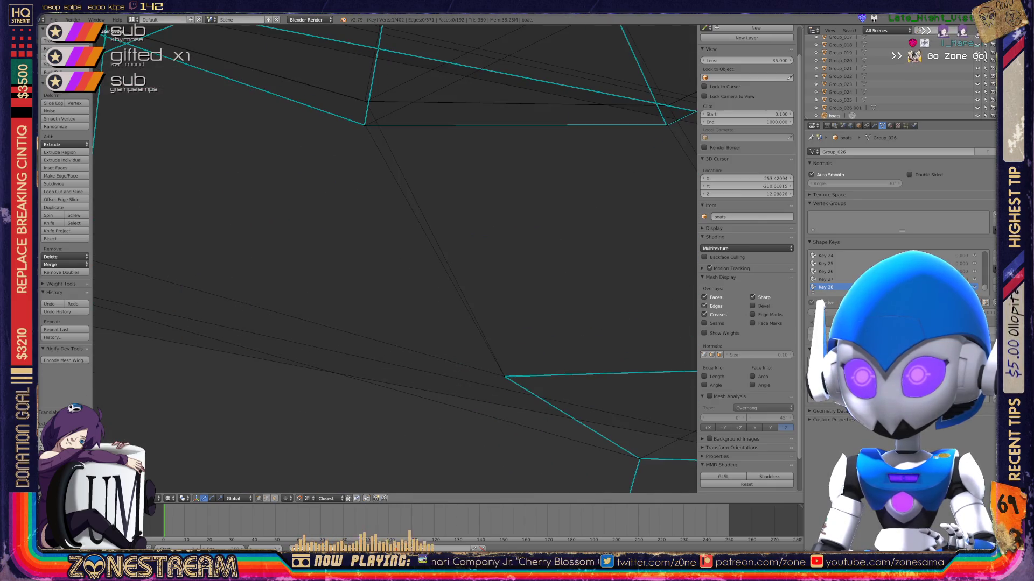
pyautogui.moveTo(365, 125)
pyautogui.mouseDown(button='middle')
pyautogui.moveTo(337, 185)
pyautogui.moveTo(296, 134)
pyautogui.moveTo(314, 346)
pyautogui.moveTo(278, 386)
pyautogui.mouseUp(button='middle')
pyautogui.rightClick(277, 388)
pyautogui.moveTo(276, 364); pyautogui.dragTo(278, 213)
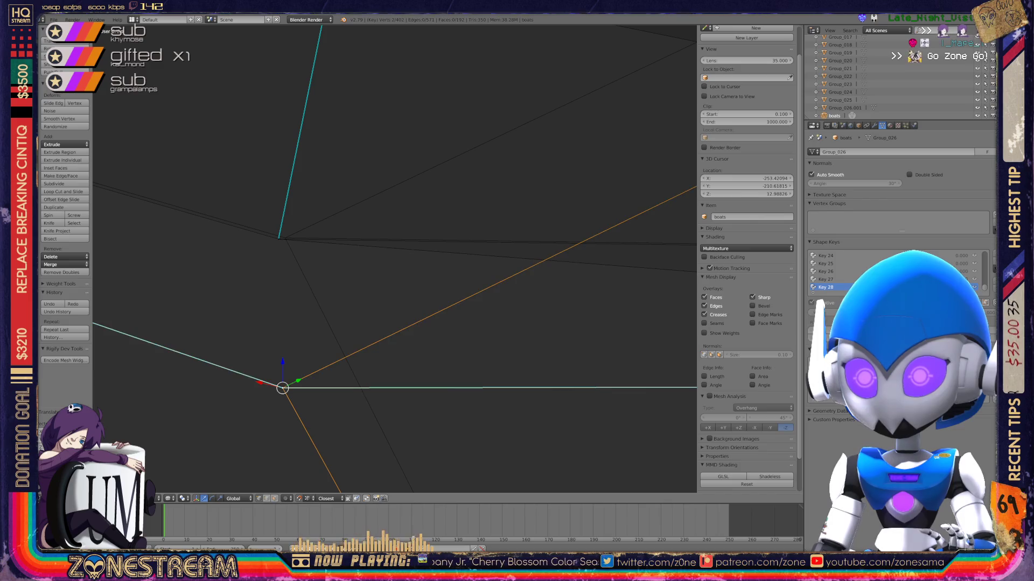
pyautogui.keyDown('shift'); pyautogui.rightClick(284, 237); pyautogui.keyUp('shift')
pyautogui.press('KP_Decimal')
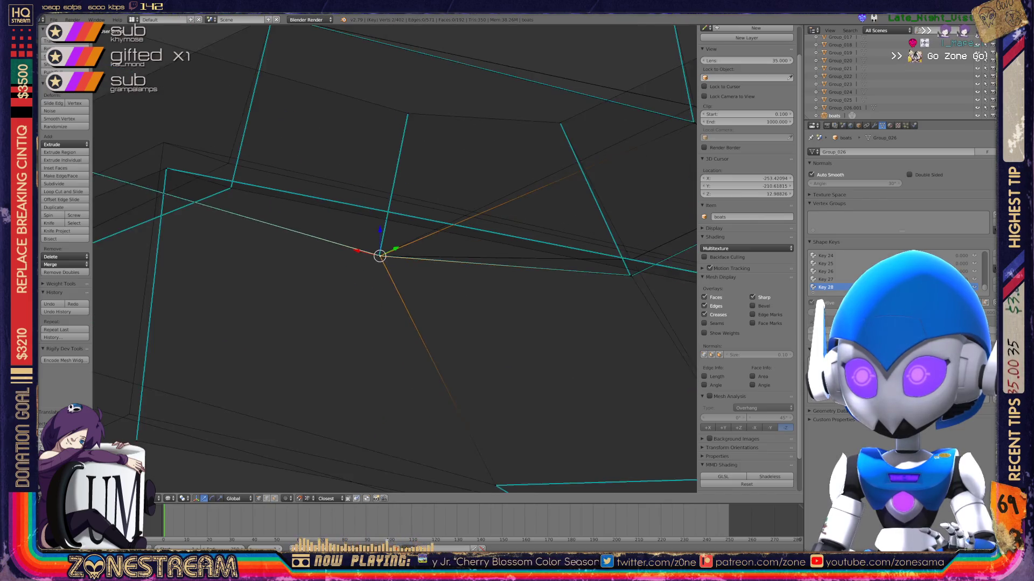
pyautogui.moveTo(395, 258); pyautogui.dragTo(420, 226, button='middle')
# Undo the last move, then snap two lower corner vertices up onto the corners above.
pyautogui.hotkey('ctrl', 'z')
pyautogui.press('g')
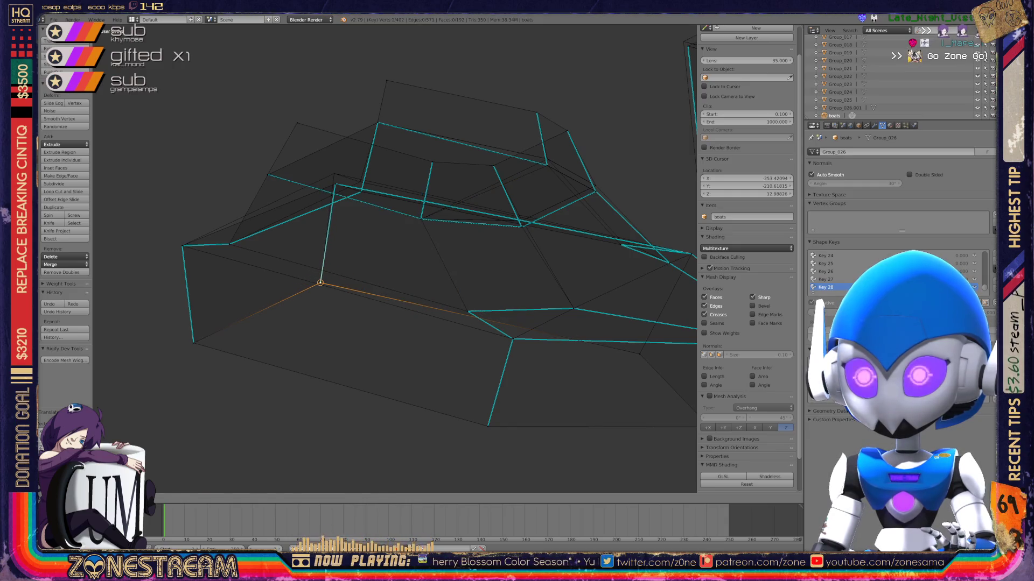
pyautogui.moveTo(396, 258)
pyautogui.mouseDown(button='middle')
pyautogui.moveTo(367, 242)
pyautogui.moveTo(377, 253)
pyautogui.moveTo(345, 258)
pyautogui.moveTo(398, 253)
pyautogui.moveTo(377, 269)
pyautogui.mouseUp(button='middle')
pyautogui.scroll(5, 395, 258)
pyautogui.scroll(4, 377, 253)
pyautogui.rightClick(346, 381)
pyautogui.press('g')
pyautogui.rightClick(359, 383)
pyautogui.press('g')
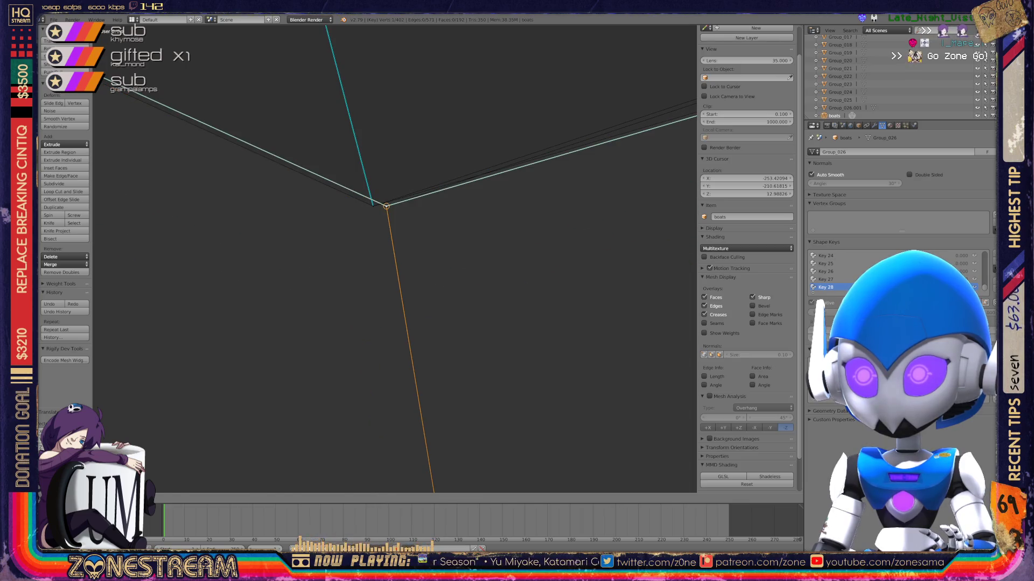
# View the whole box-shaped hull and select the next lower corner vertex.
pyautogui.scroll(-5, 395, 258)
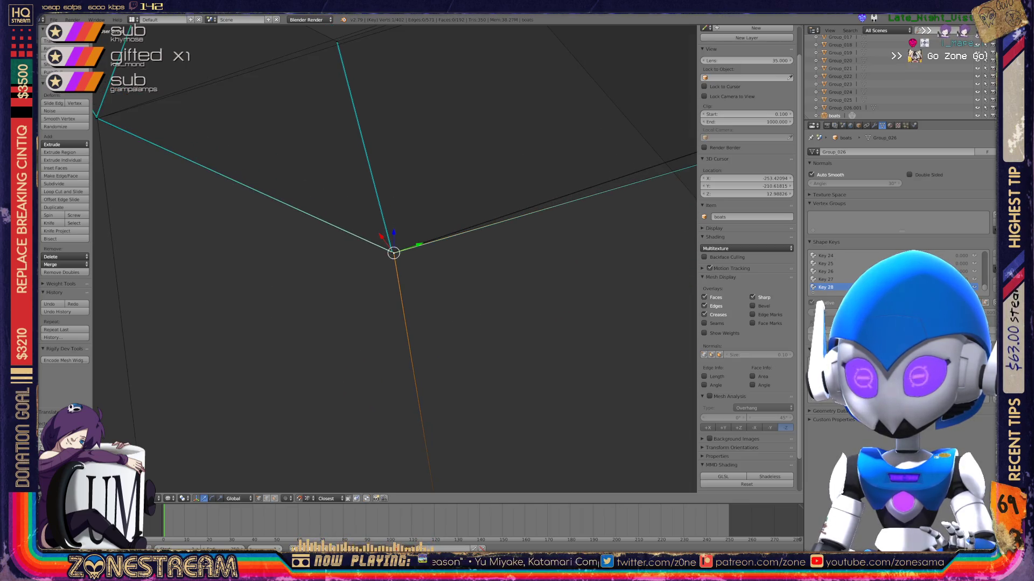
pyautogui.scroll(-3, 394, 258)
pyautogui.moveTo(395, 259)
pyautogui.mouseDown(button='middle')
pyautogui.moveTo(377, 253)
pyautogui.moveTo(366, 280)
pyautogui.moveTo(380, 267)
pyautogui.mouseUp(button='middle')
pyautogui.scroll(6, 394, 258)
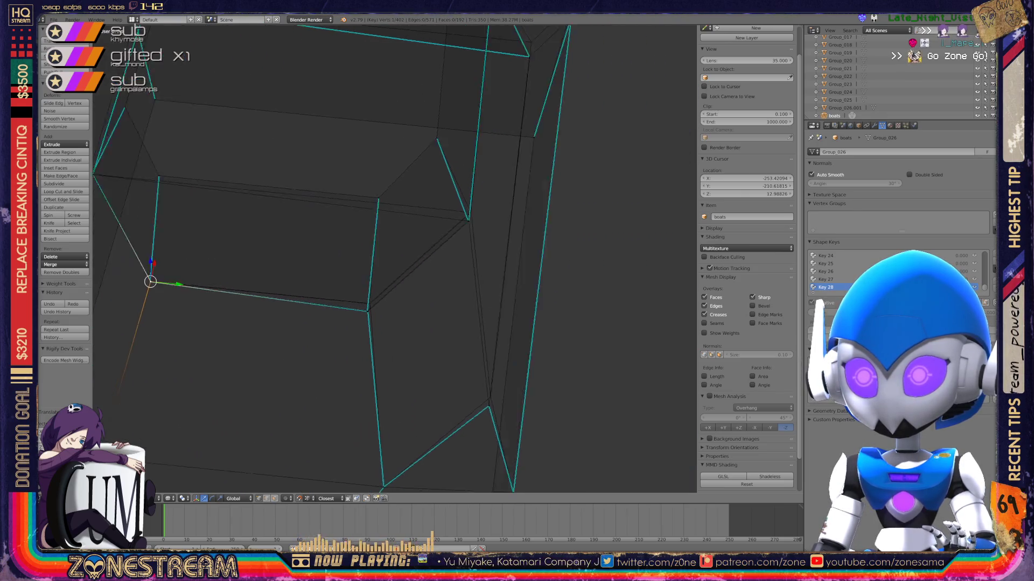
pyautogui.scroll(5, 394, 259)
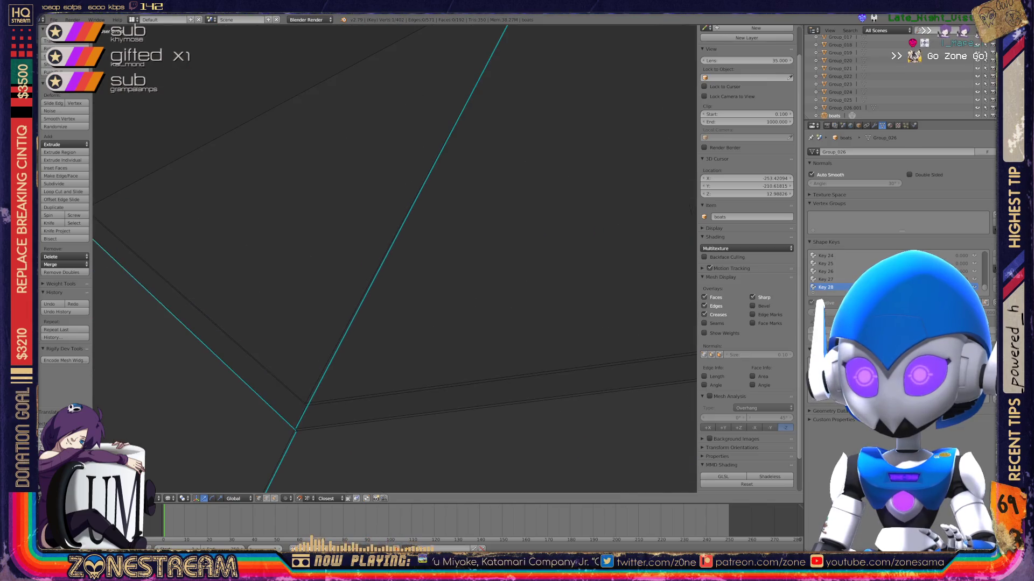
pyautogui.moveTo(368, 323)
pyautogui.keyDown('shift'); pyautogui.mouseDown(button='middle')
pyautogui.moveTo(316, 450)
pyautogui.moveTo(398, 323)
pyautogui.moveTo(361, 376)
pyautogui.moveTo(387, 323)
pyautogui.moveTo(395, 261)
pyautogui.mouseUp(button='middle'); pyautogui.keyUp('shift')
pyautogui.rightClick(364, 386)
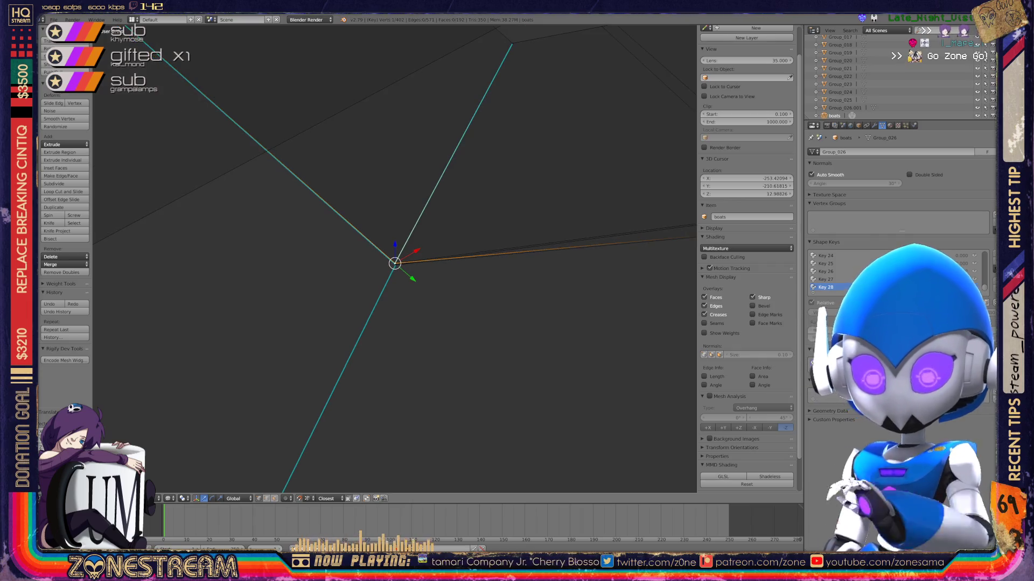
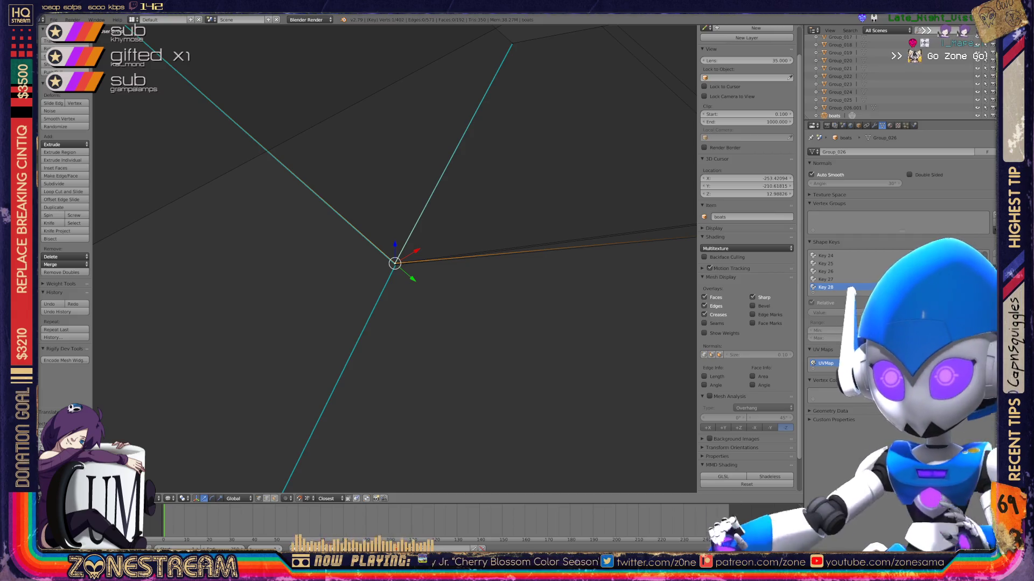
# Move the vertex at the edge junction up onto the nearby junction.
pyautogui.scroll(-4, 395, 262)
pyautogui.scroll(5, 394, 259)
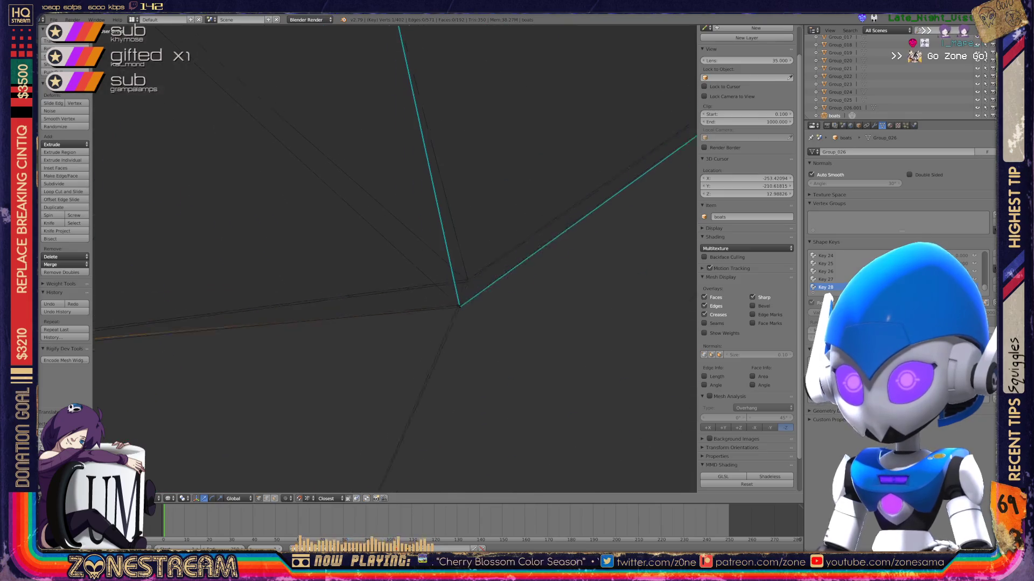
pyautogui.rightClick(452, 366)
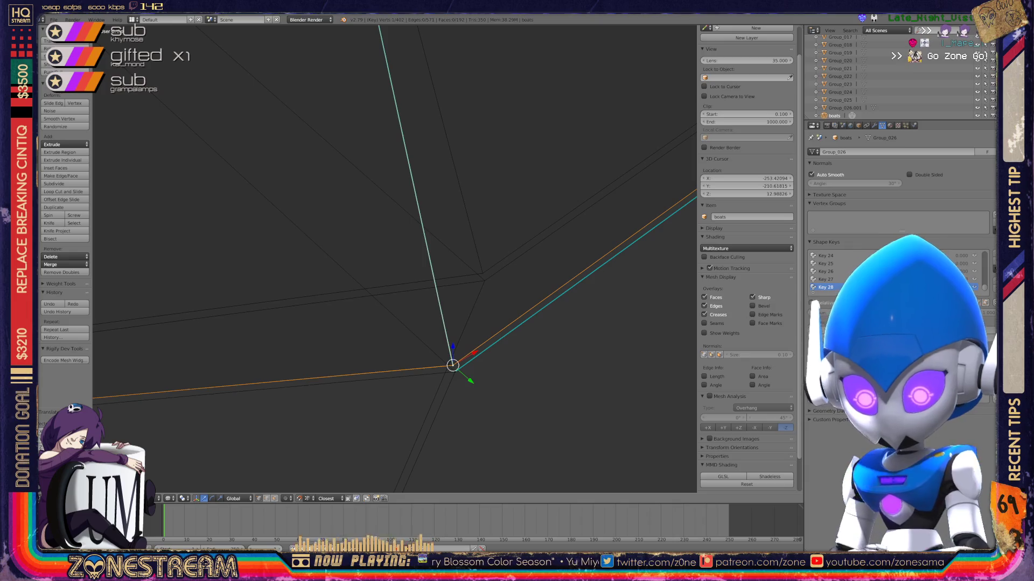
pyautogui.press('g')
pyautogui.press('Return')
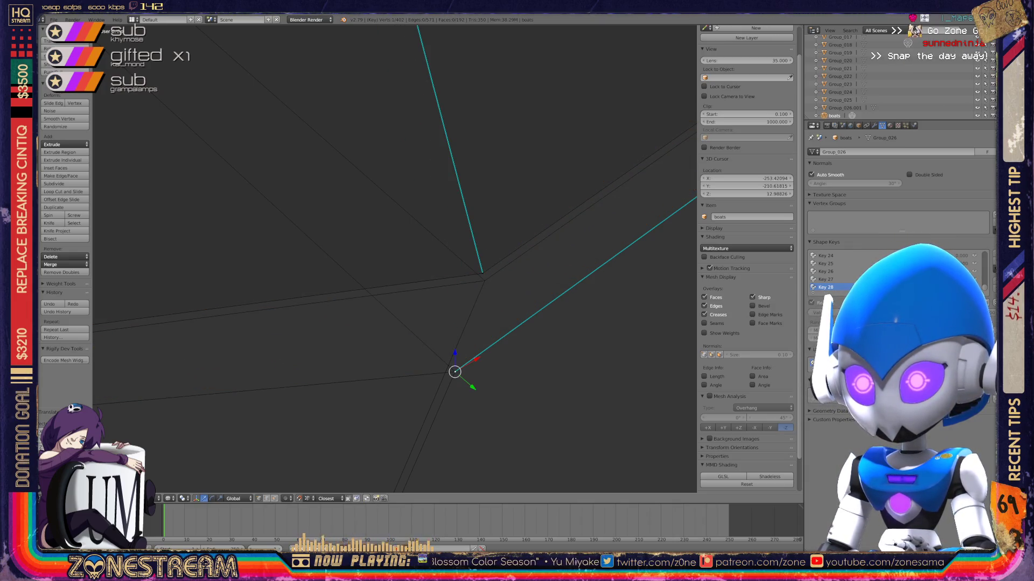
# Add the central vertex to the selection and briefly check the whole seat in Object Mode.
pyautogui.keyDown('shift'); pyautogui.rightClick(455, 372); pyautogui.keyUp('shift')
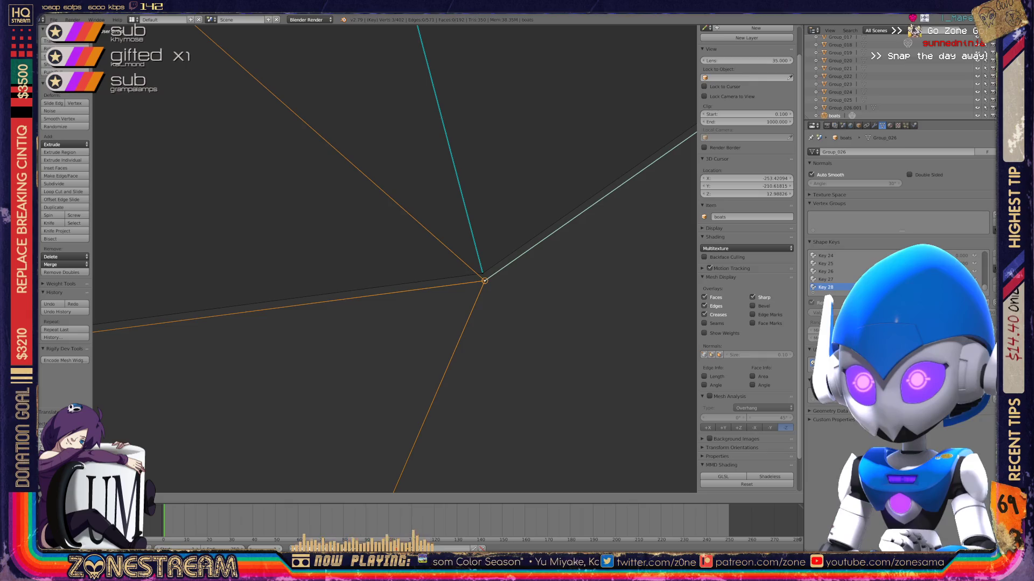
pyautogui.scroll(-5, 398, 260)
pyautogui.moveTo(398, 260); pyautogui.dragTo(340, 245, button='middle')
pyautogui.press('Tab')
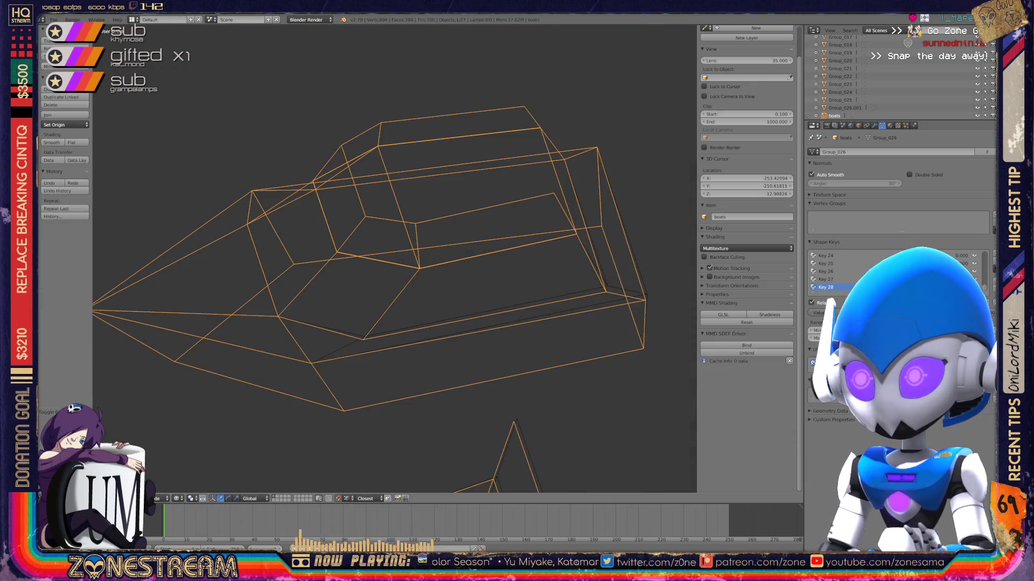
pyautogui.press('Tab')
pyautogui.scroll(6, 344, 323)
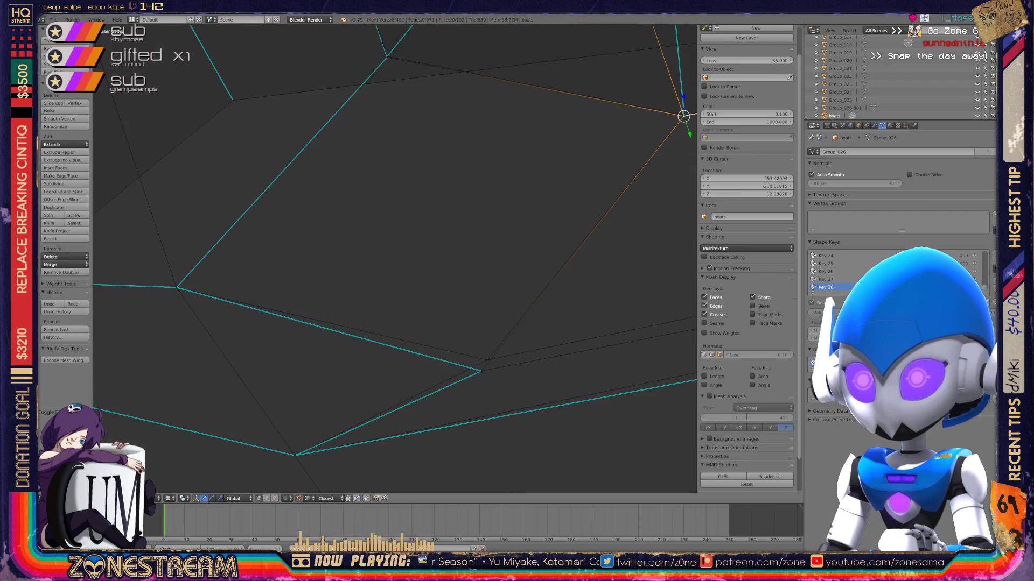
# Nudge the lower-junction vertex slightly up and to the right.
pyautogui.rightClick(481, 371)
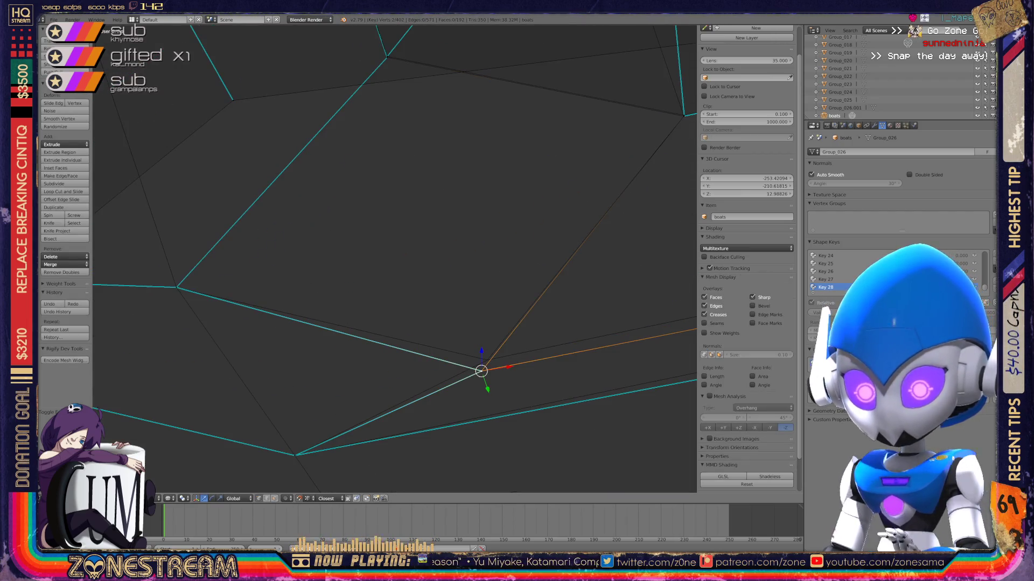
pyautogui.scroll(-4, 393, 258)
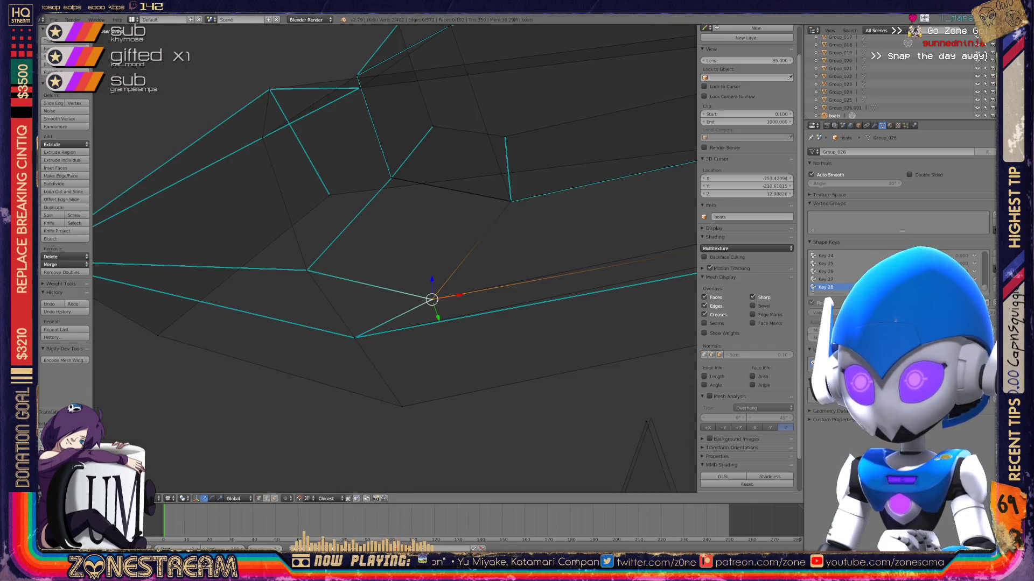
pyautogui.moveTo(393, 259); pyautogui.dragTo(334, 253, button='middle')
pyautogui.scroll(4, 469, 244)
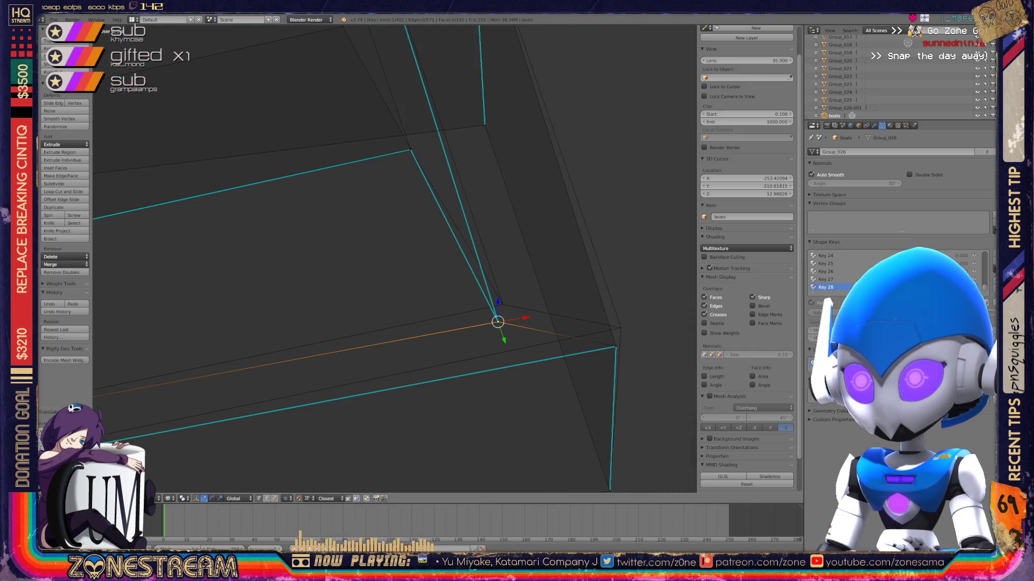
pyautogui.moveTo(498, 322); pyautogui.dragTo(503, 305)
# Snap the bottom-right corner vertex onto the vertex above, then view both seats in Object Mode.
pyautogui.rightClick(615, 347)
pyautogui.moveTo(616, 347); pyautogui.dragTo(621, 327)
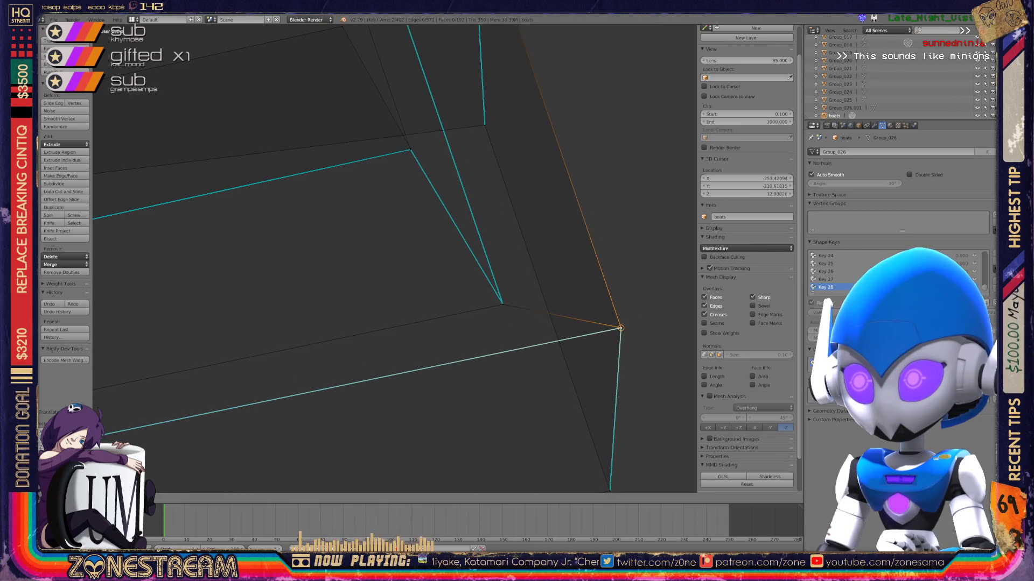
pyautogui.press('Tab')
pyautogui.scroll(-5, 620, 327)
pyautogui.moveTo(620, 328); pyautogui.dragTo(539, 302, button='middle')
pyautogui.press('x')
pyautogui.press('Escape')
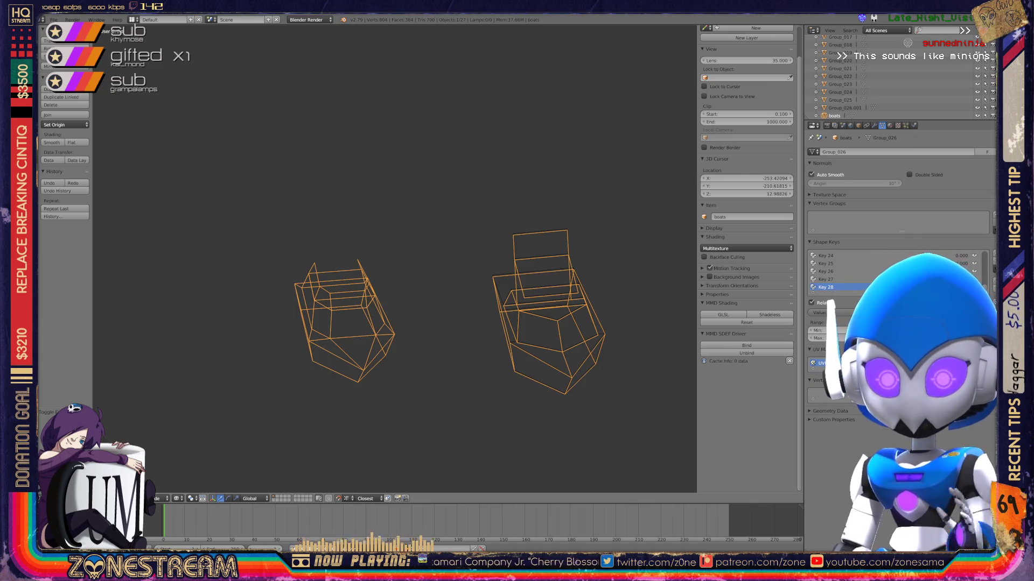
# Frame a seat vertex in Edit Mode, move it to a new position, and return to Object Mode.
pyautogui.moveTo(393, 258)
pyautogui.mouseDown(button='middle')
pyautogui.moveTo(393, 221)
pyautogui.moveTo(376, 207)
pyautogui.mouseUp(button='middle')
pyautogui.press('Tab')
pyautogui.press('KP_Decimal')
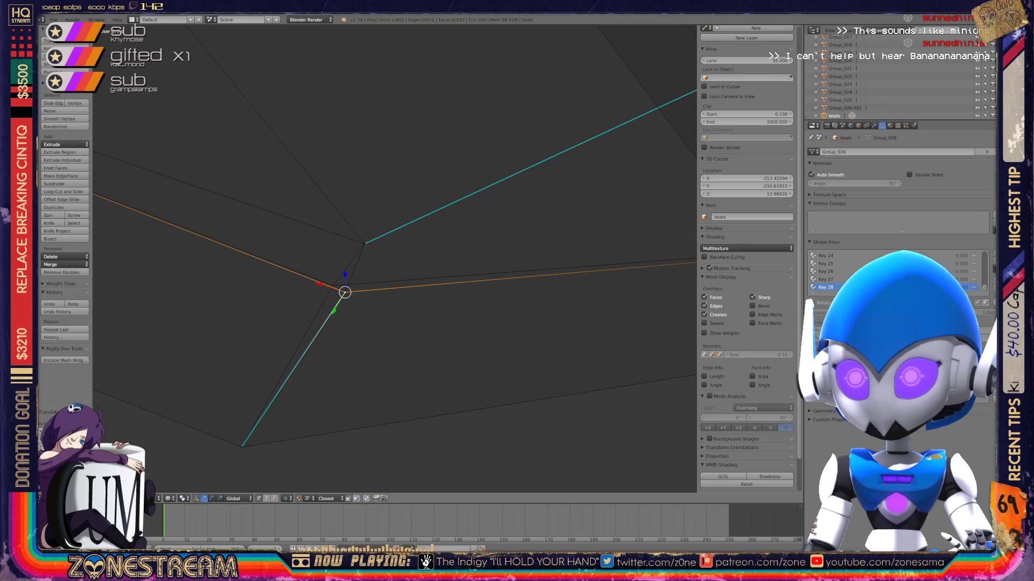
pyautogui.press('g')
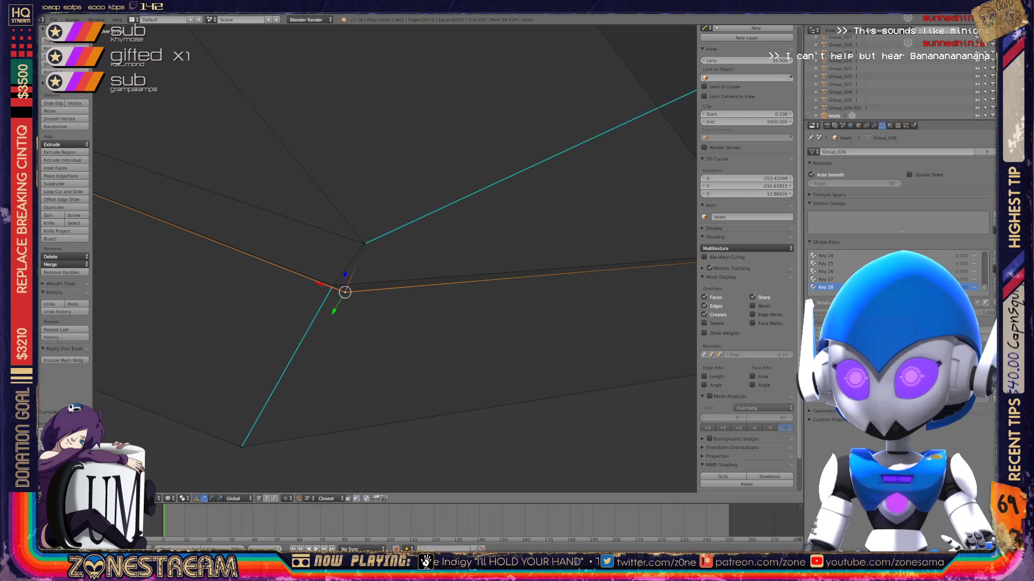
pyautogui.click(330, 284)
pyautogui.scroll(-5, 369, 265)
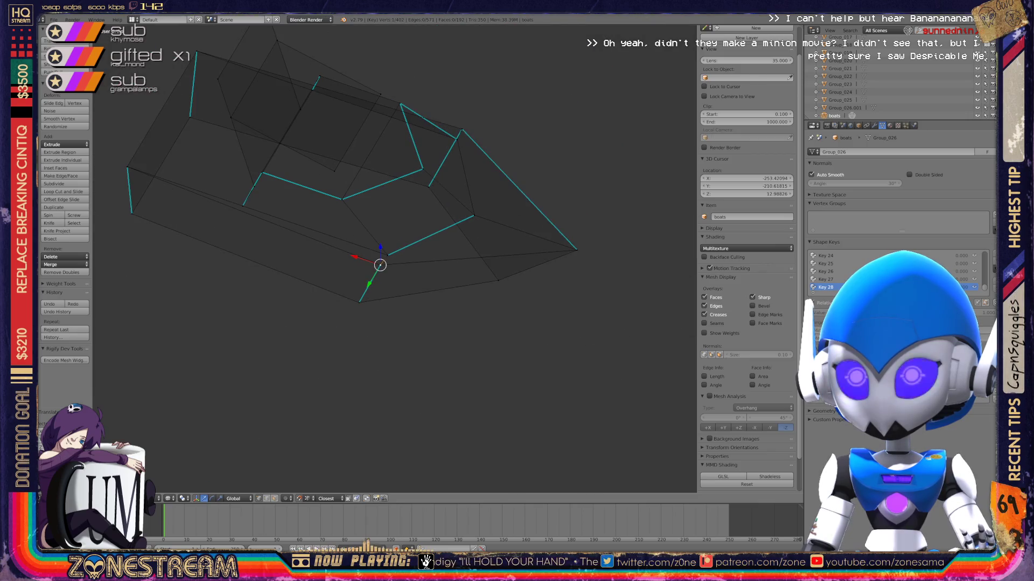
pyautogui.press('Tab')
# Frame the next seat and re-enter its Edit Mode for vertex editing.
pyautogui.moveTo(377, 242); pyautogui.dragTo(436, 226, button='middle')
pyautogui.scroll(-3, 436, 226)
pyautogui.scroll(-5, 431, 227)
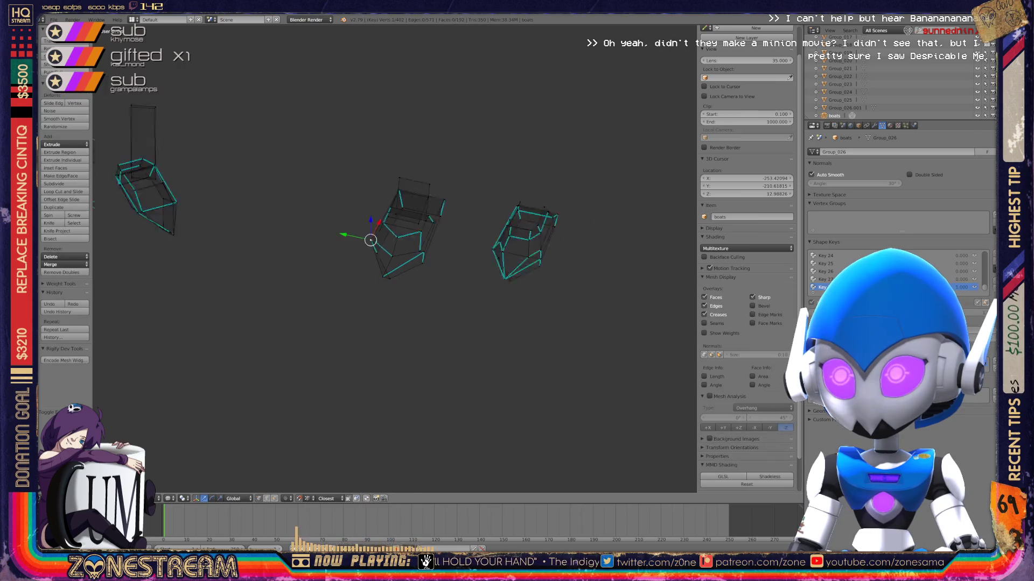
pyautogui.press('KP_Decimal')
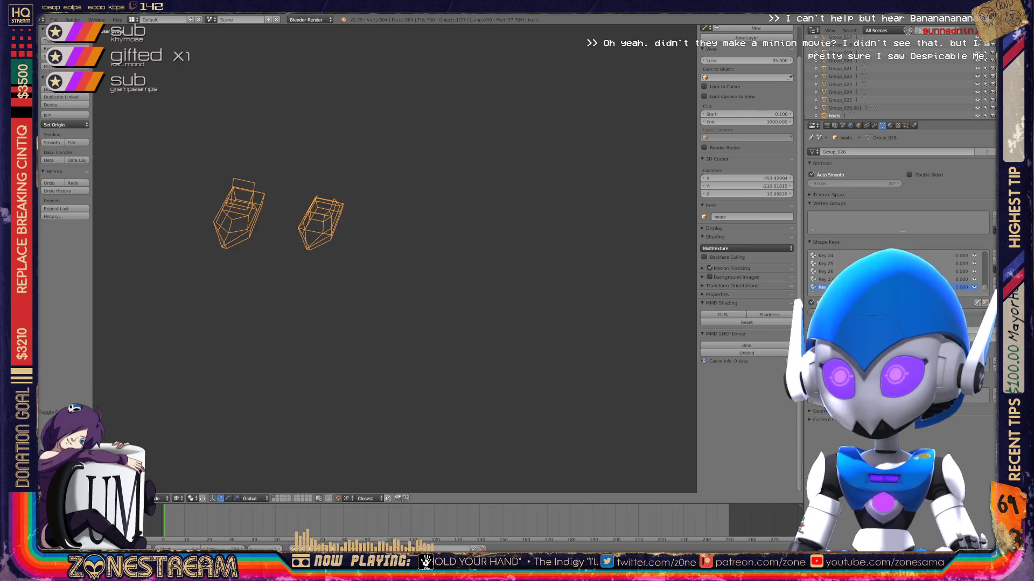
pyautogui.press('Tab')
pyautogui.scroll(6, 393, 258)
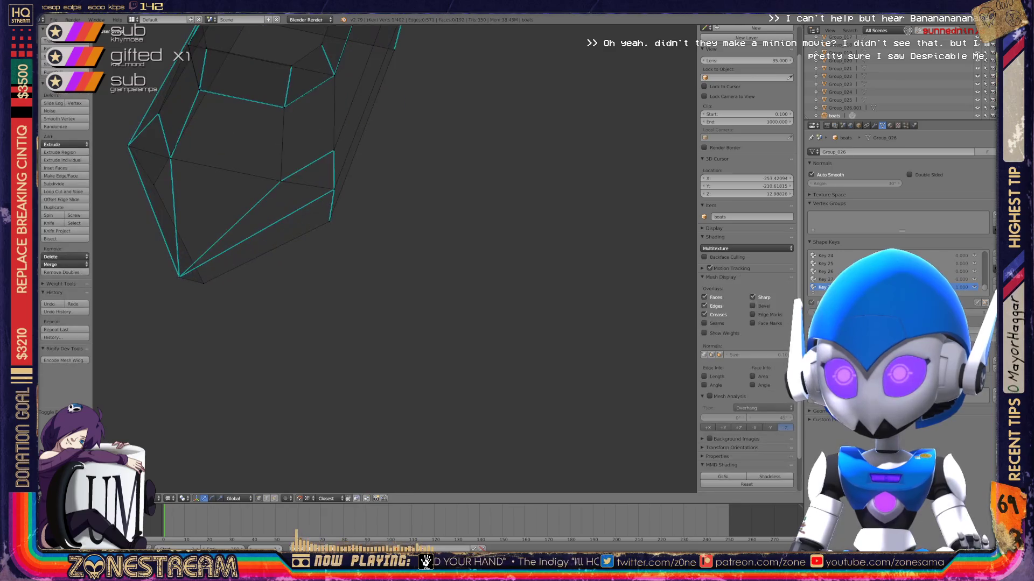
pyautogui.scroll(-4, 394, 258)
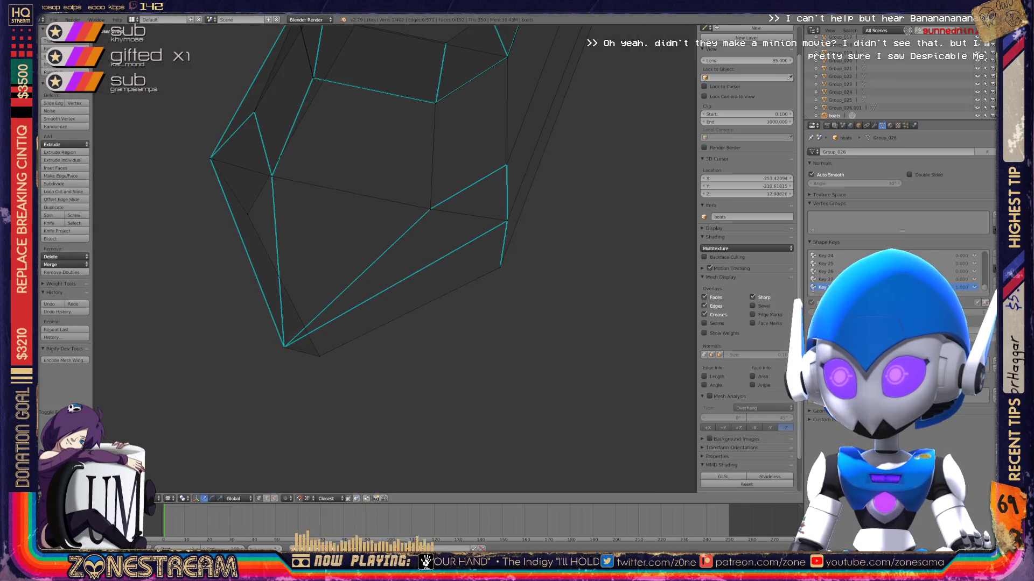
pyautogui.press('Tab')
pyautogui.scroll(-3, 394, 258)
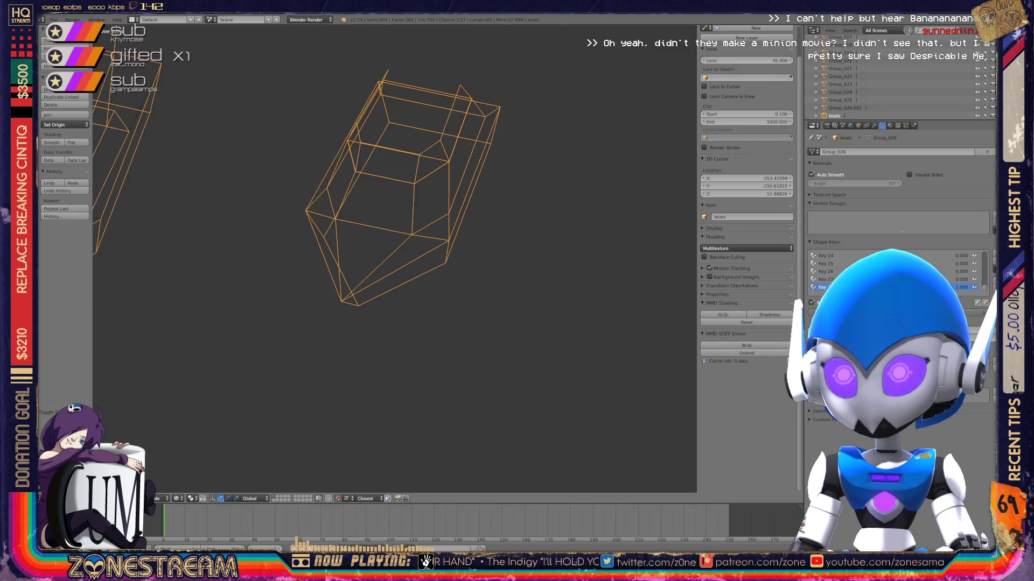
pyautogui.scroll(8, 395, 258)
pyautogui.scroll(-4, 394, 258)
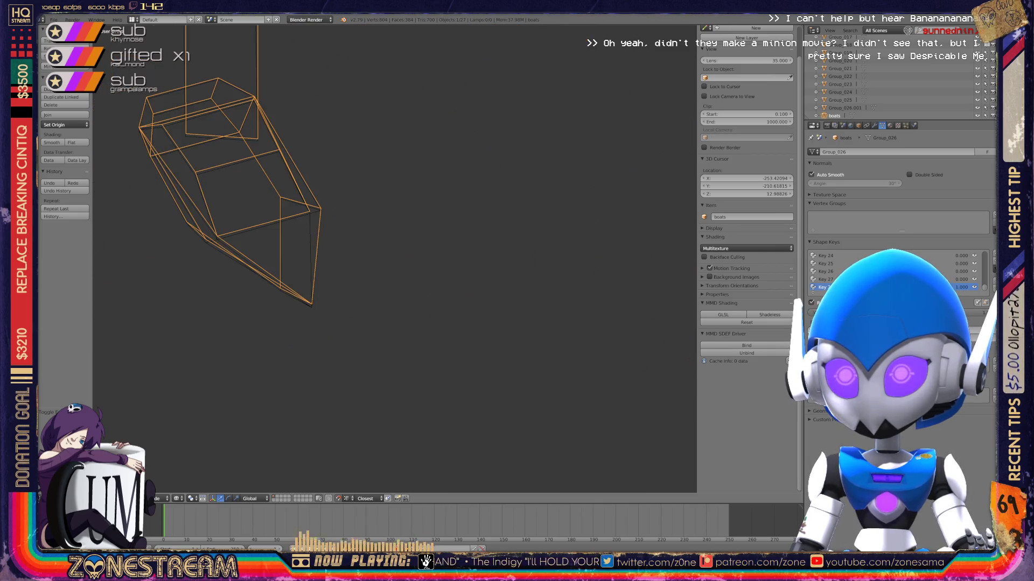
pyautogui.press('Tab')
pyautogui.scroll(3, 394, 258)
pyautogui.scroll(2, 395, 258)
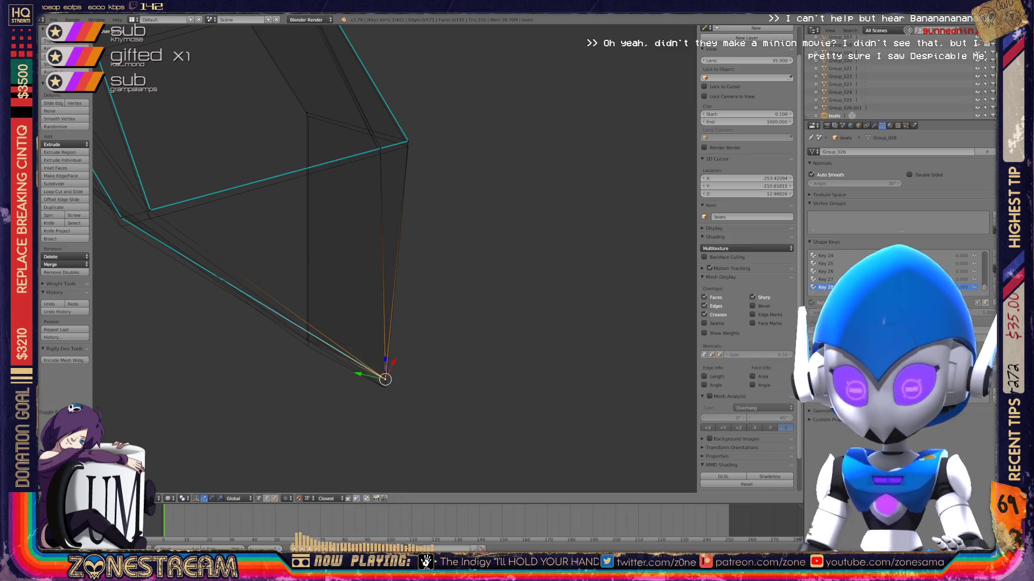
# Lower the seat's upper-corner vertex slightly, then select the corner edge loop and start moving it outward.
pyautogui.keyDown('shift'); pyautogui.rightClick(384, 382); pyautogui.keyUp('shift')
pyautogui.rightClick(384, 383)
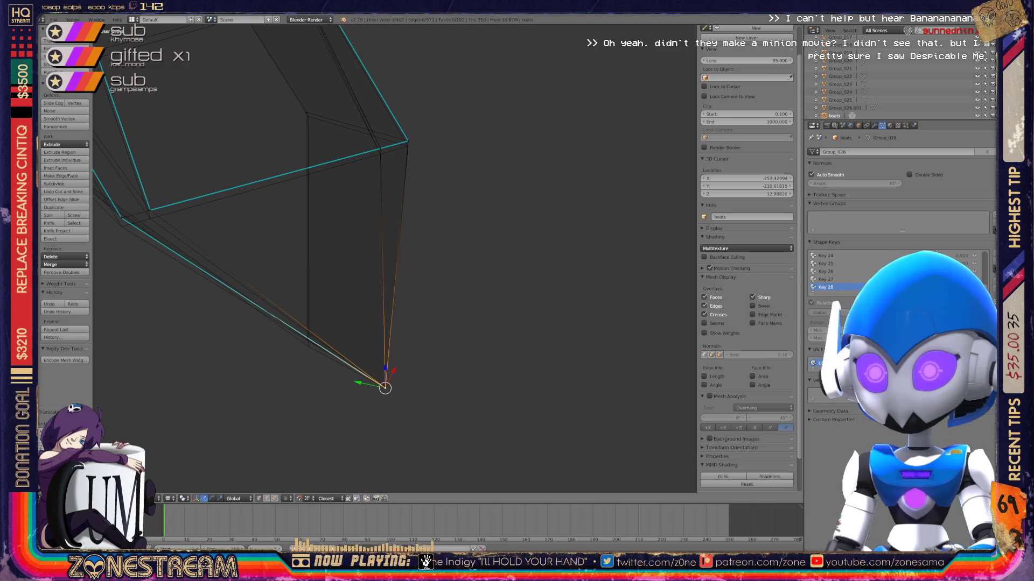
pyautogui.rightClick(307, 340)
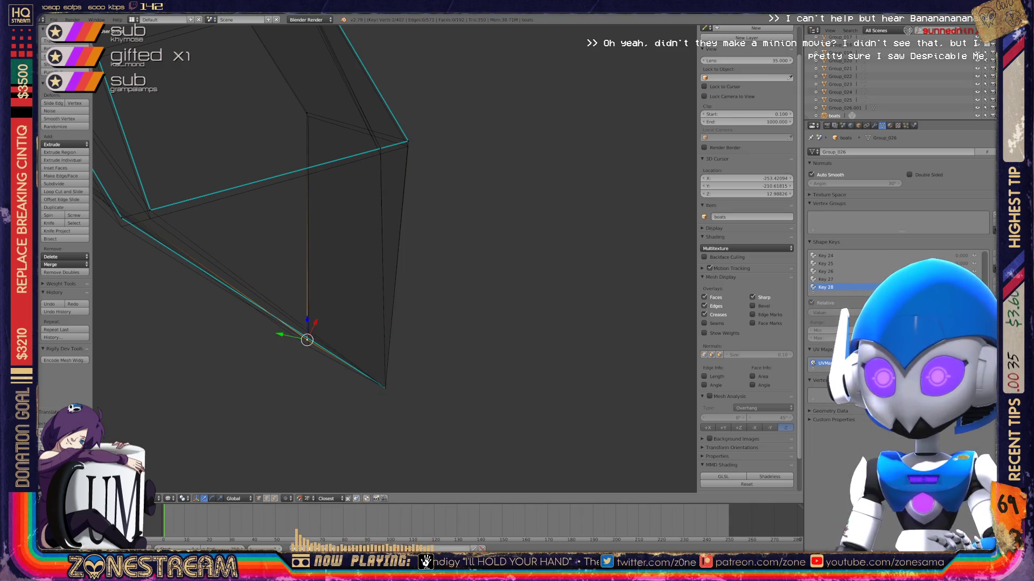
pyautogui.keyDown('shift'); pyautogui.moveTo(307, 339); pyautogui.dragTo(316, 355, button='middle'); pyautogui.keyUp('shift')
pyautogui.moveTo(377, 269); pyautogui.dragTo(431, 237, button='middle')
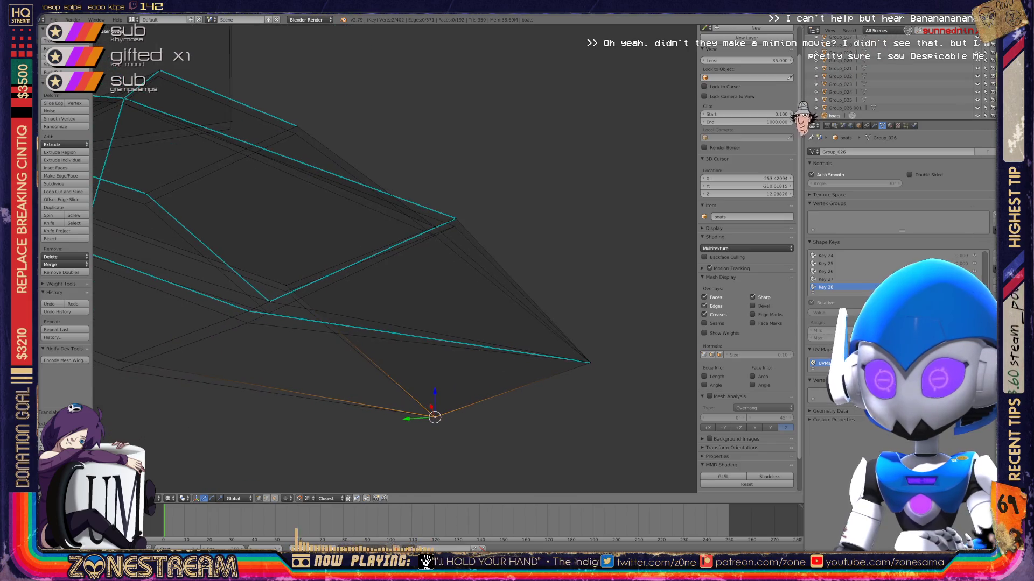
pyautogui.rightClick(455, 218)
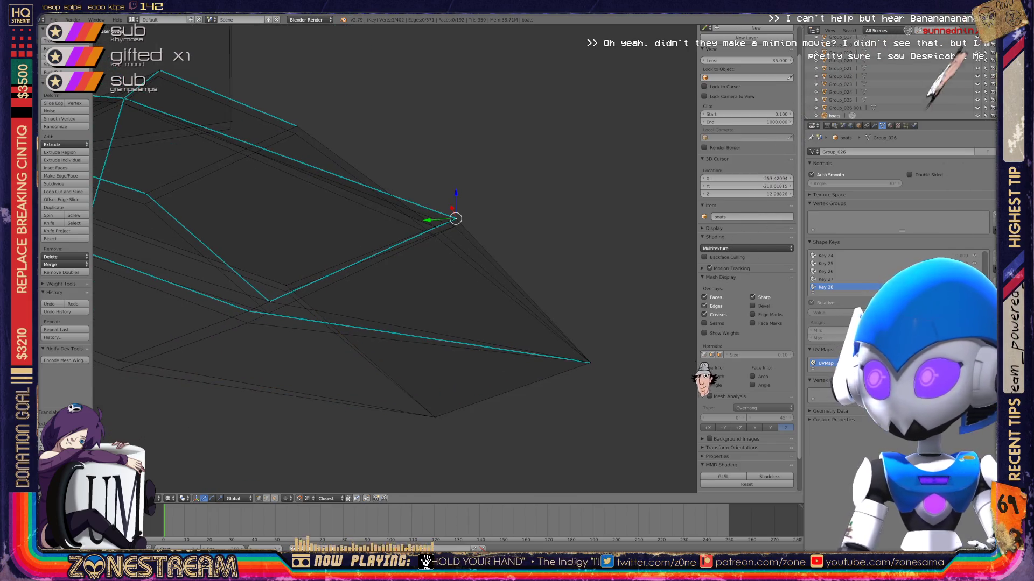
pyautogui.moveTo(455, 218); pyautogui.dragTo(285, 291)
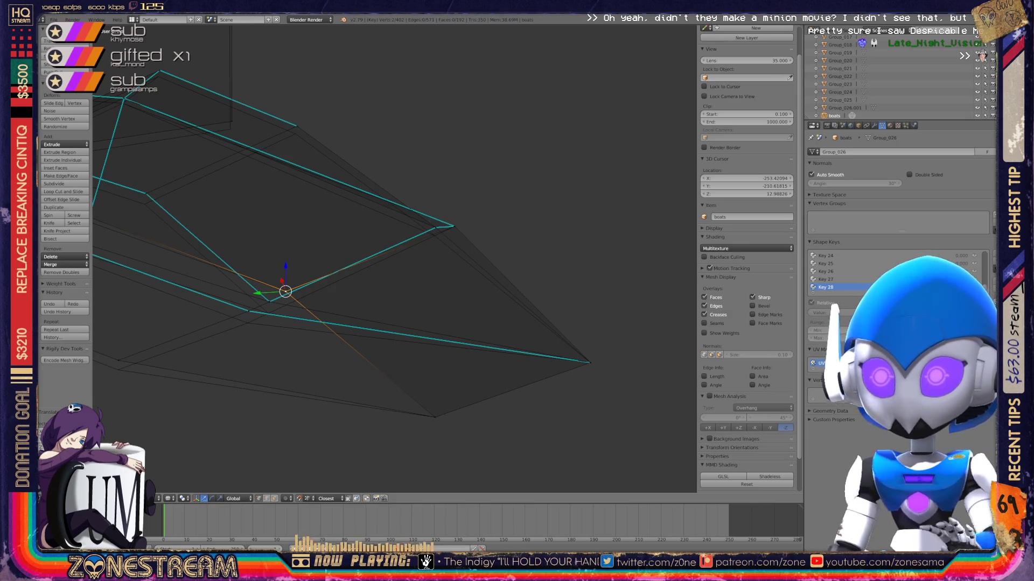
pyautogui.moveTo(392, 258)
pyautogui.mouseDown(button='middle')
pyautogui.moveTo(463, 172)
pyautogui.moveTo(528, 129)
pyautogui.moveTo(512, 132)
pyautogui.mouseUp(button='middle')
pyautogui.keyDown('alt'); pyautogui.rightClick(393, 156); pyautogui.keyUp('alt')
pyautogui.press('g')
pyautogui.press('g')
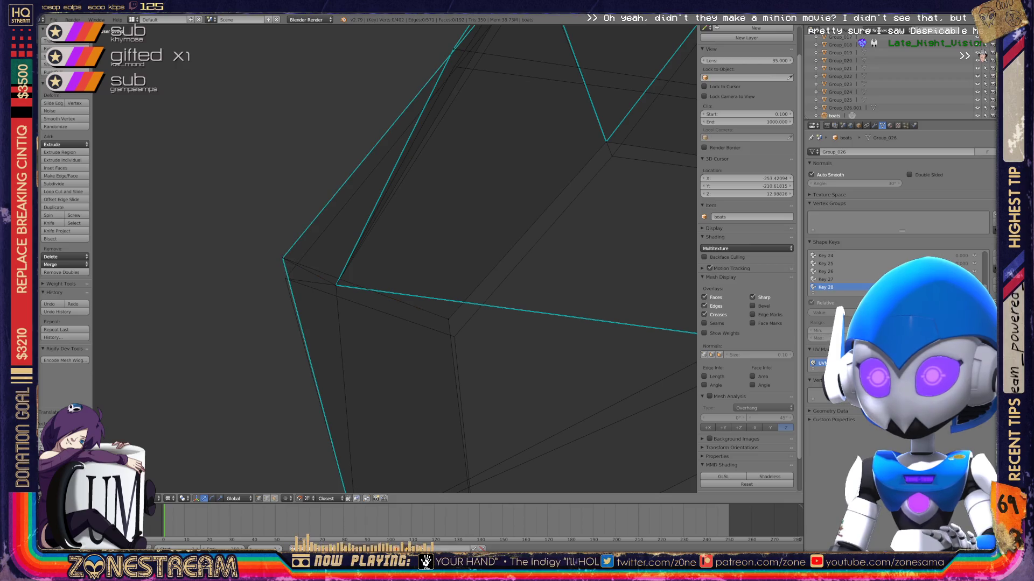
# Reposition another edge loop of the seat and snap a vertex onto the corner.
pyautogui.keyDown('alt'); pyautogui.rightClick(458, 404); pyautogui.keyUp('alt')
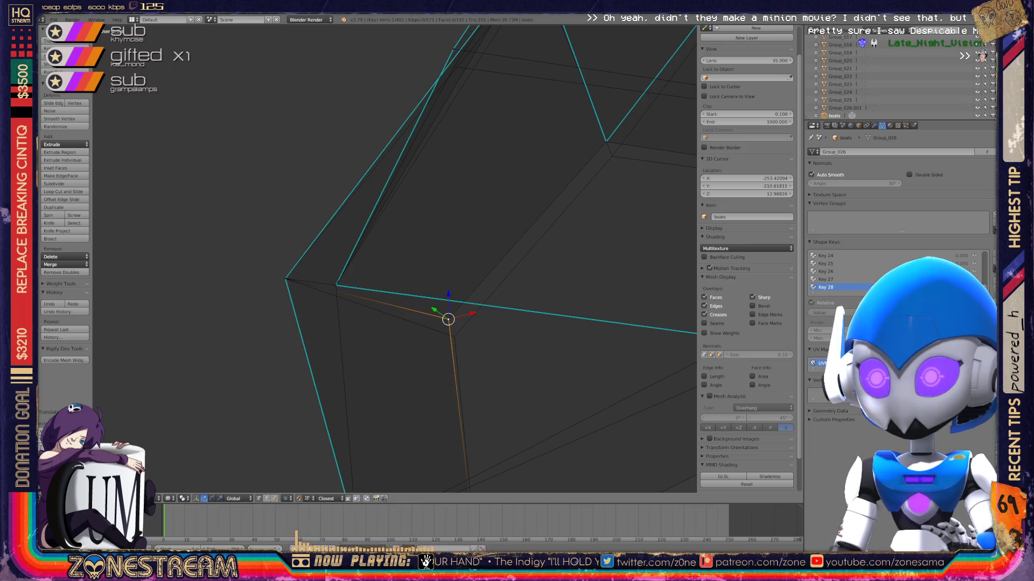
pyautogui.press('g')
pyautogui.press('g')
pyautogui.press('Return')
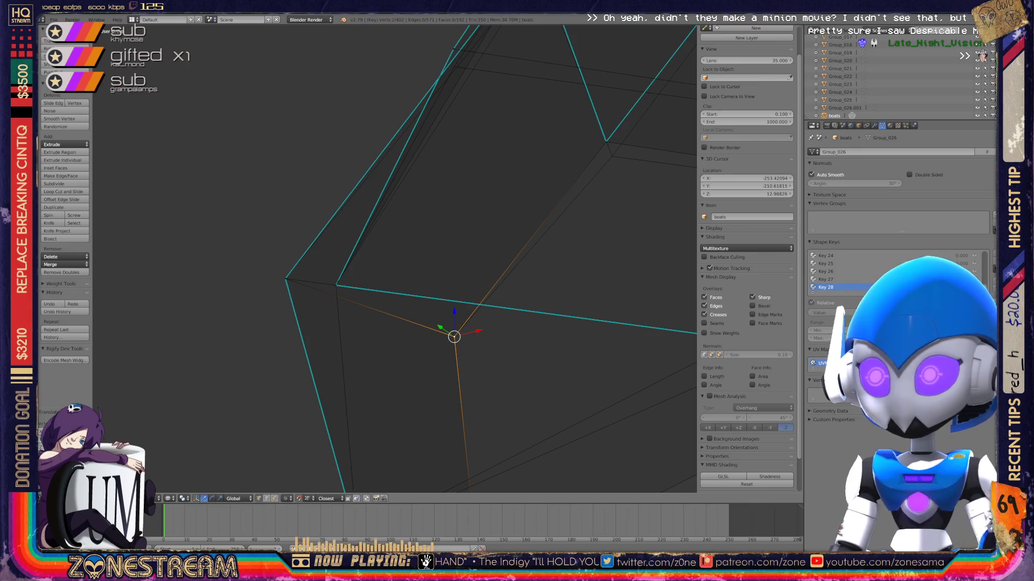
pyautogui.scroll(-3, 396, 258)
pyautogui.moveTo(395, 258)
pyautogui.mouseDown(button='middle')
pyautogui.moveTo(439, 253)
pyautogui.moveTo(538, 269)
pyautogui.mouseUp(button='middle')
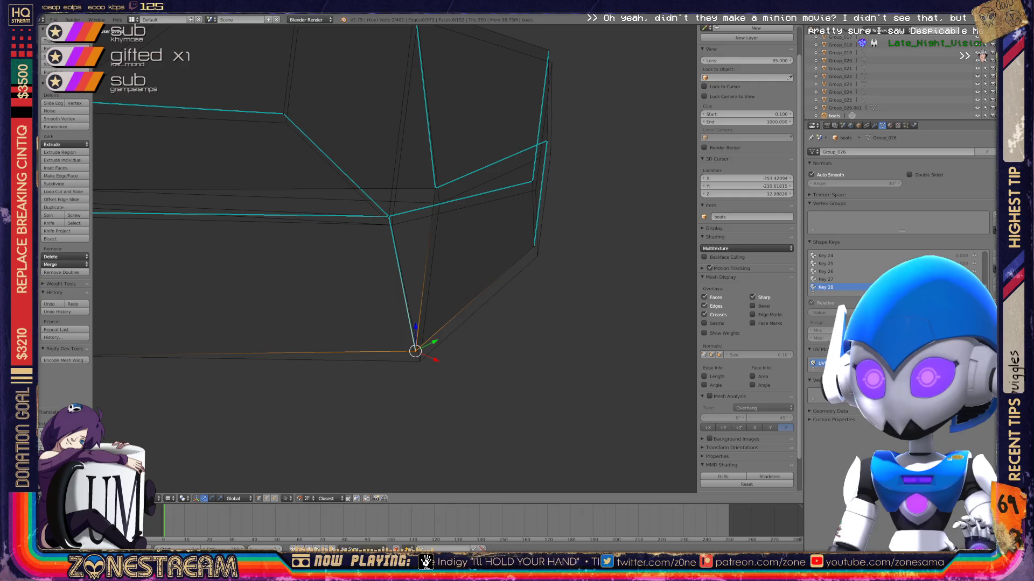
pyautogui.press('g')
pyautogui.press('Return')
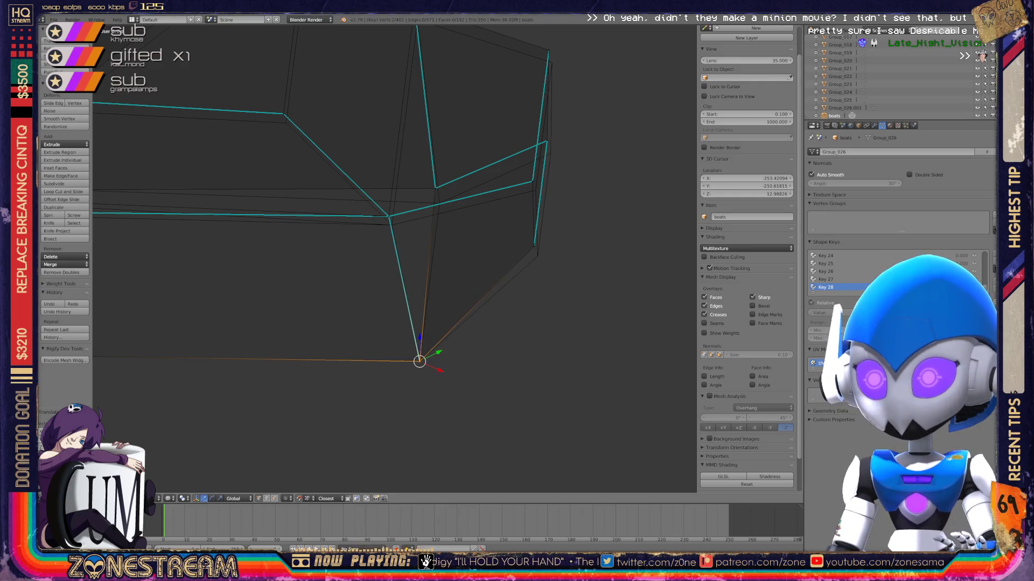
pyautogui.moveTo(539, 269); pyautogui.dragTo(474, 210, button='middle')
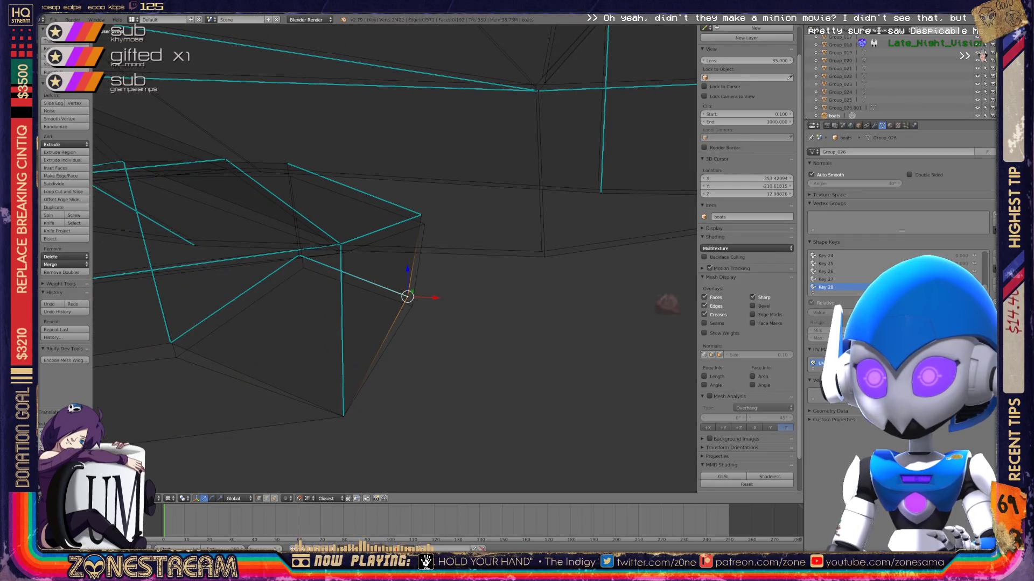
pyautogui.keyDown('ctrl'); pyautogui.moveTo(570, 429); pyautogui.dragTo(517, 533, button='middle'); pyautogui.keyUp('ctrl')
# Move two more vertices down slightly, undoing the second adjustment.
pyautogui.rightClick(357, 273)
pyautogui.press('a')
pyautogui.rightClick(357, 272)
pyautogui.press('g')
pyautogui.click(365, 294)
pyautogui.rightClick(569, 202)
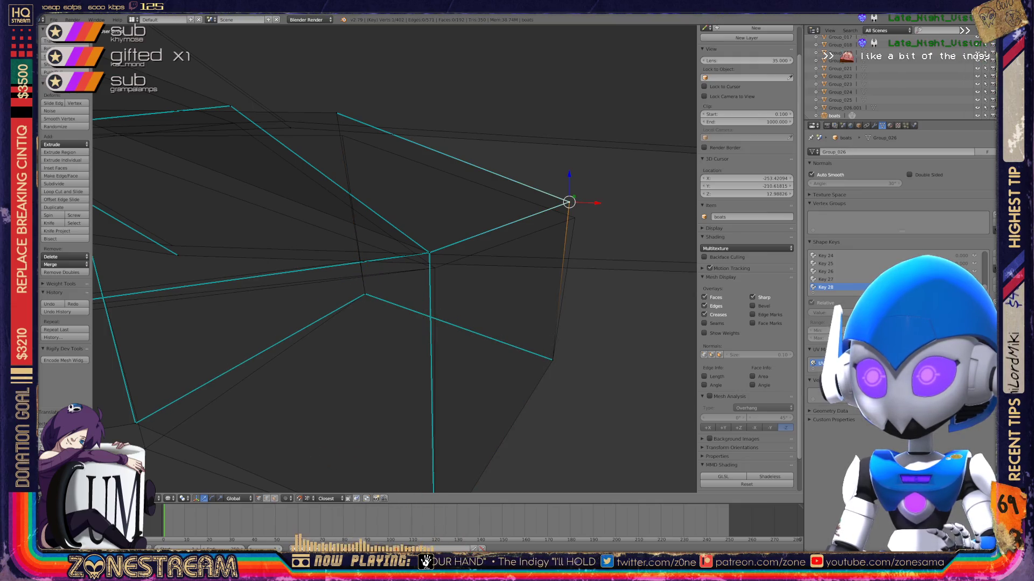
pyautogui.press('g')
pyautogui.click(574, 218)
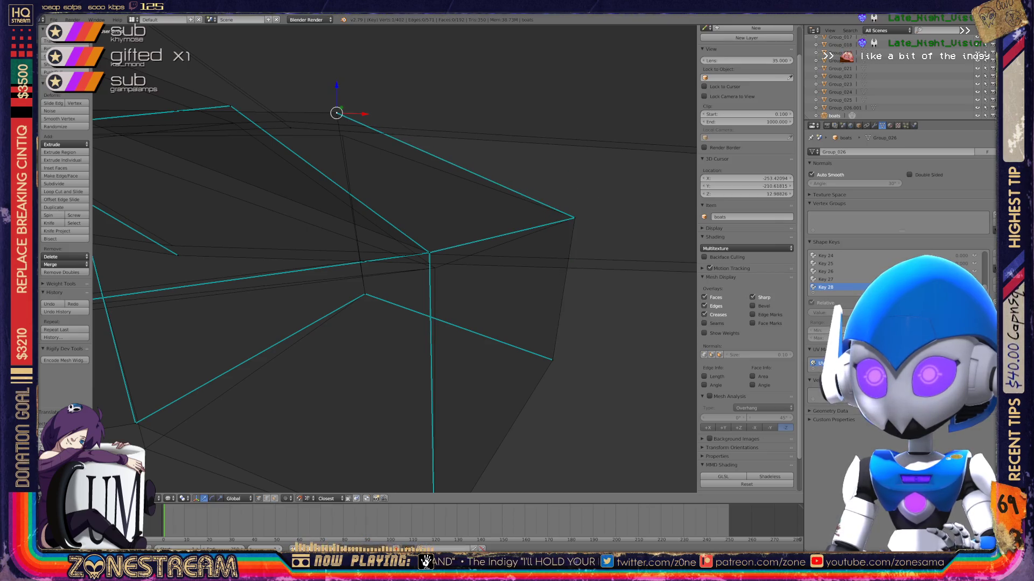
pyautogui.scroll(-5, 395, 258)
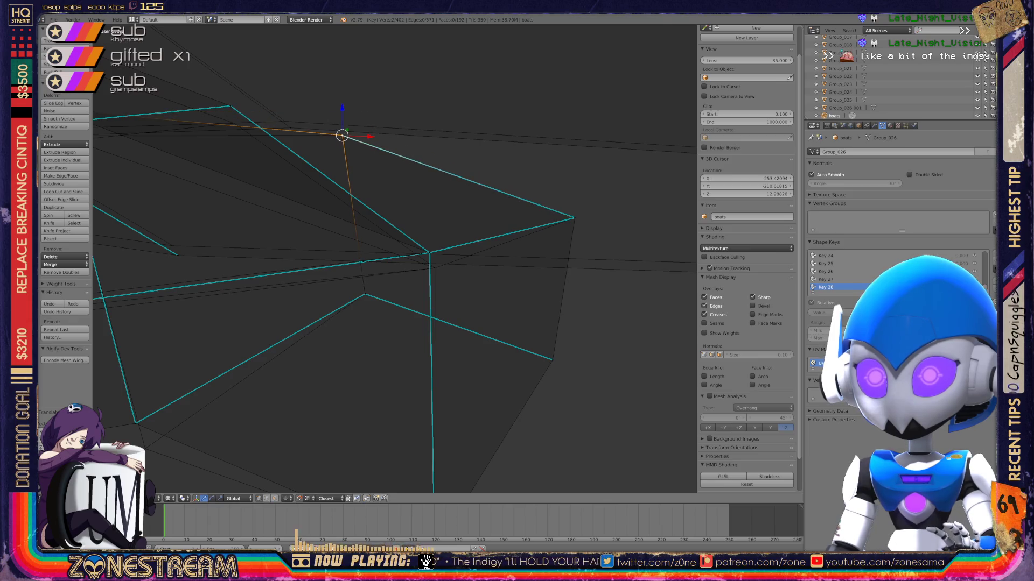
pyautogui.scroll(8, 540, 226)
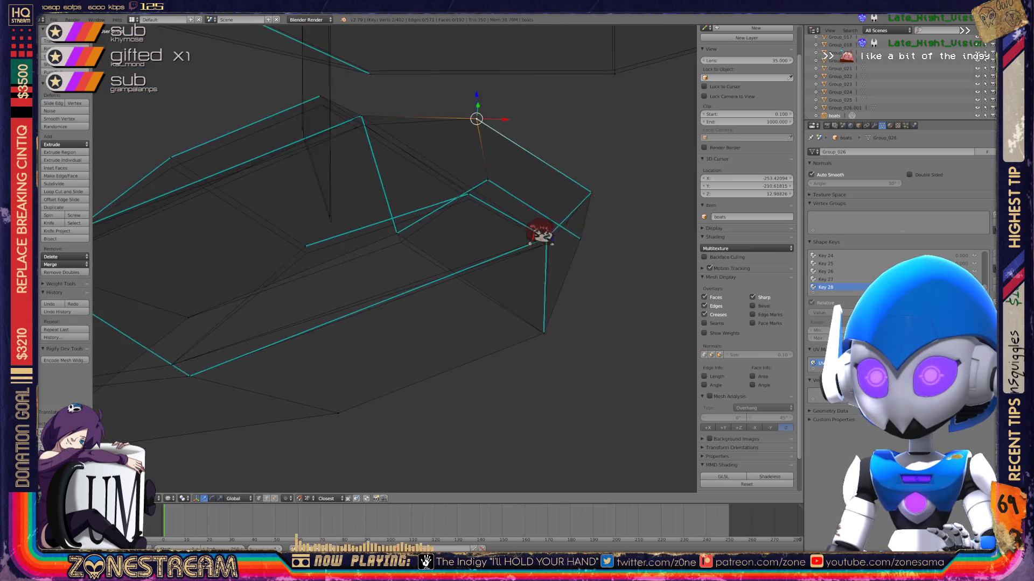
pyautogui.hotkey('ctrl', 'z')
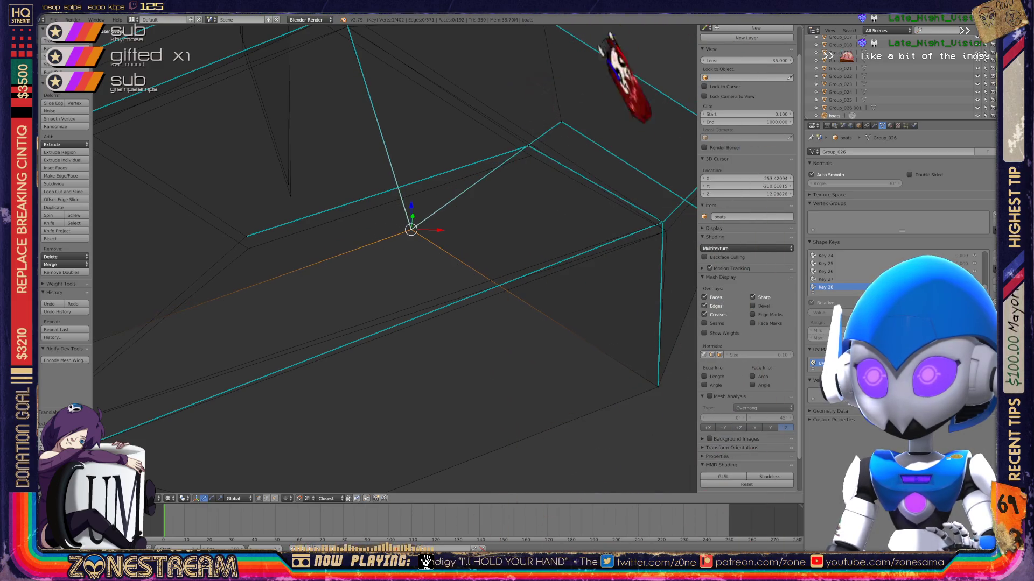
pyautogui.keyDown('shift'); pyautogui.moveTo(411, 230); pyautogui.dragTo(350, 311, button='middle'); pyautogui.keyUp('shift')
# Extrude a new vertex from the top corner vertex.
pyautogui.rightClick(211, 59)
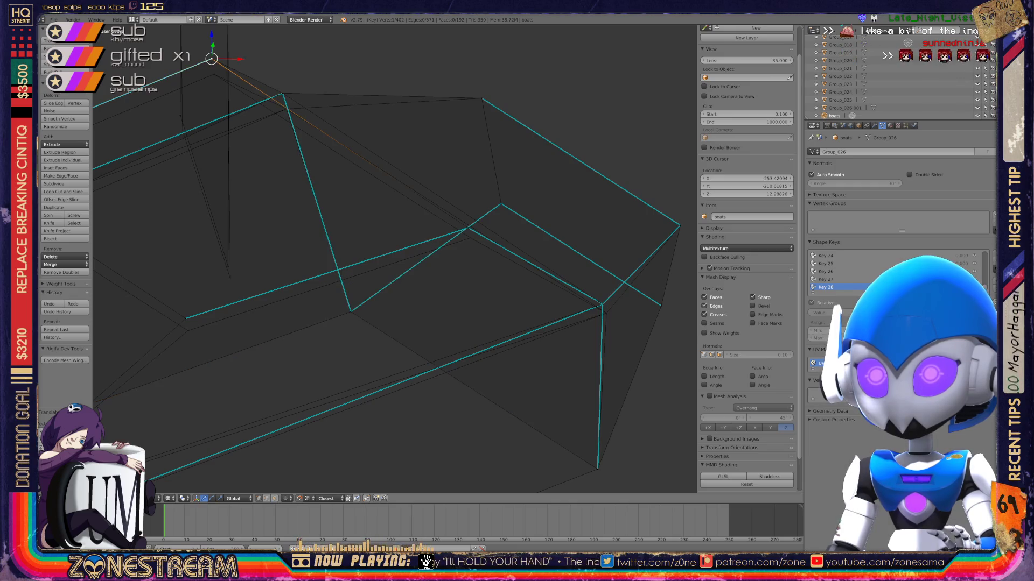
pyautogui.scroll(-8, 394, 259)
pyautogui.moveTo(394, 259); pyautogui.dragTo(341, 248, button='middle')
pyautogui.scroll(6, 394, 258)
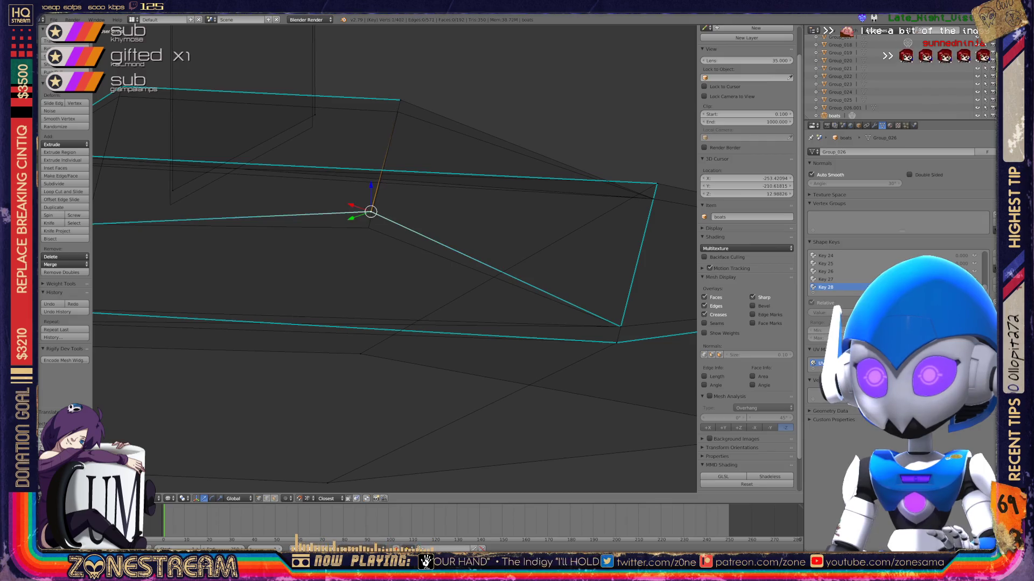
pyautogui.press('e')
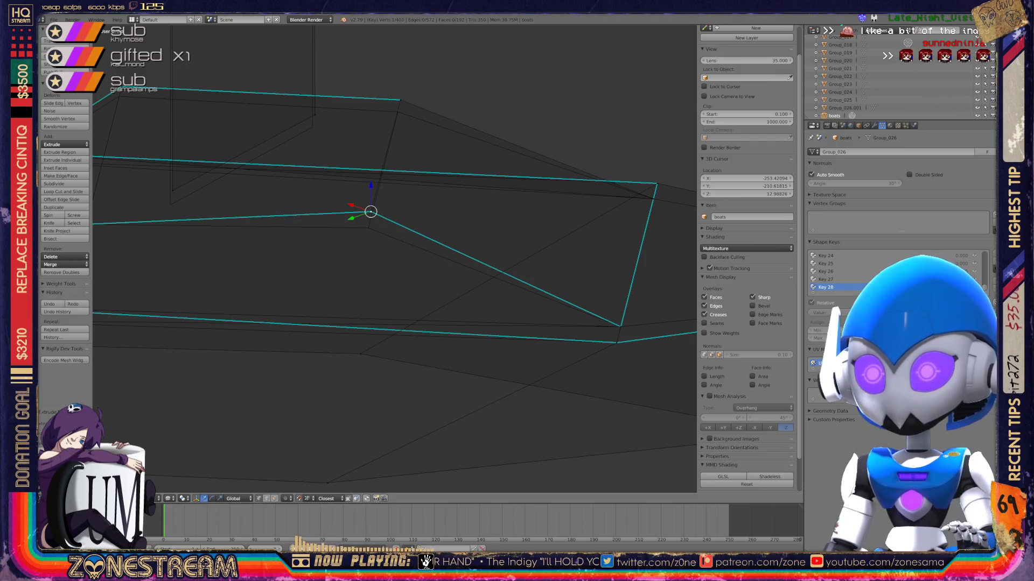
pyautogui.click(373, 205)
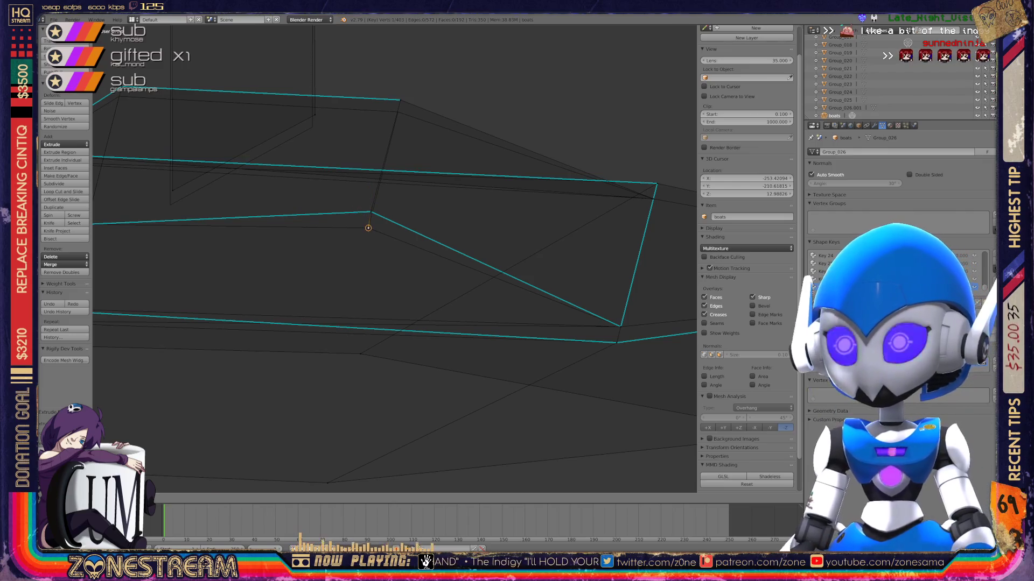
pyautogui.rightClick(370, 212)
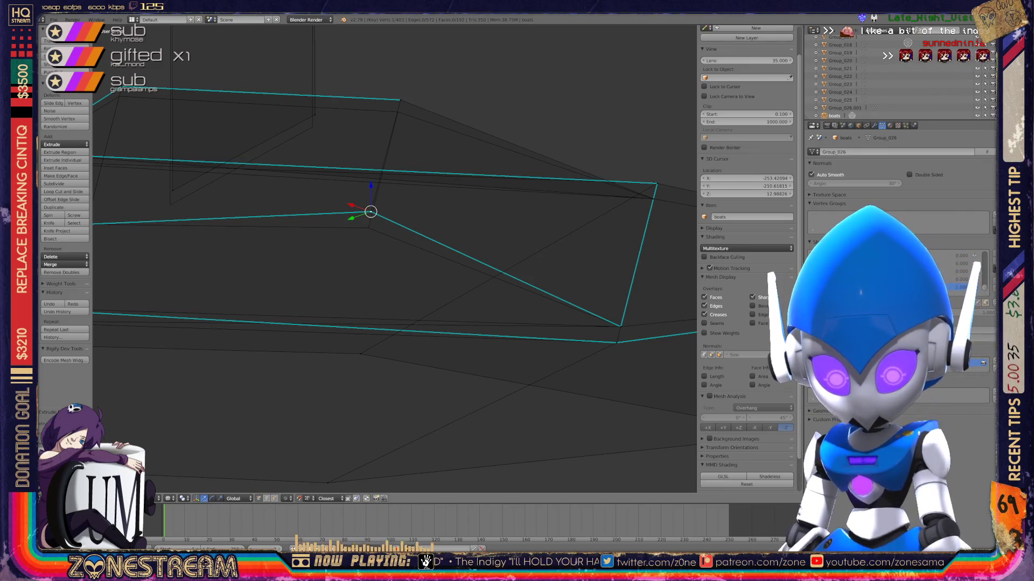
# Lower the extruded vertex into place, redoing the move after an undo.
pyautogui.press('g')
pyautogui.rightClick(367, 218)
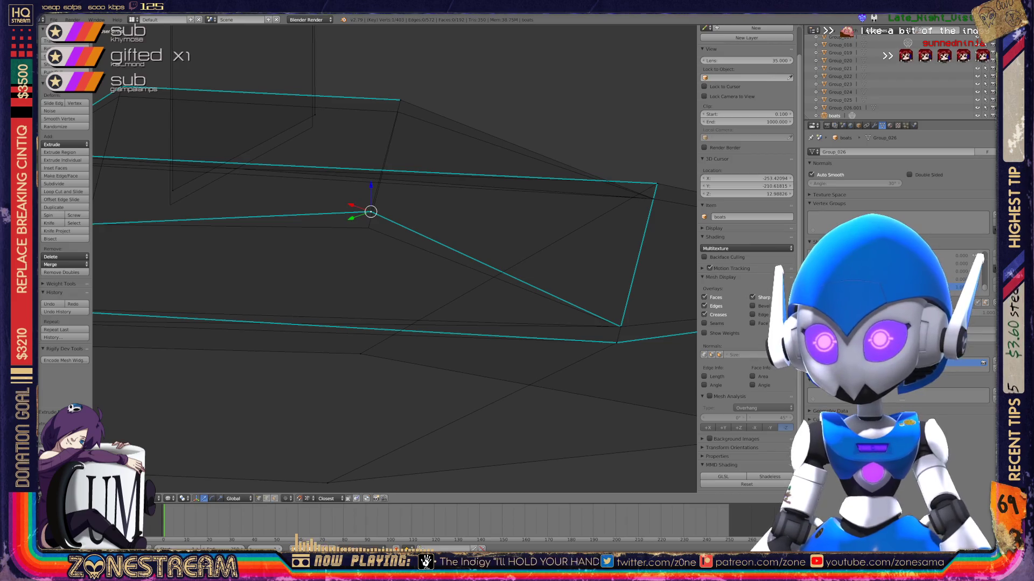
pyautogui.press('g')
pyautogui.click(368, 228)
pyautogui.moveTo(393, 258); pyautogui.dragTo(339, 244, button='middle')
pyautogui.hotkey('ctrl', 'z')
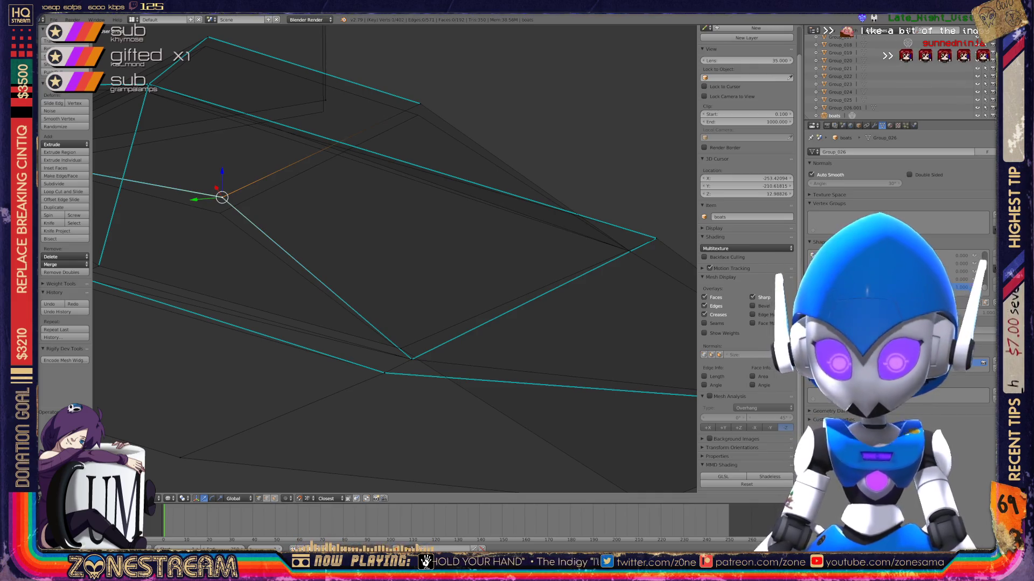
pyautogui.press('g')
pyautogui.click(219, 213)
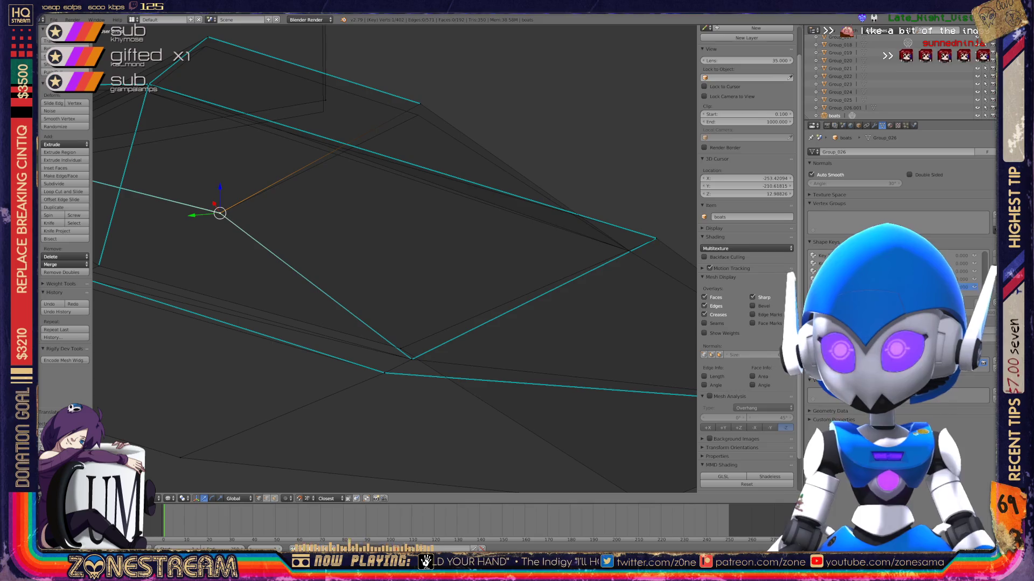
# Clear the vertex selection and reframe the view closer on the seat.
pyautogui.rightClick(420, 103)
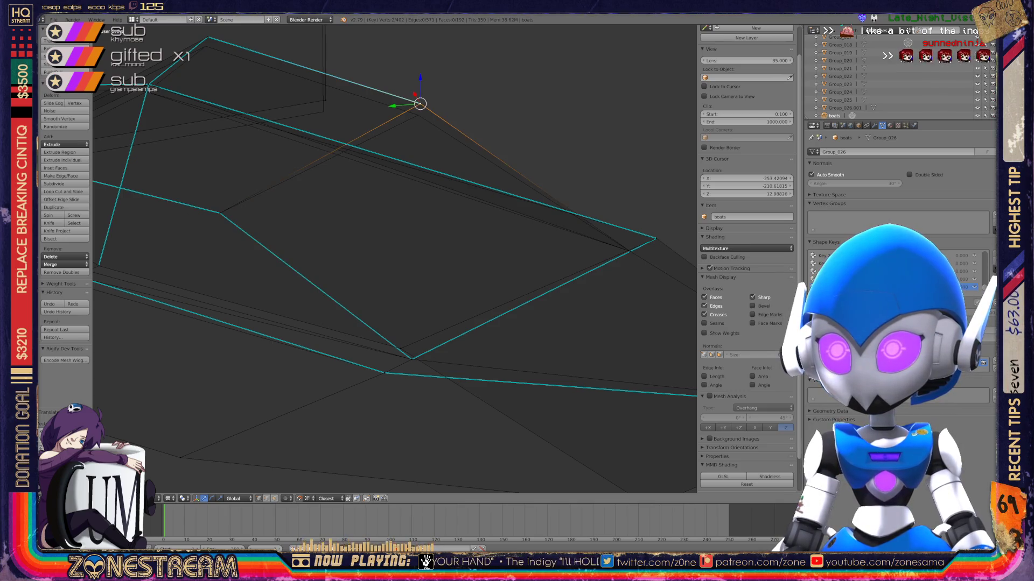
pyautogui.press('a')
pyautogui.scroll(3, 395, 258)
pyautogui.press('a')
pyautogui.press('a')
pyautogui.moveTo(393, 259); pyautogui.dragTo(227, 206, button='middle')
pyautogui.press('a')
pyautogui.press('a')
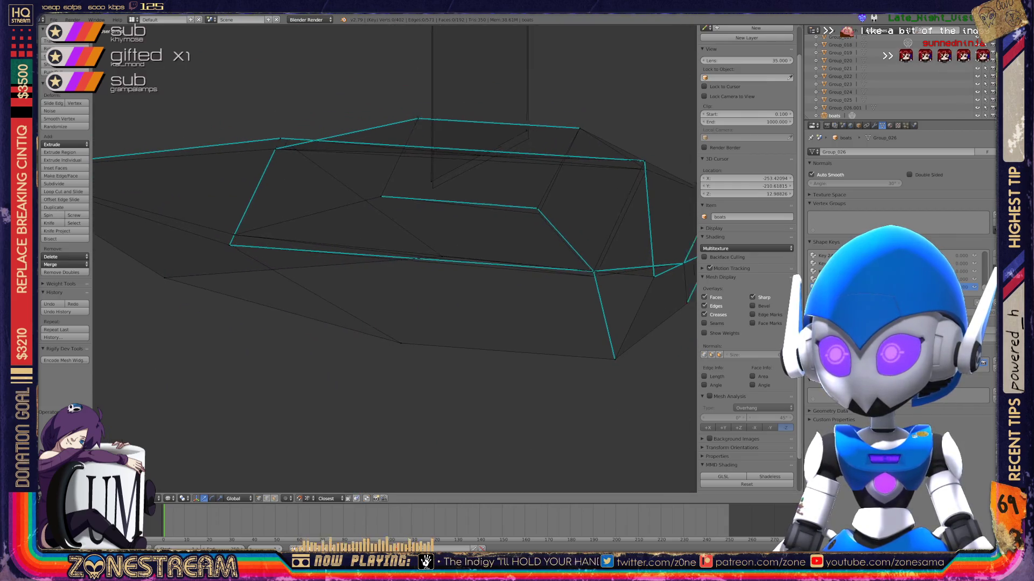
pyautogui.scroll(3, 538, 252)
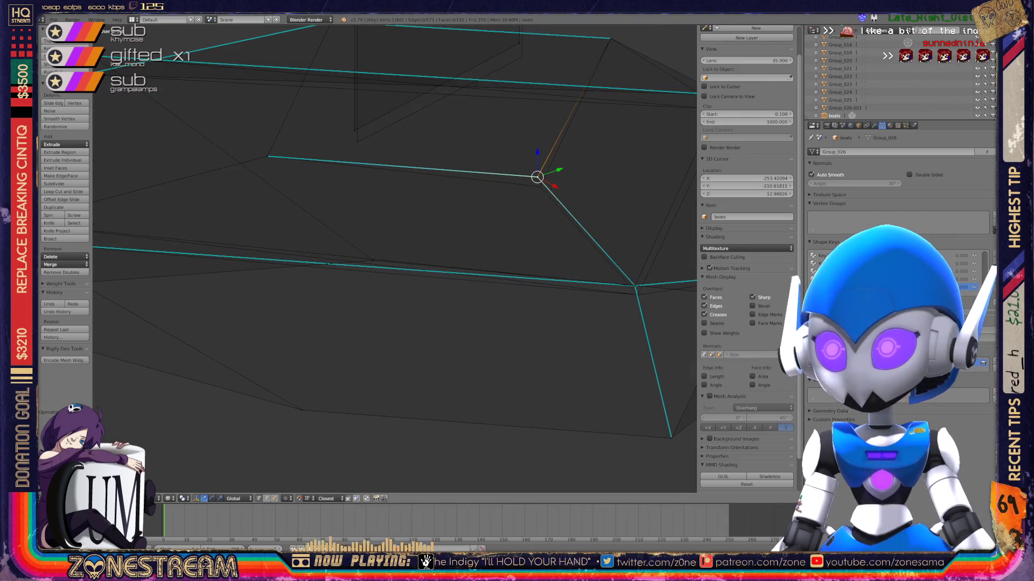
pyautogui.moveTo(538, 252); pyautogui.dragTo(560, 280, button='middle')
pyautogui.scroll(-2, 397, 260)
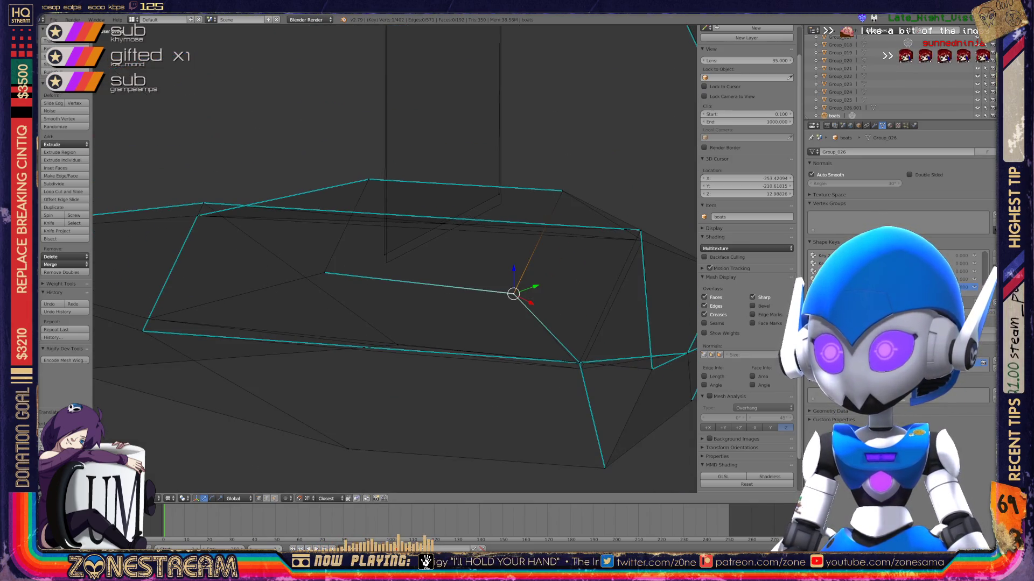
pyautogui.keyDown('shift'); pyautogui.moveTo(397, 260); pyautogui.dragTo(294, 189, button='middle'); pyautogui.keyUp('shift')
pyautogui.scroll(4, 397, 260)
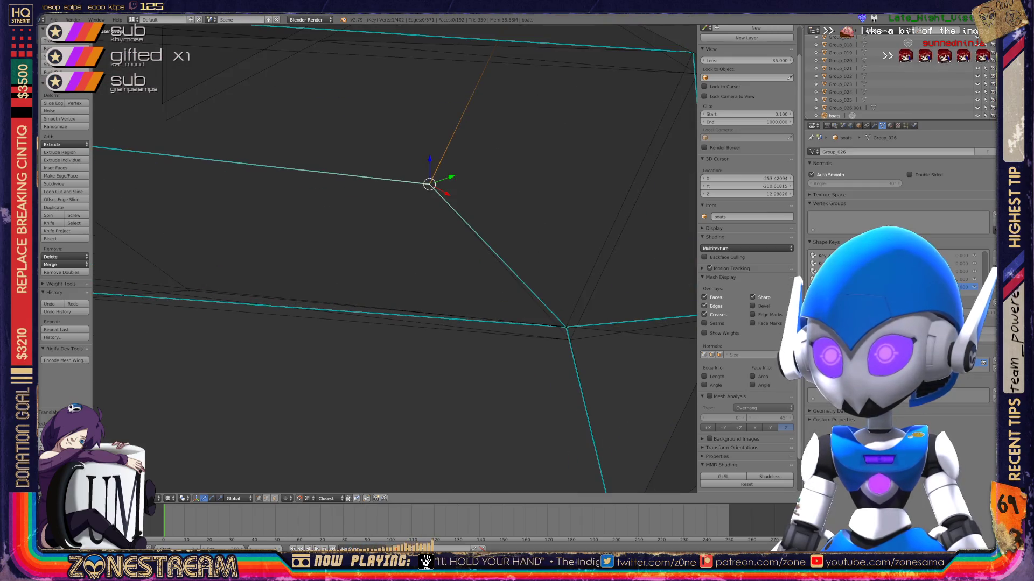
pyautogui.keyDown('shift'); pyautogui.moveTo(396, 260); pyautogui.dragTo(294, 181, button='middle'); pyautogui.keyUp('shift')
# Snap another vertex onto a neighbouring vertex, then select the vertex at the top of the vertical edge.
pyautogui.rightClick(460, 245)
pyautogui.press('g')
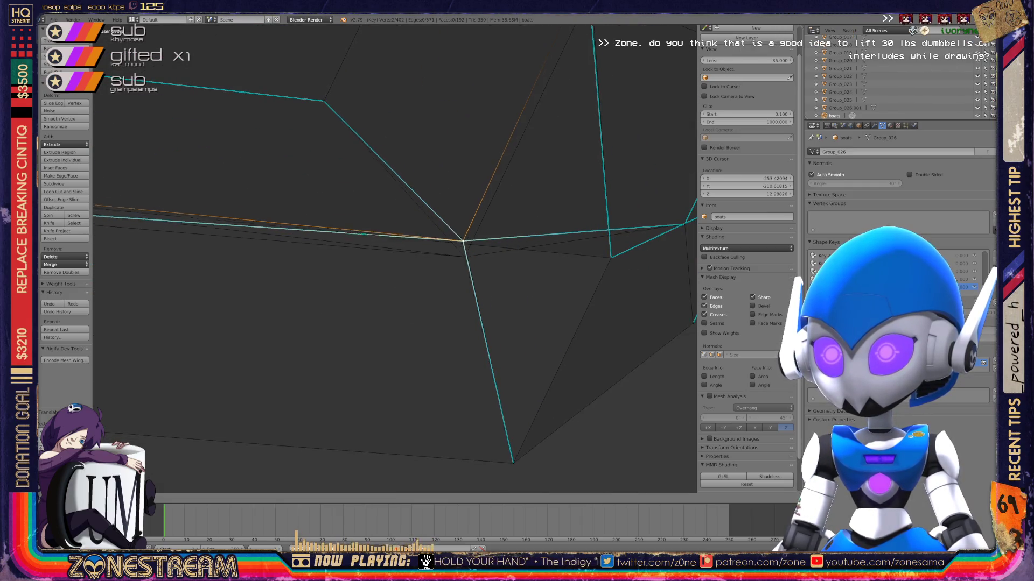
pyautogui.click(465, 256)
pyautogui.moveTo(464, 256); pyautogui.dragTo(439, 169, button='middle')
pyautogui.rightClick(478, 200)
pyautogui.rightClick(473, 161)
pyautogui.rightClick(479, 203)
pyautogui.rightClick(468, 144)
pyautogui.moveTo(469, 143)
pyautogui.mouseDown(button='middle')
pyautogui.moveTo(457, 177)
pyautogui.moveTo(393, 221)
pyautogui.mouseUp(button='middle')
pyautogui.scroll(5, 393, 258)
# Move another vertex down, then select the top-right vertex.
pyautogui.rightClick(350, 206)
pyautogui.press('g')
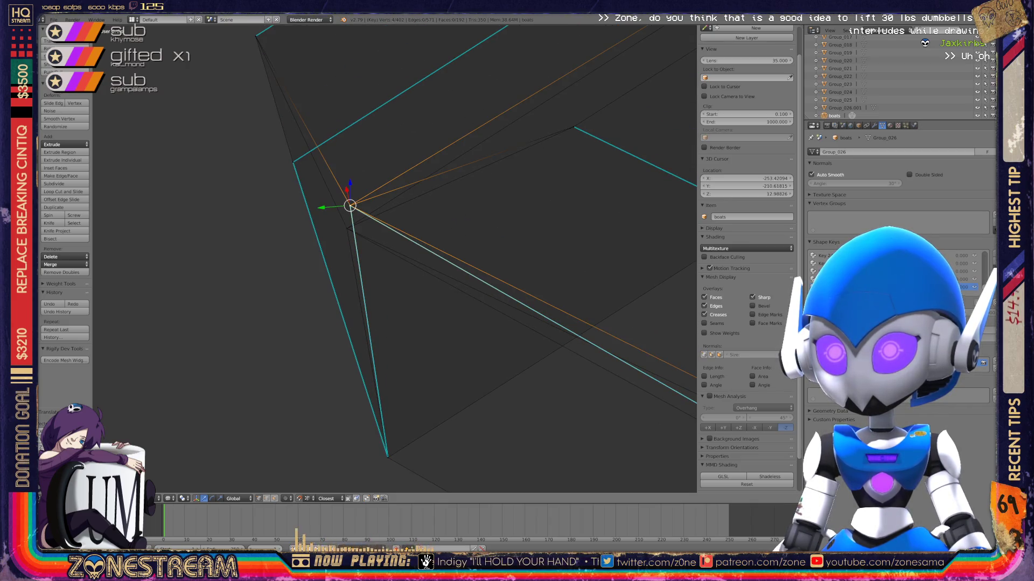
pyautogui.press('Return')
pyautogui.moveTo(377, 242)
pyautogui.mouseDown(button='middle')
pyautogui.moveTo(415, 285)
pyautogui.moveTo(441, 215)
pyautogui.mouseUp(button='middle')
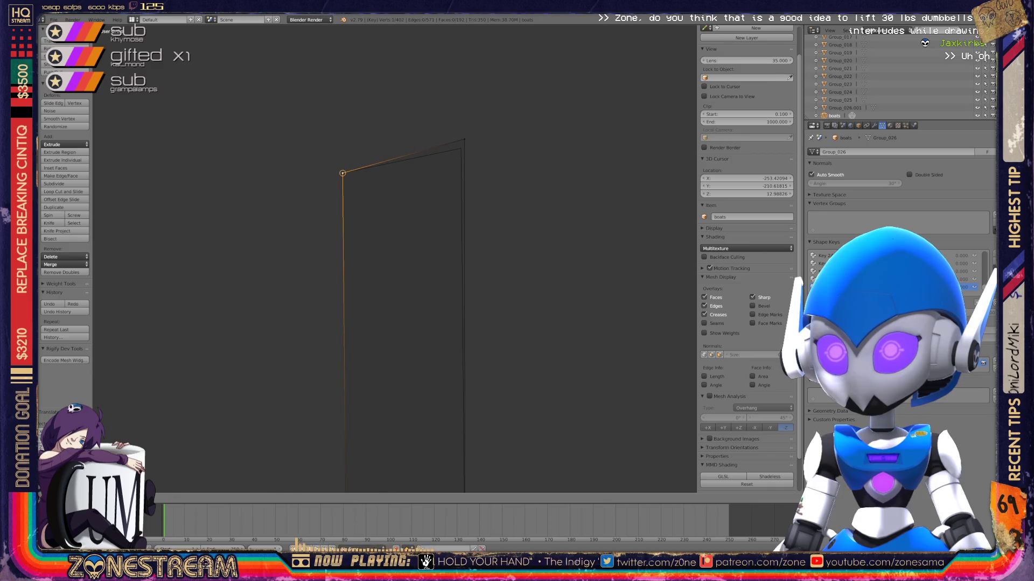
pyautogui.rightClick(461, 139)
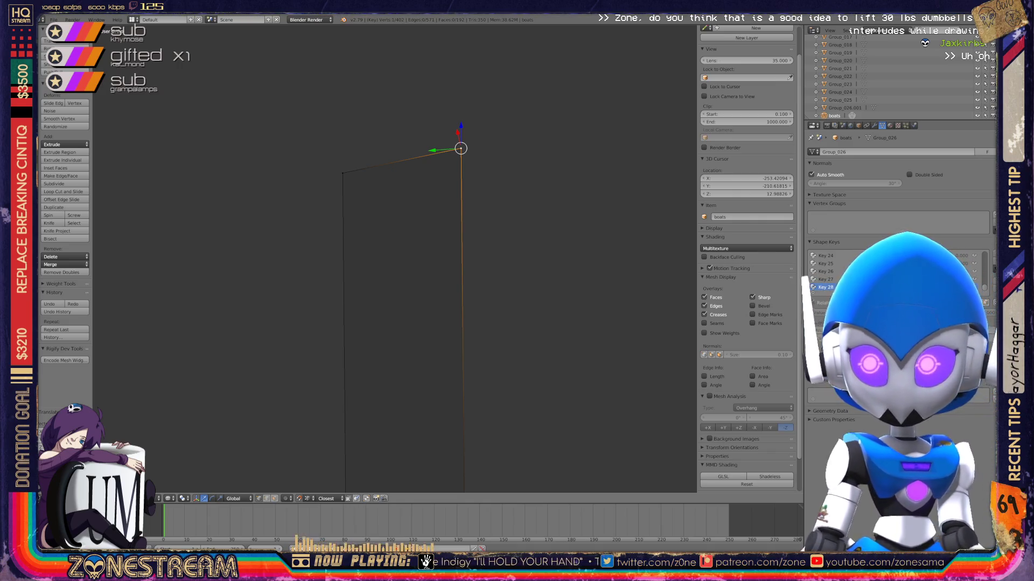
# Exit Edit Mode and orbit to view the reshaped seat upright beside the other seats.
pyautogui.scroll(-6, 395, 258)
pyautogui.scroll(3, 395, 259)
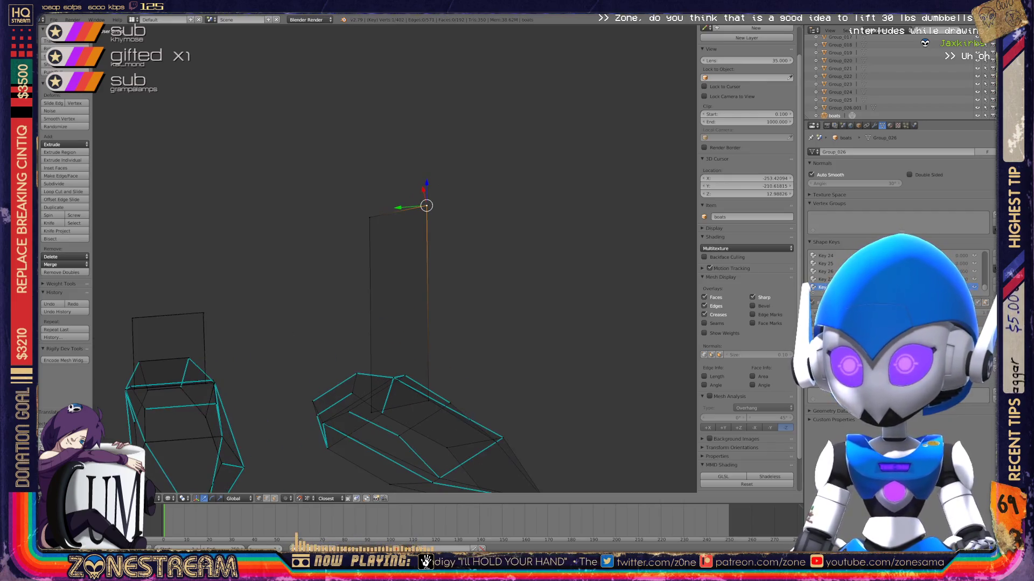
pyautogui.moveTo(395, 259)
pyautogui.mouseDown(button='middle')
pyautogui.moveTo(394, 280)
pyautogui.moveTo(358, 323)
pyautogui.moveTo(285, 342)
pyautogui.moveTo(301, 301)
pyautogui.mouseUp(button='middle')
pyautogui.scroll(6, 395, 259)
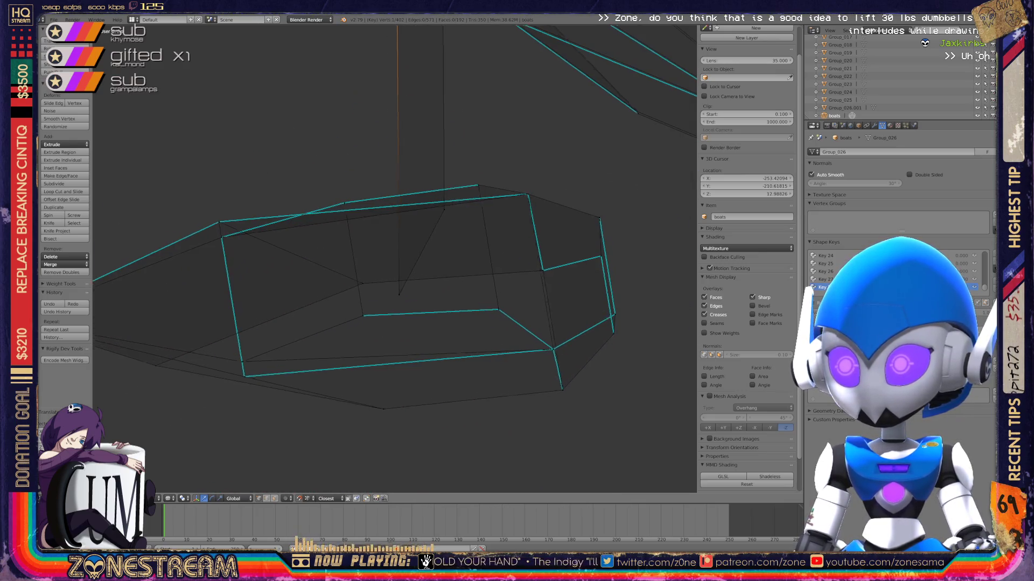
pyautogui.press('Tab')
pyautogui.moveTo(302, 301)
pyautogui.mouseDown(button='middle')
pyautogui.moveTo(344, 248)
pyautogui.moveTo(425, 269)
pyautogui.moveTo(469, 243)
pyautogui.mouseUp(button='middle')
pyautogui.scroll(-5, 394, 258)
pyautogui.scroll(5, 395, 259)
pyautogui.scroll(4, 395, 259)
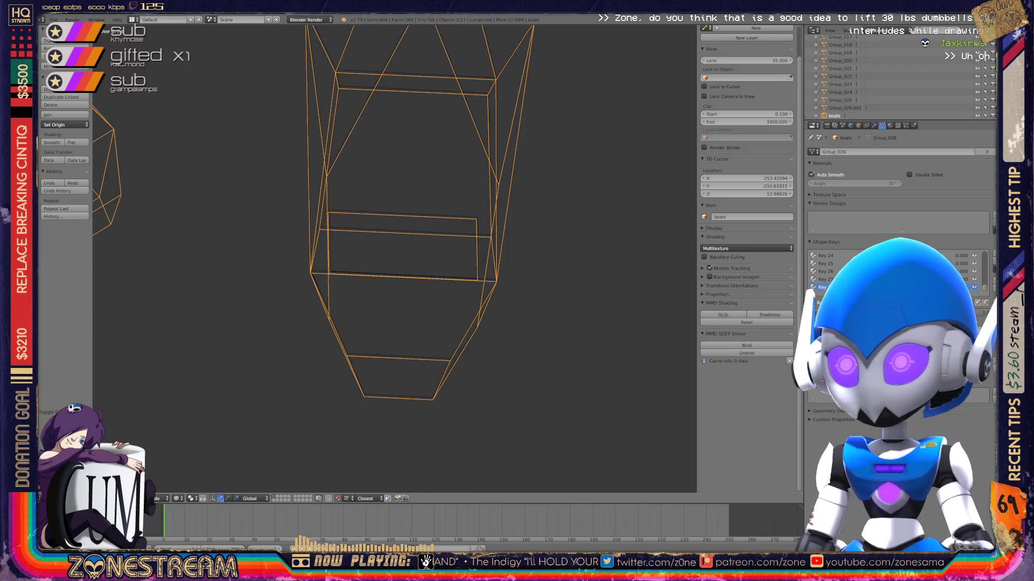
# Return the seat mesh to Edit Mode and nudge a seat-edge vertex slightly upward.
pyautogui.press('Tab')
pyautogui.moveTo(468, 243)
pyautogui.mouseDown(button='middle')
pyautogui.moveTo(414, 269)
pyautogui.moveTo(347, 258)
pyautogui.mouseUp(button='middle')
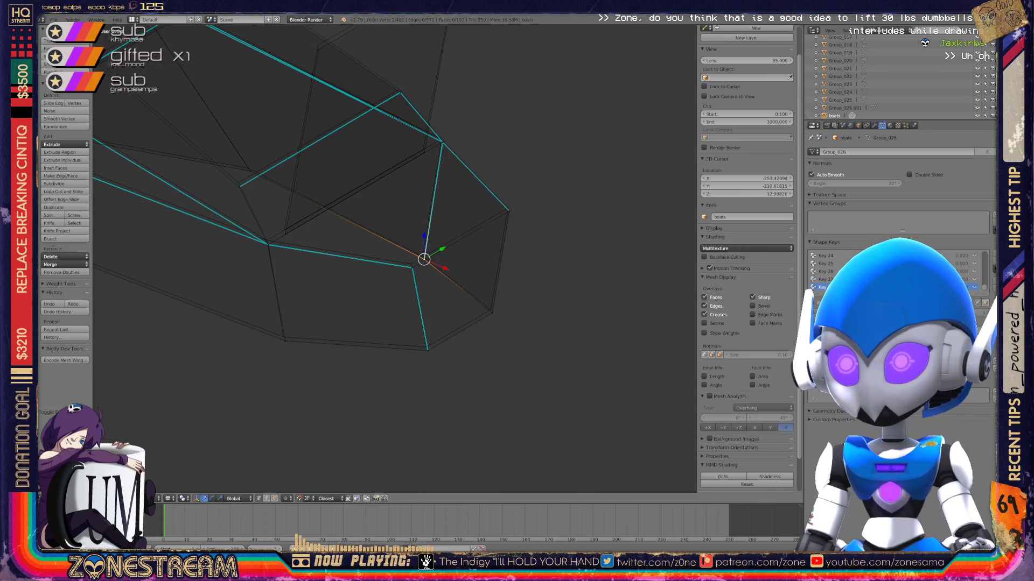
pyautogui.rightClick(412, 266)
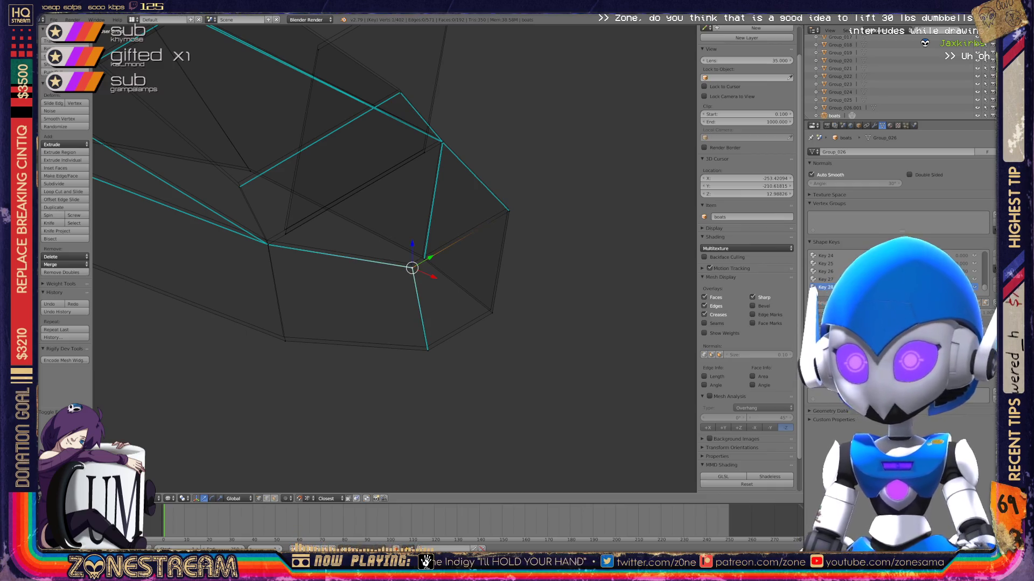
pyautogui.moveTo(412, 267); pyautogui.dragTo(412, 264)
# Leave the bottom vertex in place and nudge the upper-right corner vertex slightly up-left.
pyautogui.rightClick(426, 347)
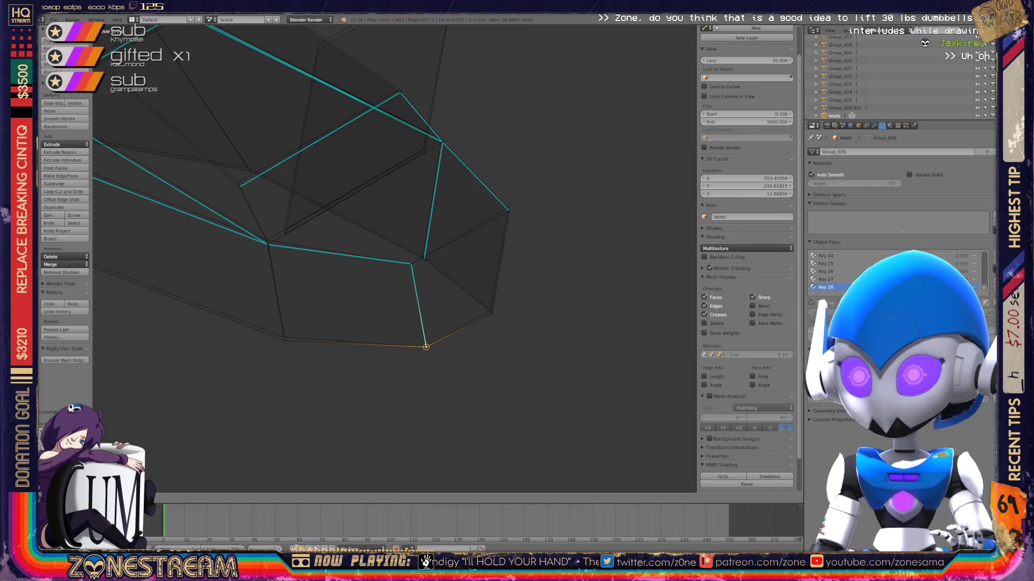
pyautogui.press('g')
pyautogui.press('g')
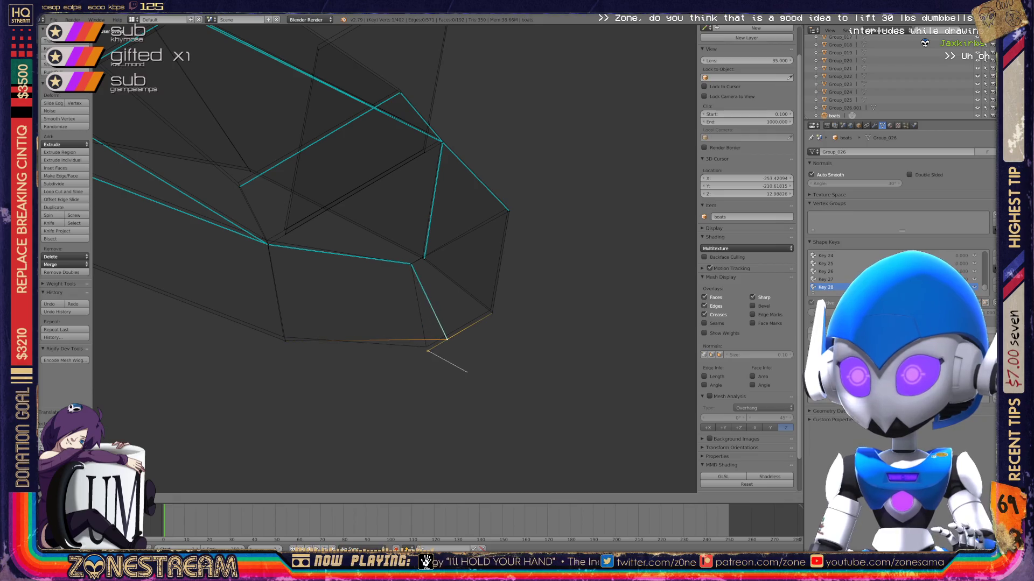
pyautogui.press('Escape')
pyautogui.press('g')
pyautogui.press('Escape')
pyautogui.press('Escape')
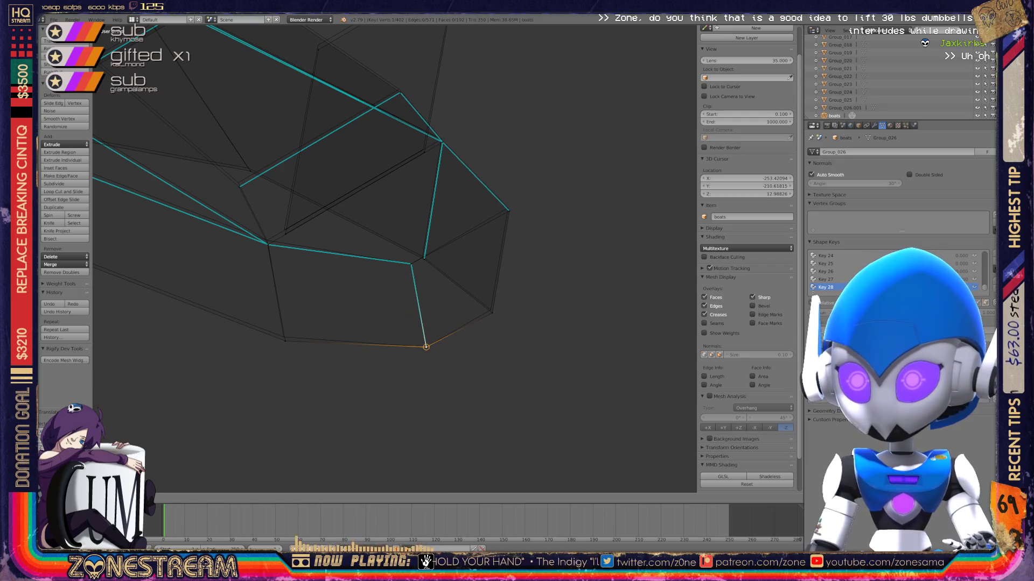
pyautogui.rightClick(490, 310)
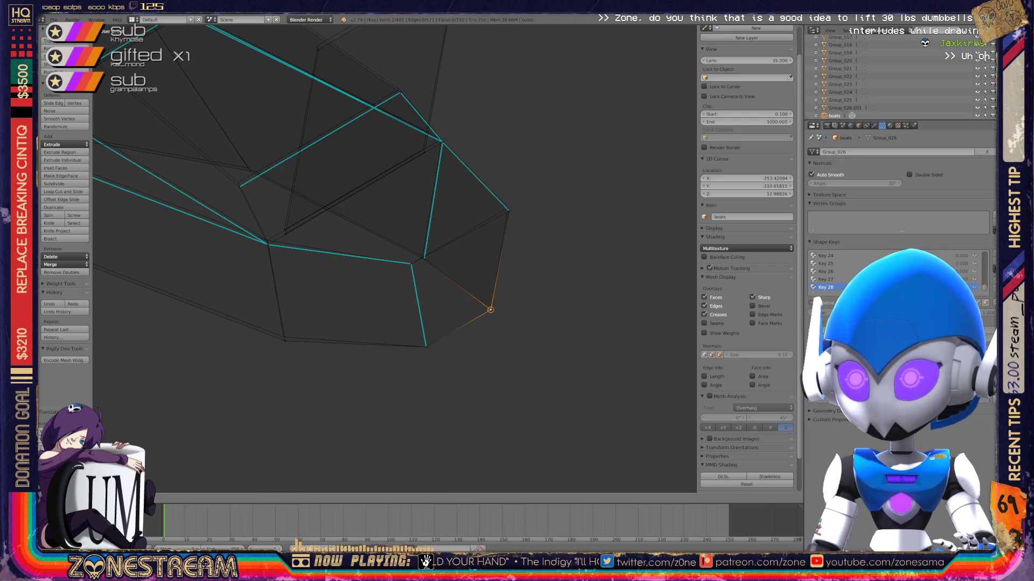
pyautogui.rightClick(509, 211)
pyautogui.moveTo(508, 211); pyautogui.dragTo(508, 208, button='right')
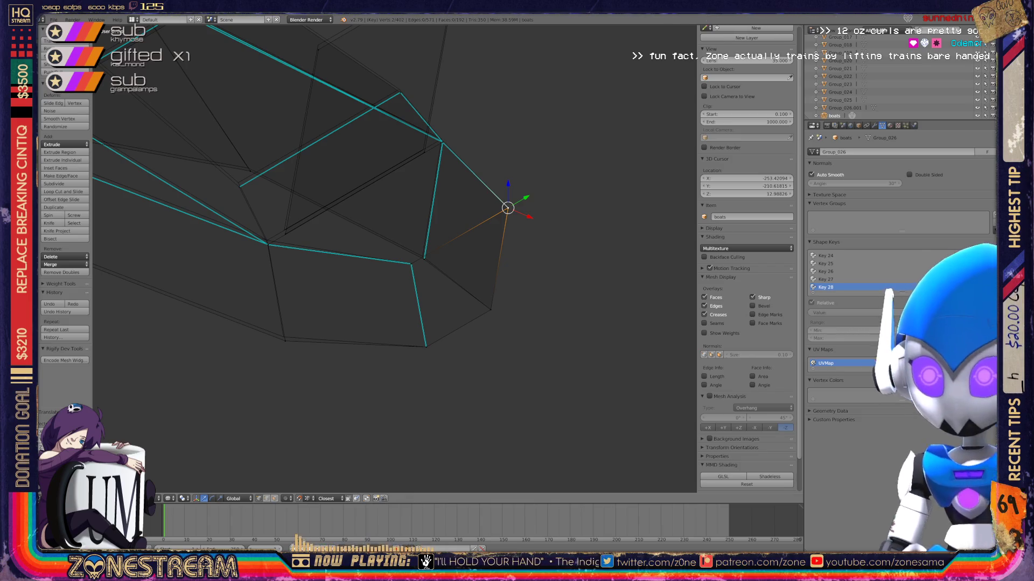
# Move another seat outline vertex up and to the right toward an upper edge junction.
pyautogui.keyDown('shift'); pyautogui.moveTo(377, 215); pyautogui.dragTo(439, 248, button='middle'); pyautogui.keyUp('shift')
pyautogui.scroll(2, 396, 261)
pyautogui.rightClick(326, 270)
pyautogui.press('g')
pyautogui.click(325, 264)
pyautogui.press('g')
pyautogui.click(525, 148)
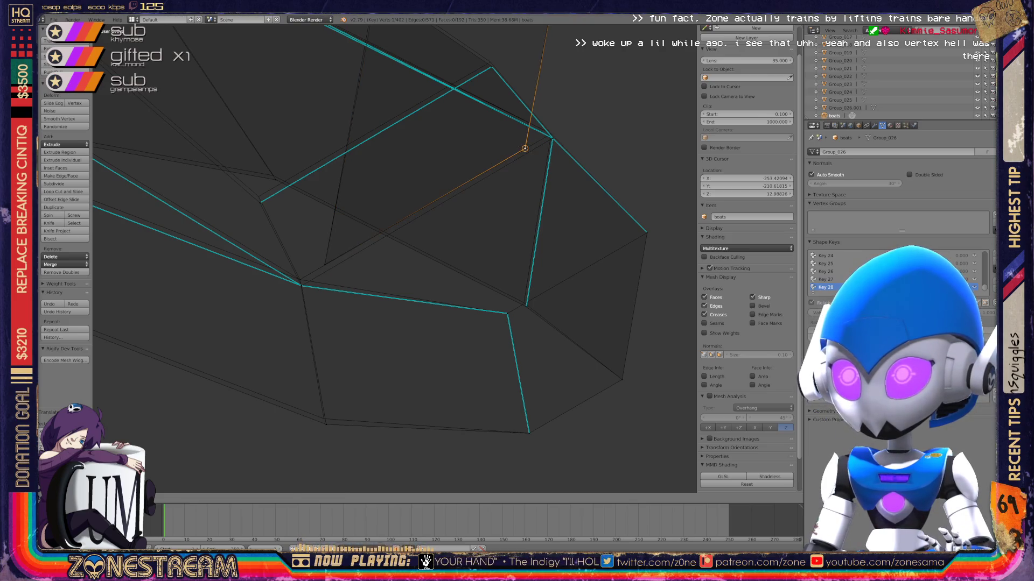
# Nudge the single vertex on the seat's right side slightly upward.
pyautogui.rightClick(325, 424)
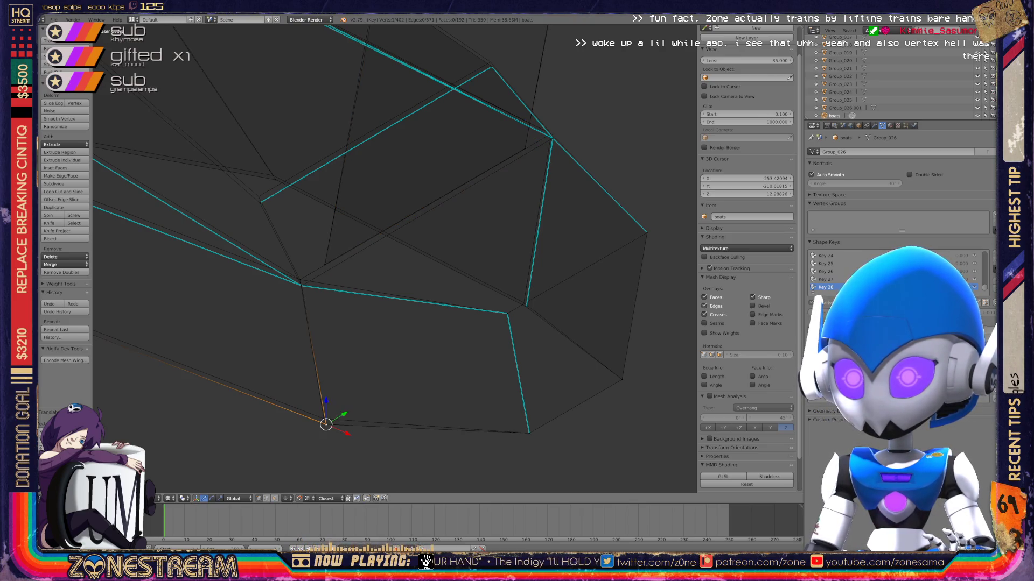
pyautogui.keyDown('shift'); pyautogui.rightClick(322, 413); pyautogui.keyUp('shift')
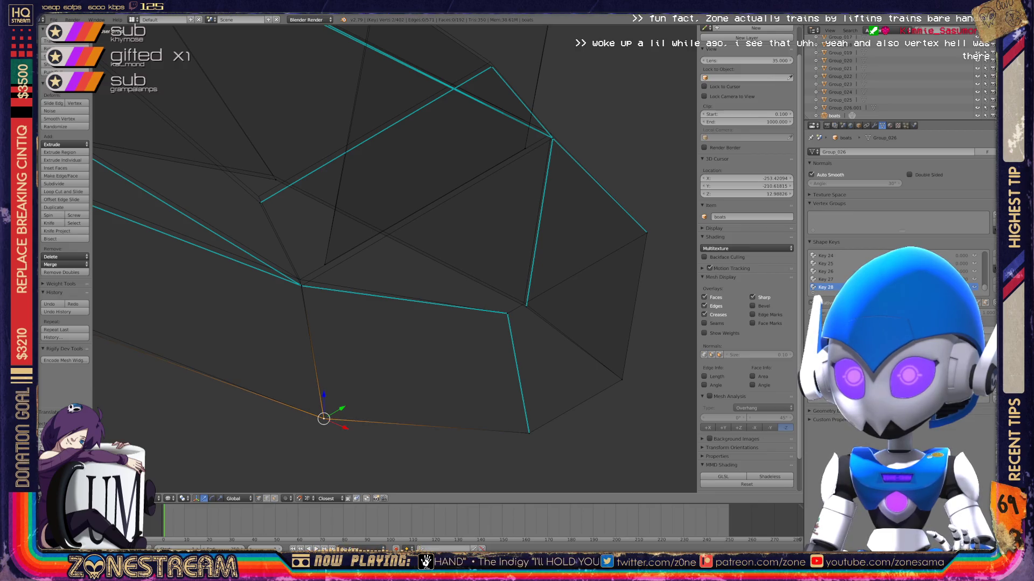
pyautogui.keyDown('shift'); pyautogui.moveTo(485, 269); pyautogui.dragTo(536, 285, button='middle'); pyautogui.keyUp('shift')
pyautogui.rightClick(577, 323)
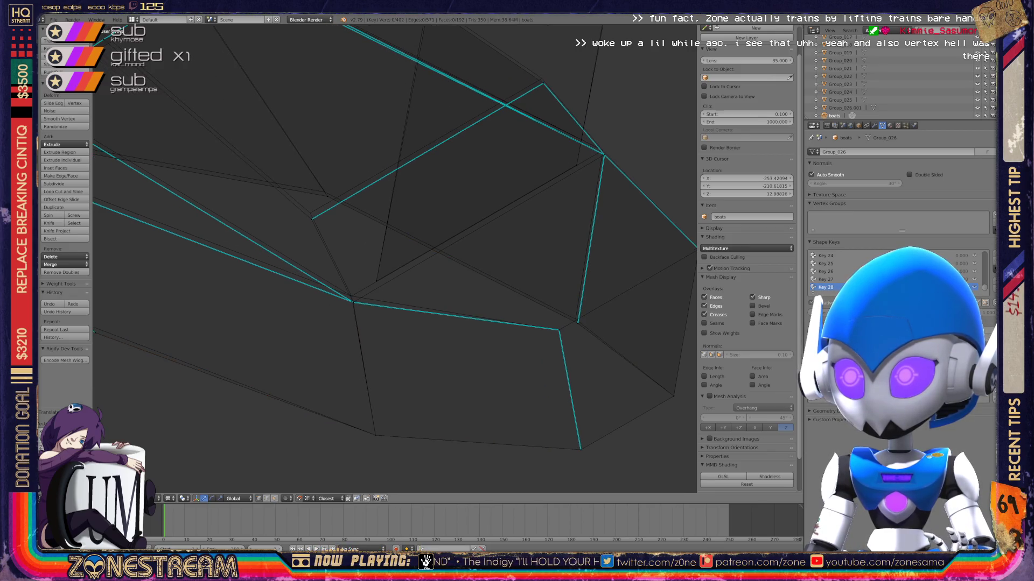
pyautogui.press('g')
pyautogui.press('Return')
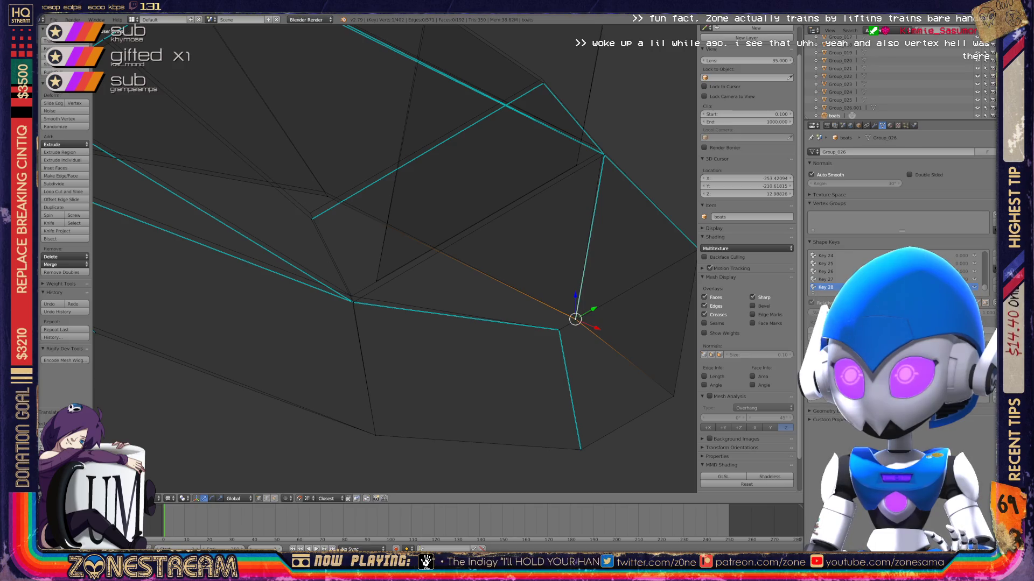
# Reposition the vertex near the middle of the view through several small moves.
pyautogui.keyDown('shift'); pyautogui.moveTo(485, 161); pyautogui.dragTo(436, 392, button='middle'); pyautogui.keyUp('shift')
pyautogui.rightClick(376, 247)
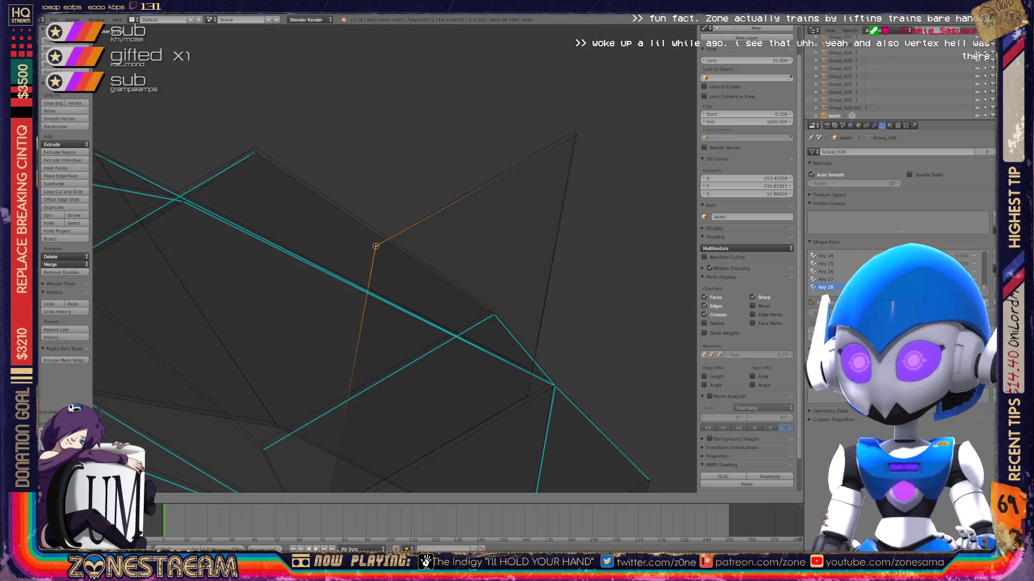
pyautogui.press('g')
pyautogui.press('Return')
pyautogui.keyDown('shift'); pyautogui.moveTo(485, 215); pyautogui.dragTo(515, 159, button='middle'); pyautogui.keyUp('shift')
pyautogui.press('g')
pyautogui.press('Return')
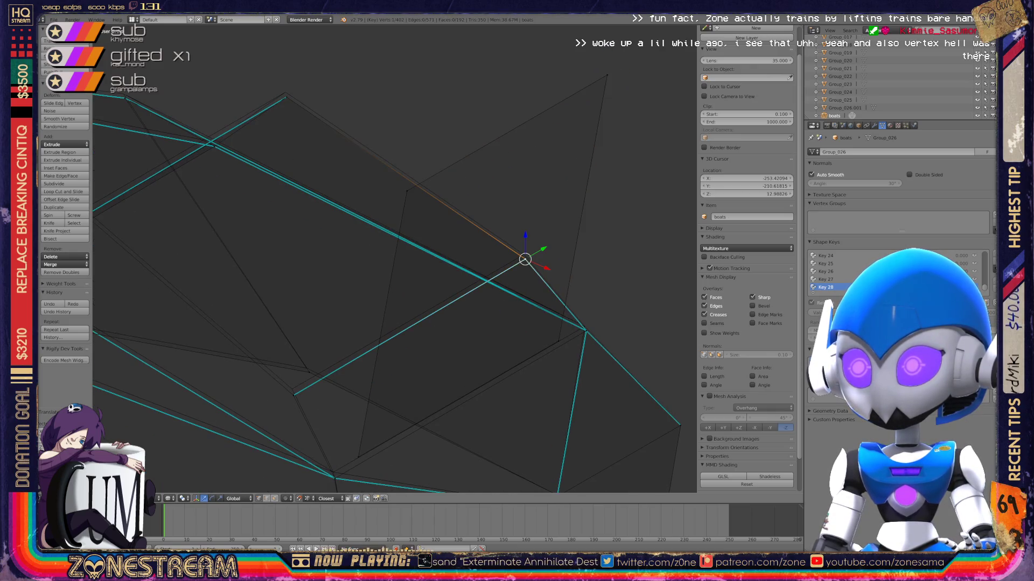
pyautogui.press('g')
pyautogui.press('Return')
# Nudge the two stacked vertices beside the cyan edge slightly upward.
pyautogui.rightClick(294, 396)
pyautogui.press('g')
pyautogui.press('Return')
pyautogui.rightClick(308, 372)
pyautogui.press('g')
pyautogui.press('Return')
# Snap the vertex where the cyan edges meet onto the edges' junction.
pyautogui.moveTo(377, 323)
pyautogui.keyDown('shift'); pyautogui.mouseDown(button='middle')
pyautogui.moveTo(485, 277)
pyautogui.moveTo(578, 198)
pyautogui.mouseUp(button='middle'); pyautogui.keyUp('shift')
pyautogui.keyDown('shift'); pyautogui.moveTo(538, 269); pyautogui.dragTo(468, 211, button='middle'); pyautogui.keyUp('shift')
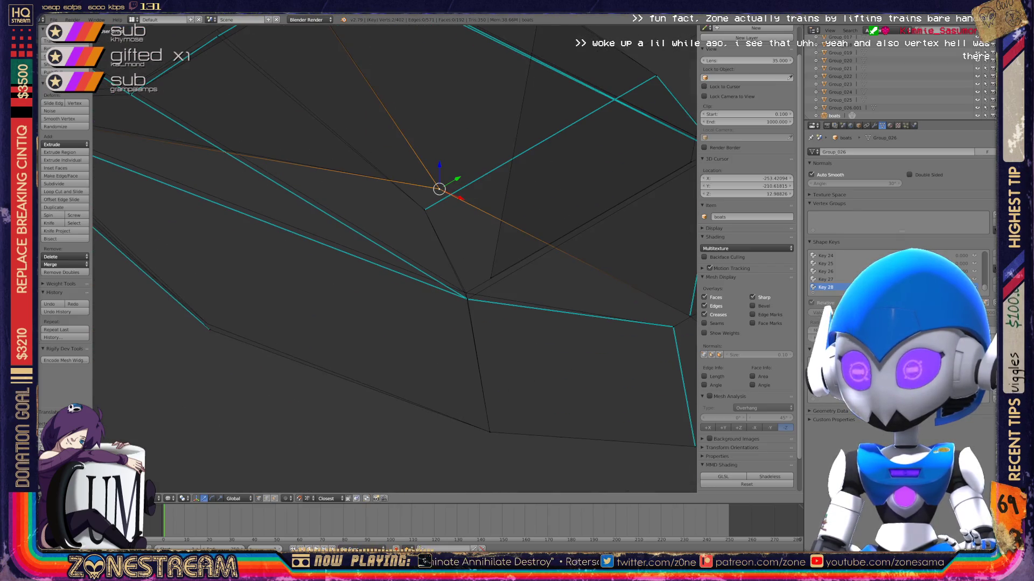
pyautogui.scroll(4, 485, 267)
pyautogui.rightClick(446, 331)
pyautogui.moveTo(445, 331)
pyautogui.mouseDown(button='middle')
pyautogui.moveTo(464, 345)
pyautogui.moveTo(425, 337)
pyautogui.moveTo(387, 350)
pyautogui.moveTo(431, 342)
pyautogui.mouseUp(button='middle')
pyautogui.press('ctrl+KP_Add')
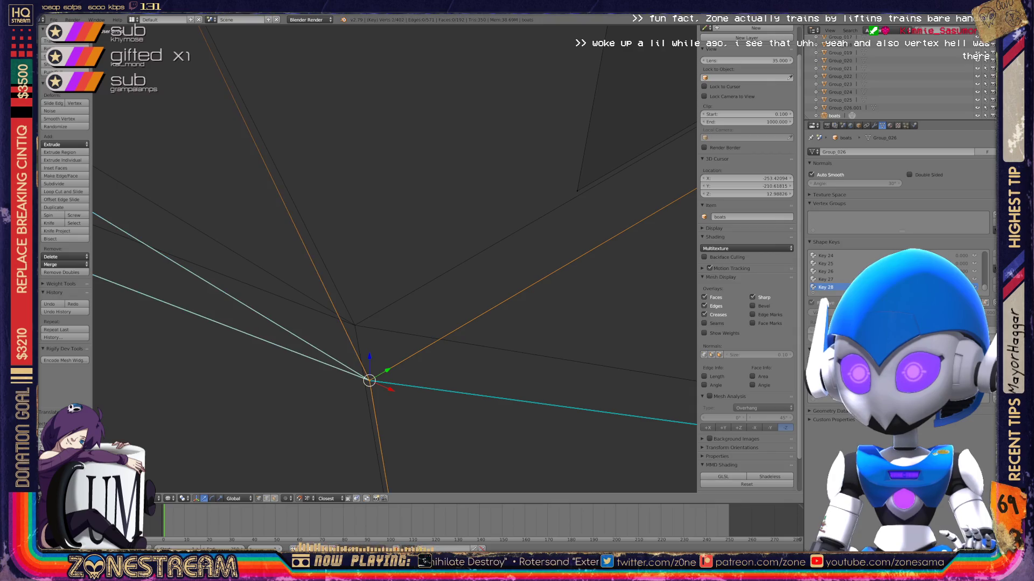
pyautogui.press('g')
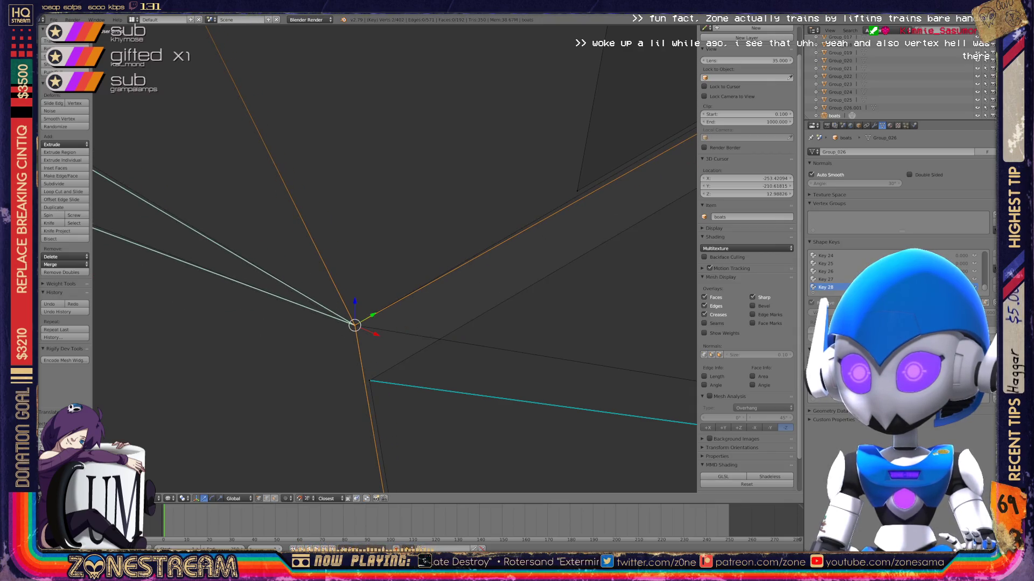
pyautogui.press('Return')
# Nudge the vertex where the edges converge slightly downward.
pyautogui.keyDown('shift'); pyautogui.moveTo(377, 377); pyautogui.dragTo(404, 332, button='middle'); pyautogui.keyUp('shift')
pyautogui.moveTo(381, 281)
pyautogui.keyDown('shift'); pyautogui.mouseDown(button='middle')
pyautogui.moveTo(390, 267)
pyautogui.moveTo(429, 268)
pyautogui.moveTo(610, 298)
pyautogui.mouseUp(button='middle'); pyautogui.keyUp('shift')
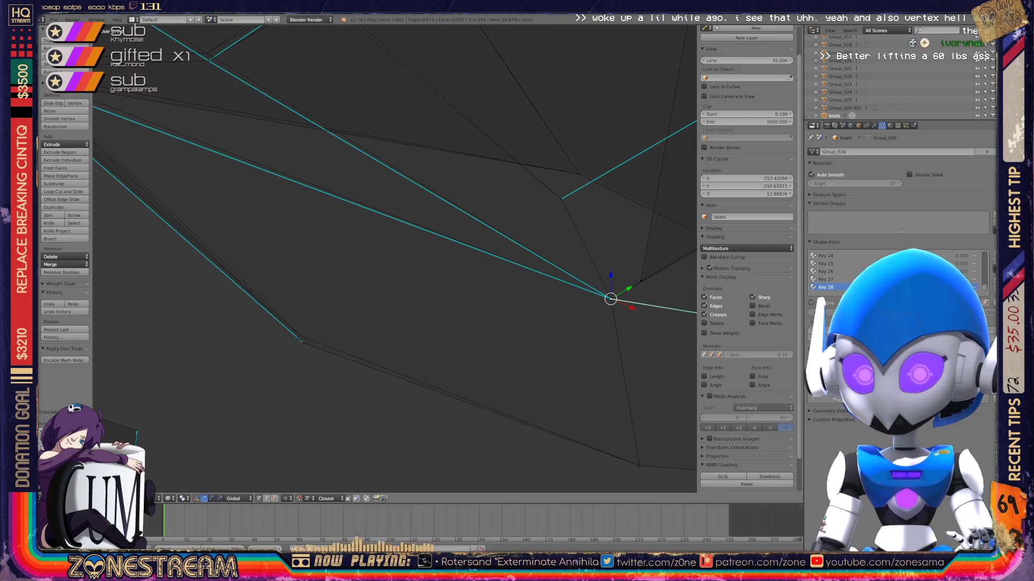
pyautogui.rightClick(303, 343)
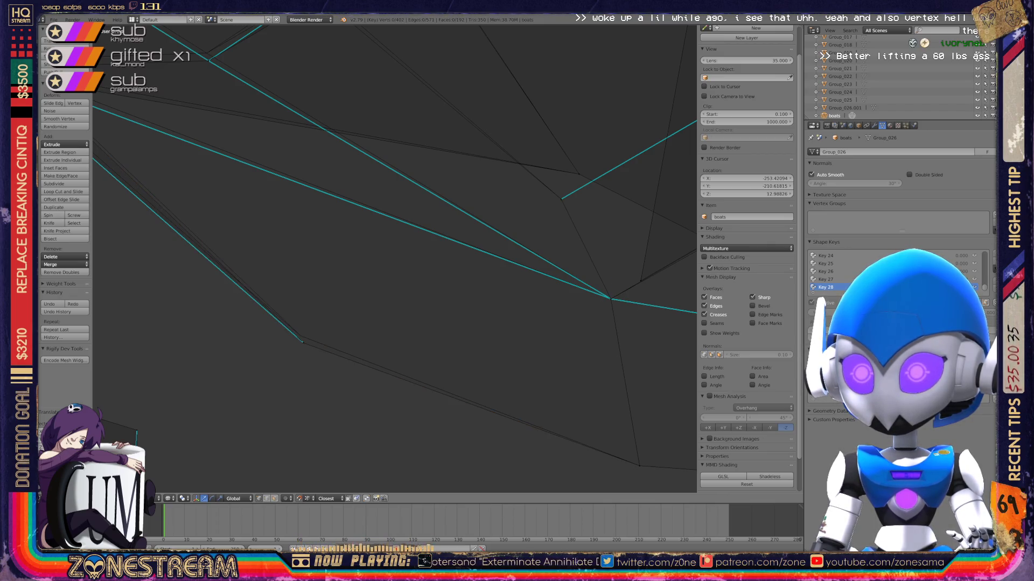
pyautogui.moveTo(377, 269)
pyautogui.mouseDown(button='middle')
pyautogui.moveTo(506, 366)
pyautogui.moveTo(500, 412)
pyautogui.mouseUp(button='middle')
pyautogui.rightClick(422, 256)
pyautogui.press('Return')
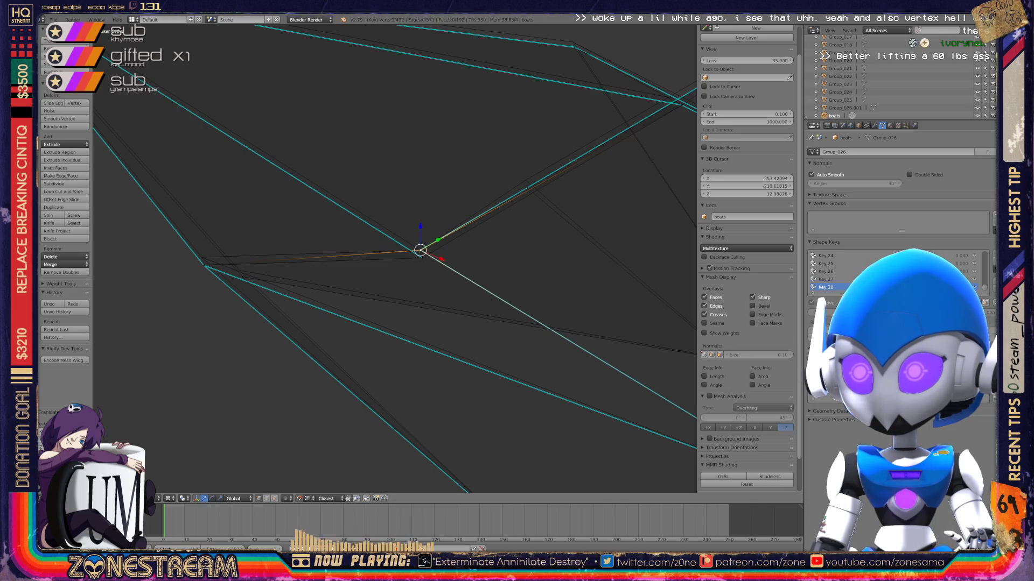
pyautogui.press('g')
pyautogui.press('Return')
# Slide the left vertex on the cyan edges along its edge into place.
pyautogui.rightClick(203, 263)
pyautogui.press('g')
pyautogui.press('Return')
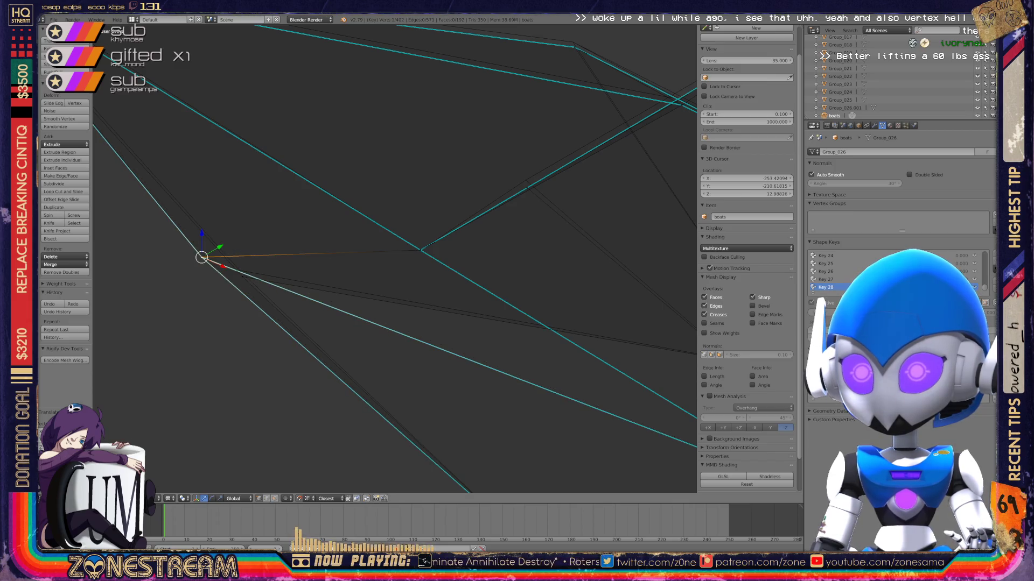
pyautogui.press('g')
pyautogui.press('g')
pyautogui.press('Return')
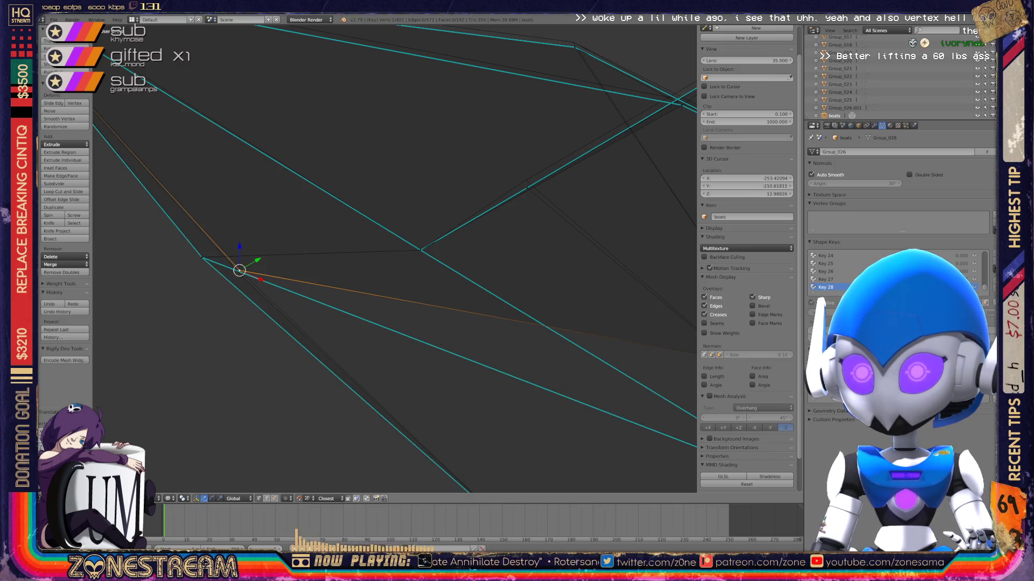
pyautogui.press('g')
pyautogui.press('g')
pyautogui.press('Return')
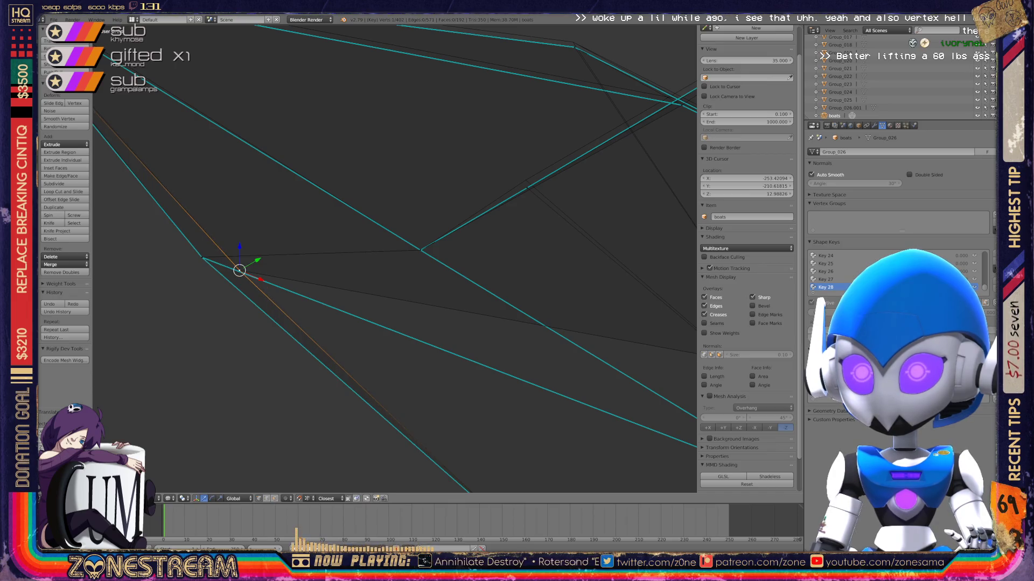
# Move a seat corner vertex up onto the top corner vertex.
pyautogui.scroll(-4, 395, 258)
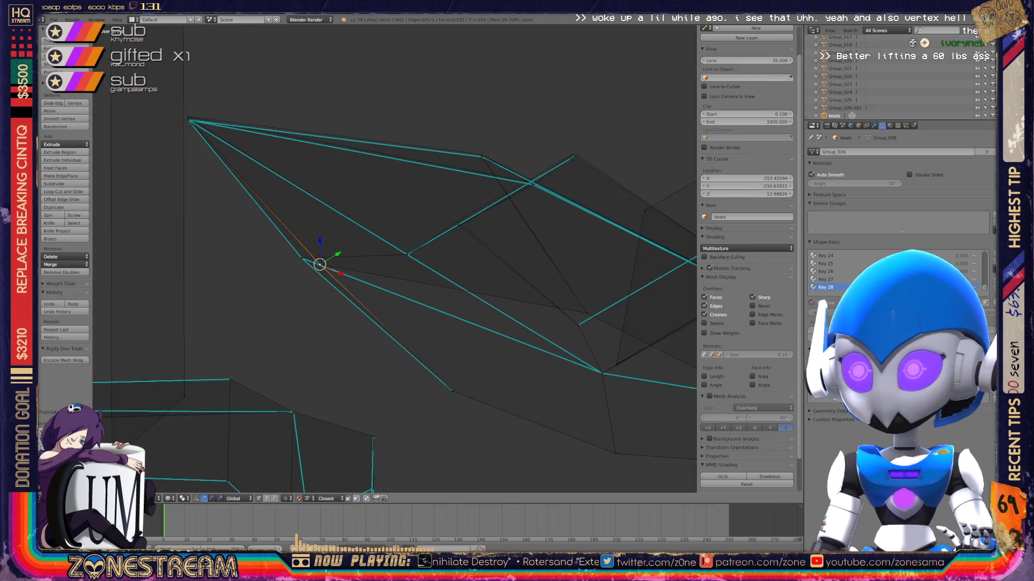
pyautogui.moveTo(395, 258)
pyautogui.mouseDown(button='middle')
pyautogui.moveTo(328, 307)
pyautogui.moveTo(364, 272)
pyautogui.moveTo(326, 346)
pyautogui.mouseUp(button='middle')
pyautogui.scroll(4, 395, 259)
pyautogui.scroll(3, 395, 258)
pyautogui.rightClick(288, 246)
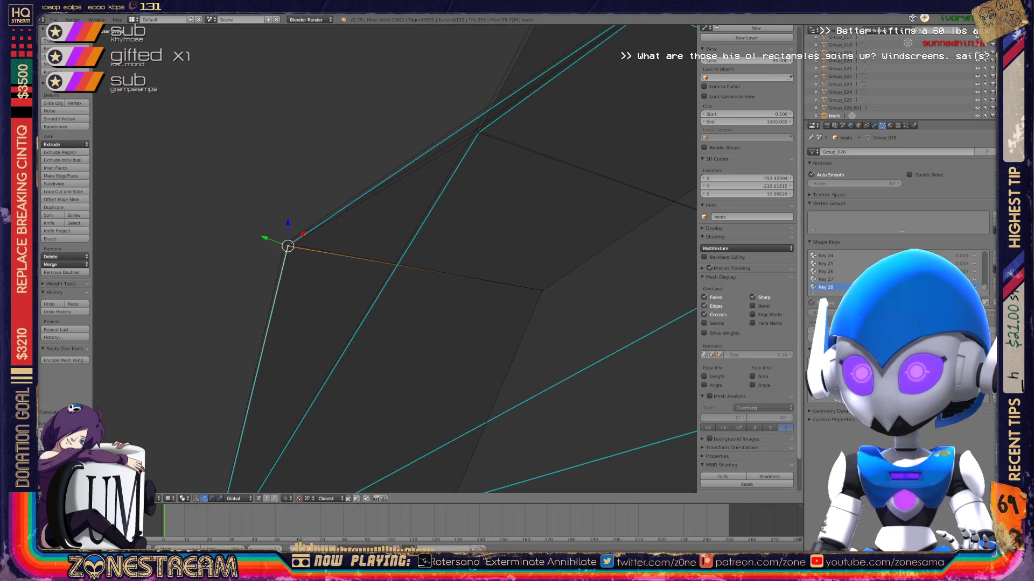
pyautogui.press('g')
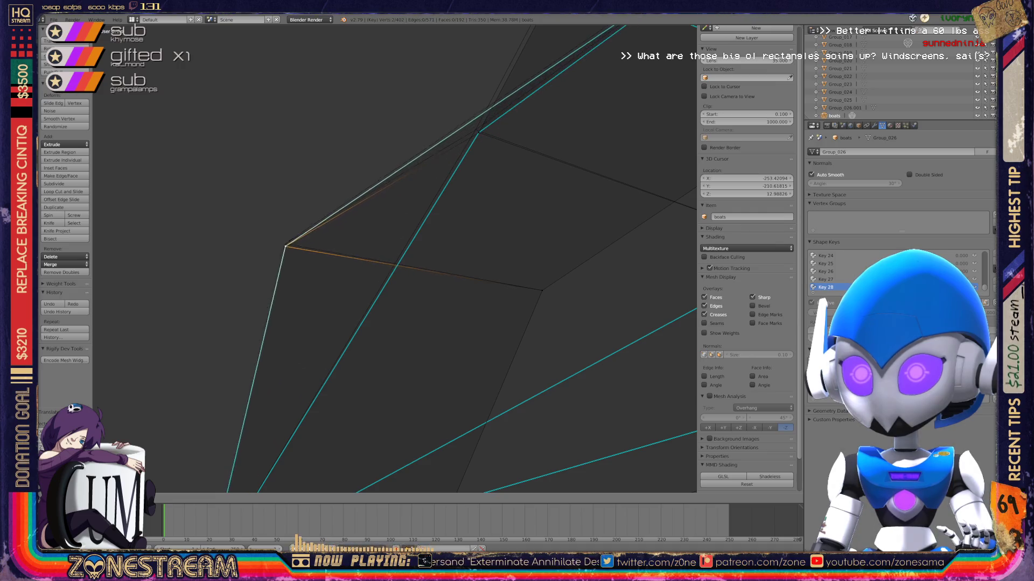
pyautogui.click(284, 244)
pyautogui.moveTo(377, 269)
pyautogui.mouseDown(button='middle')
pyautogui.moveTo(350, 345)
pyautogui.moveTo(409, 280)
pyautogui.mouseUp(button='middle')
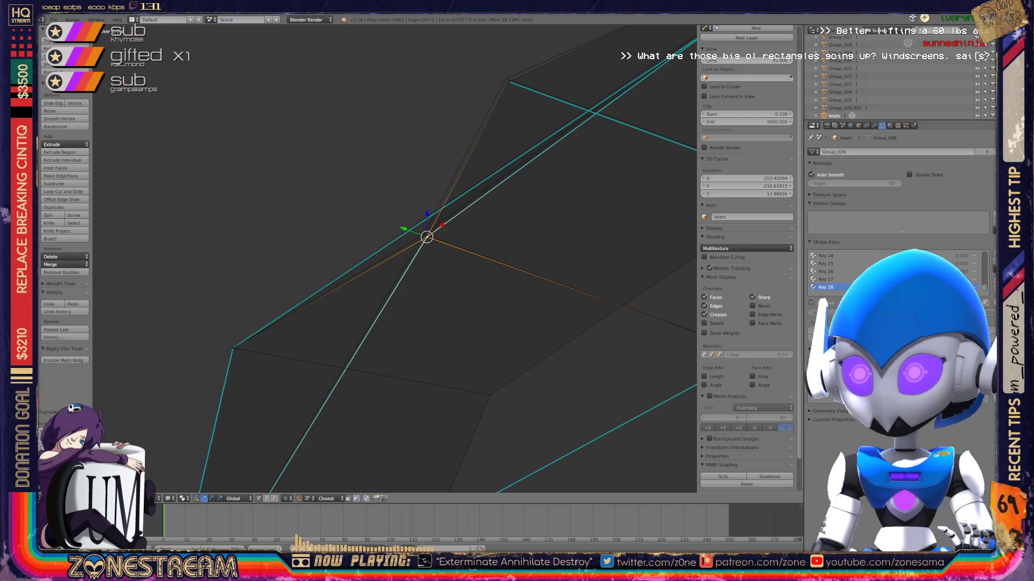
pyautogui.press('g')
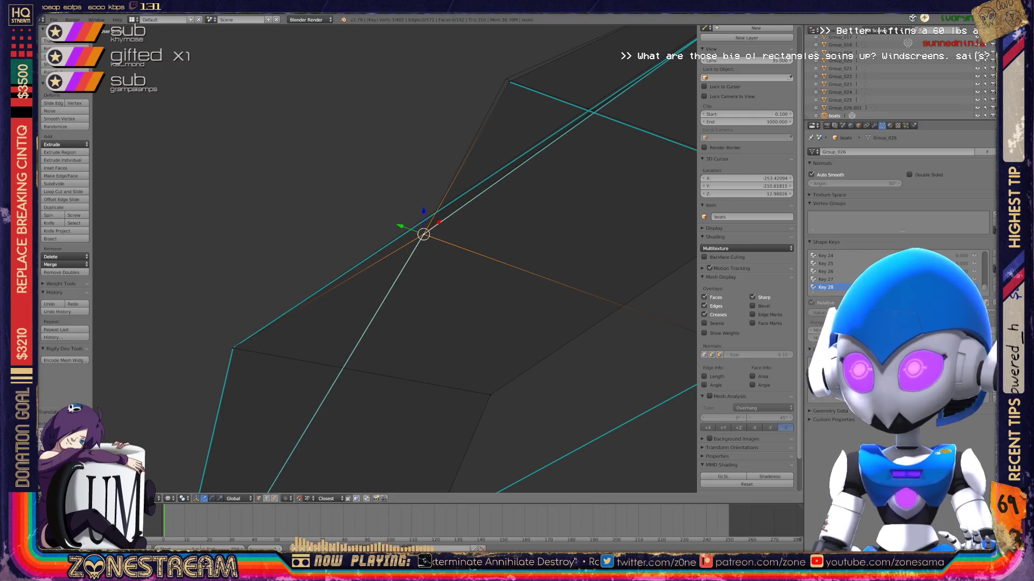
pyautogui.click(509, 82)
# Return to Object Mode and orbit around the whole boat mesh to review it.
pyautogui.scroll(-6, 396, 258)
pyautogui.moveTo(395, 258); pyautogui.dragTo(307, 229, button='middle')
pyautogui.scroll(5, 395, 259)
pyautogui.press('Tab')
pyautogui.scroll(-5, 396, 259)
pyautogui.moveTo(396, 259); pyautogui.dragTo(345, 242, button='middle')
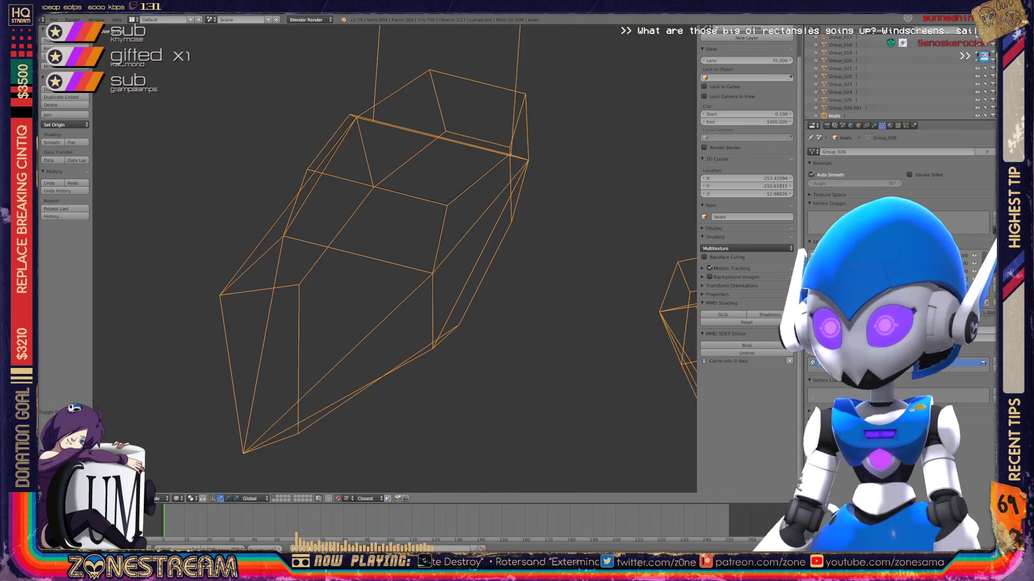
# Nudge a corner vertex on the seat top slightly up-left, then return to Object Mode.
pyautogui.scroll(3, 345, 242)
pyautogui.press('Tab')
pyautogui.rightClick(485, 167)
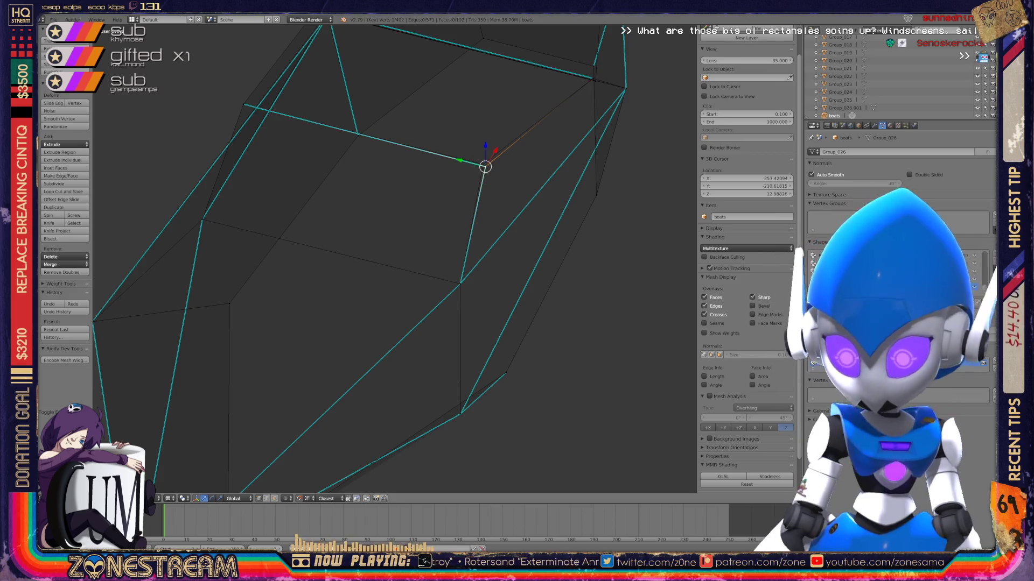
pyautogui.moveTo(485, 167); pyautogui.dragTo(483, 164)
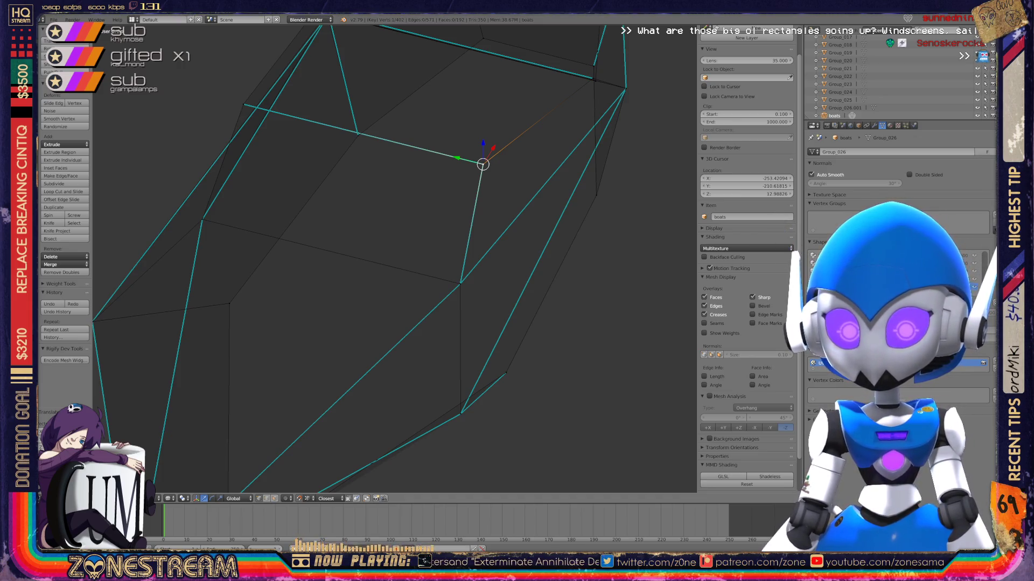
pyautogui.scroll(-5, 393, 259)
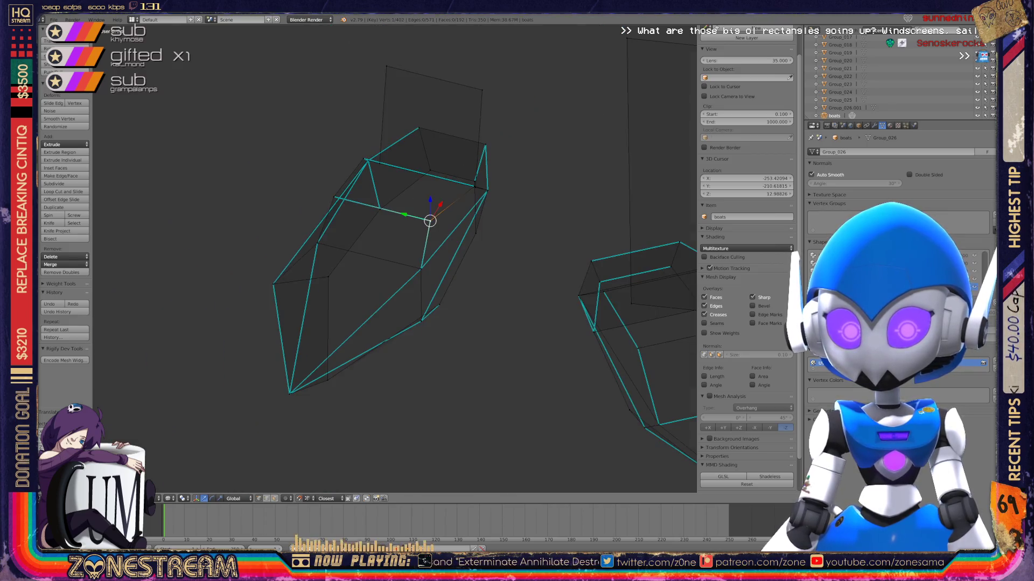
pyautogui.press('Tab')
pyautogui.moveTo(393, 258); pyautogui.dragTo(409, 256, button='middle')
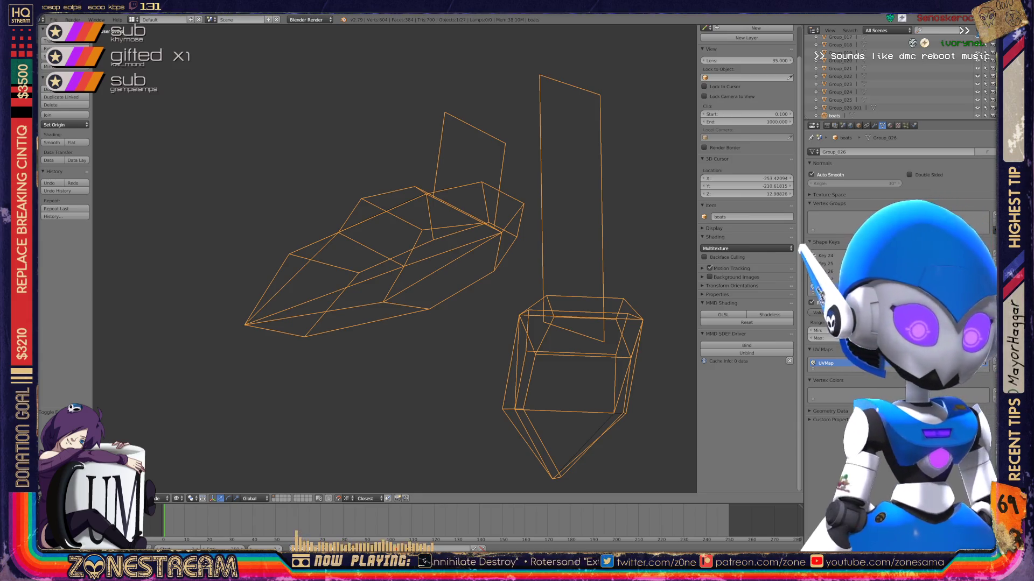
pyautogui.scroll(-2, 431, 274)
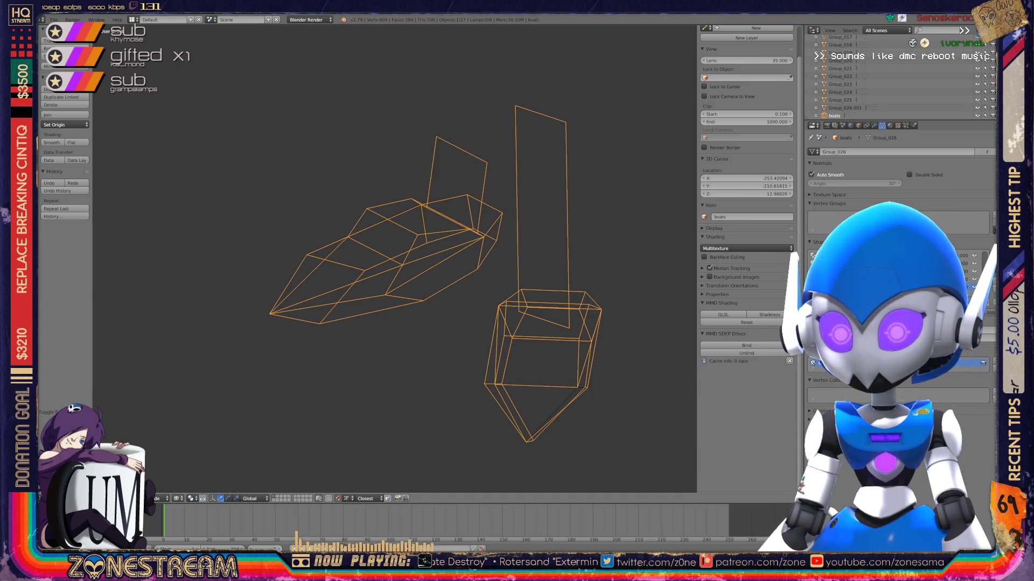
# Switch viewport shading to Texture and add a Hemi lamp to light the boats.
pyautogui.click(177, 498)
pyautogui.click(191, 463)
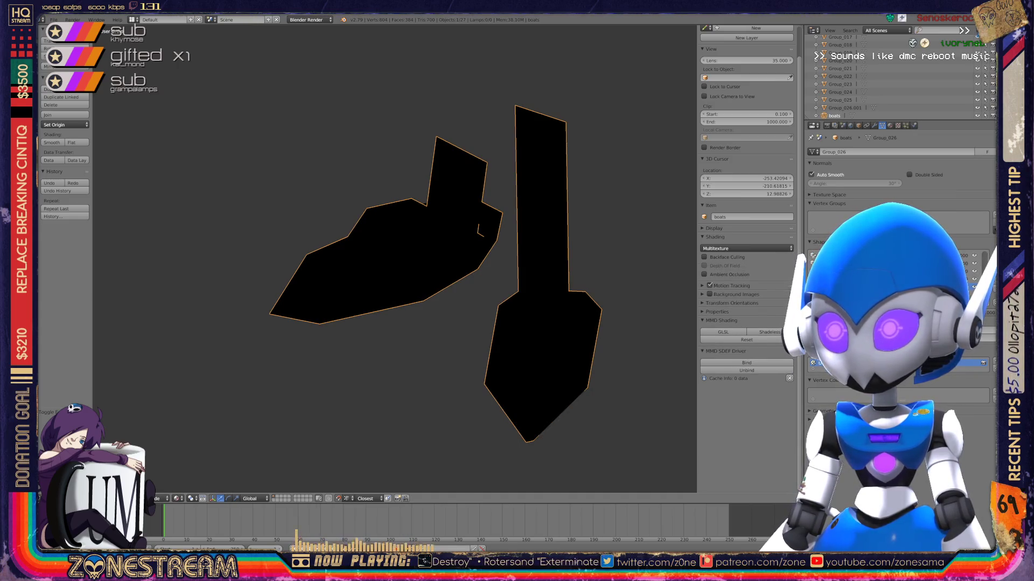
pyautogui.hotkey('shift', 'a')
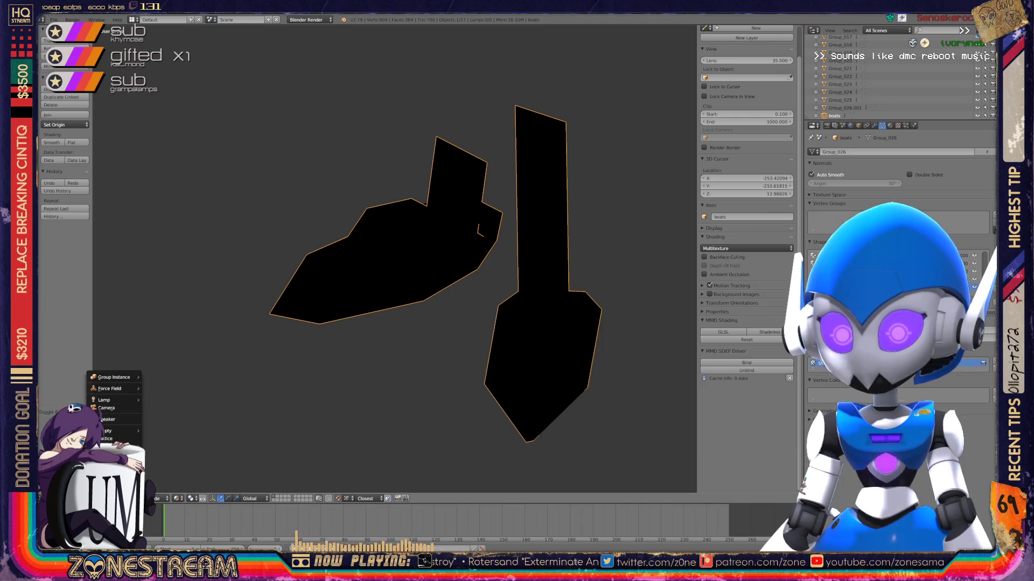
pyautogui.moveTo(116, 400)
pyautogui.click(161, 423)
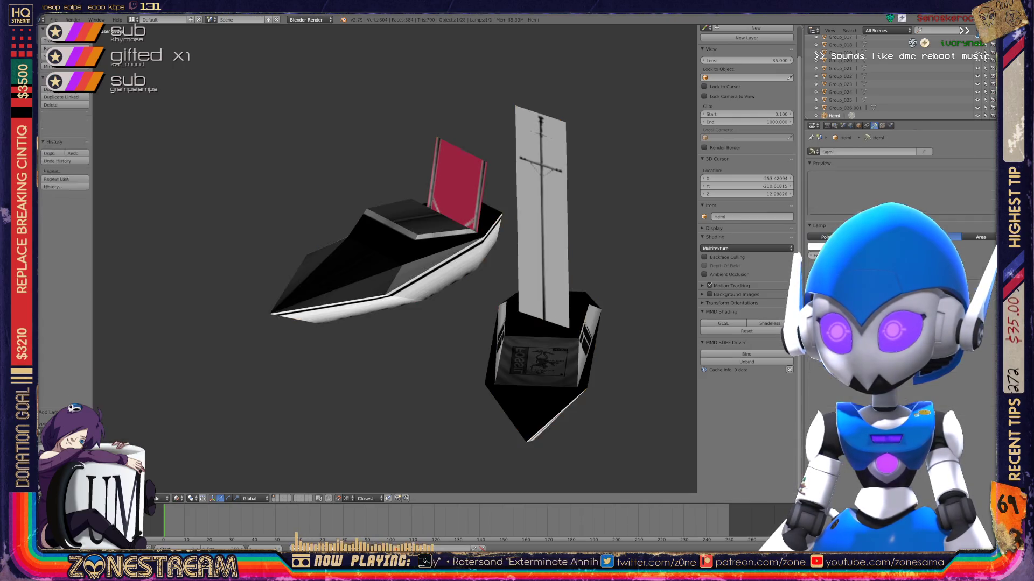
# Orbit around the textured boats and sails, then undo to remove the Hemi lamp.
pyautogui.moveTo(393, 259)
pyautogui.mouseDown(button='middle')
pyautogui.moveTo(409, 269)
pyautogui.moveTo(426, 245)
pyautogui.moveTo(442, 269)
pyautogui.moveTo(452, 248)
pyautogui.mouseUp(button='middle')
pyautogui.scroll(-5, 394, 258)
pyautogui.moveTo(393, 269); pyautogui.dragTo(226, 274, button='middle')
pyautogui.scroll(3, 323, 333)
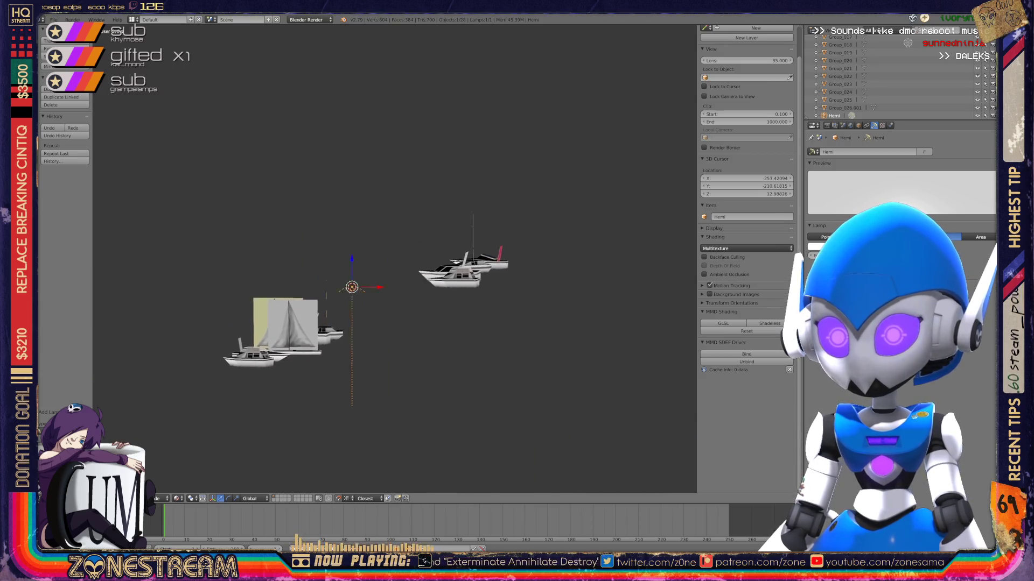
pyautogui.hotkey('ctrl', 'z')
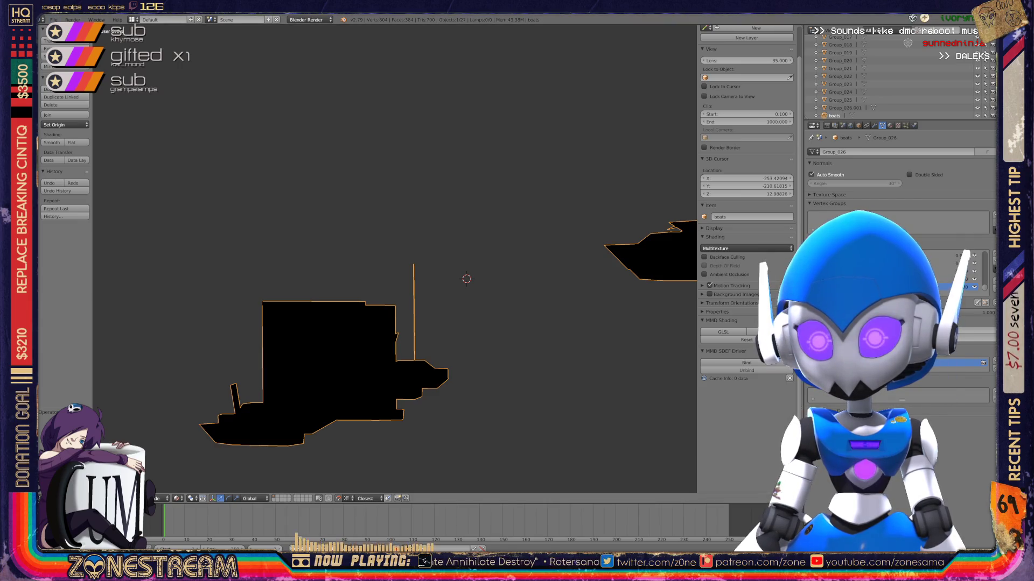
# Switch viewport shading back to Wireframe and frame the selected boats.
pyautogui.press('Tab')
pyautogui.press('Tab')
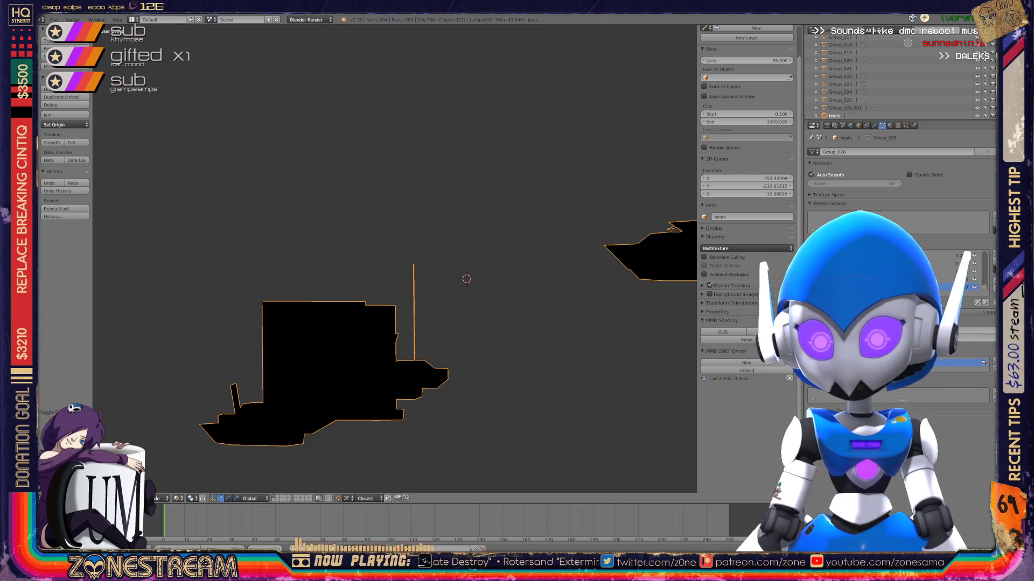
pyautogui.click(176, 499)
pyautogui.click(194, 480)
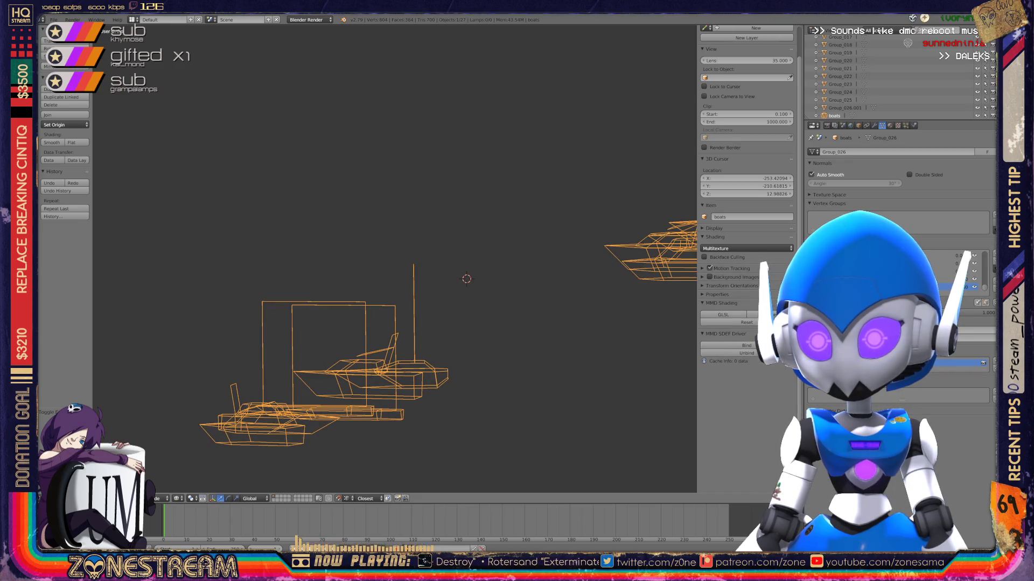
pyautogui.press('Tab')
pyautogui.press('Tab')
pyautogui.press('KP_1')
pyautogui.scroll(4, 394, 259)
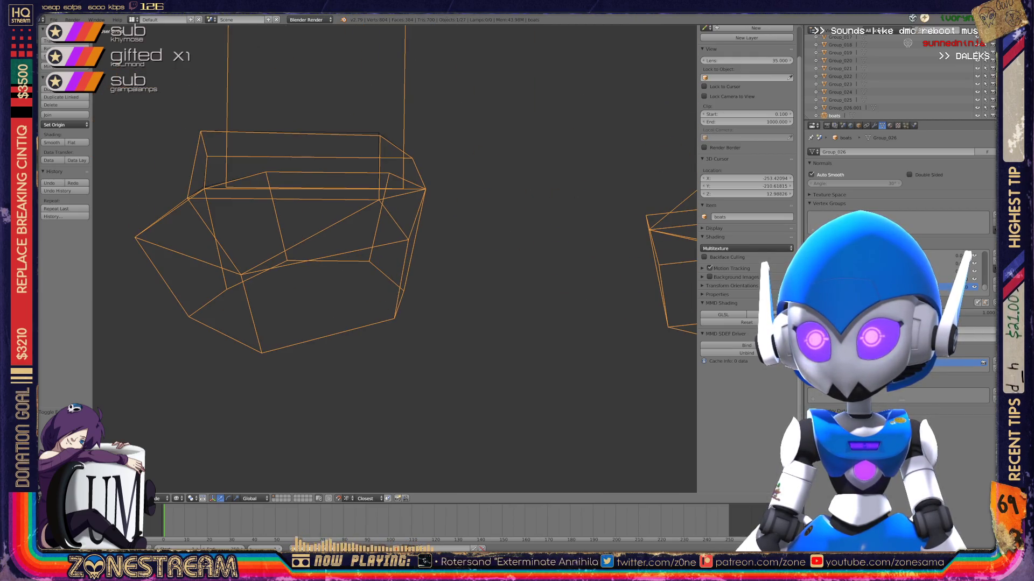
pyautogui.scroll(3, 394, 258)
pyautogui.press('KP_Decimal')
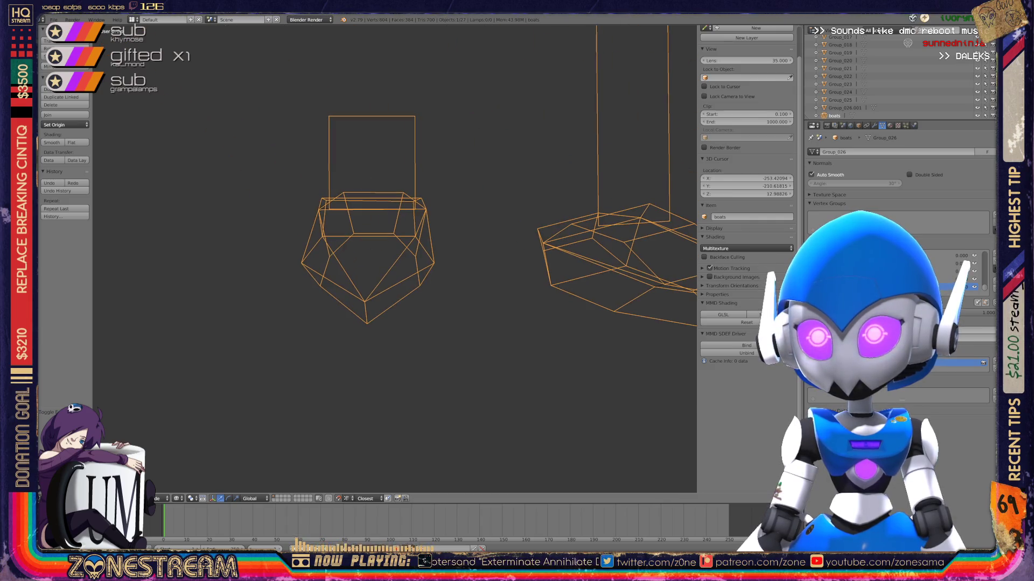
# In Edit Mode, nudge a different seat vertex slightly upward and inspect it.
pyautogui.press('Tab')
pyautogui.press('Tab')
pyautogui.scroll(4, 395, 258)
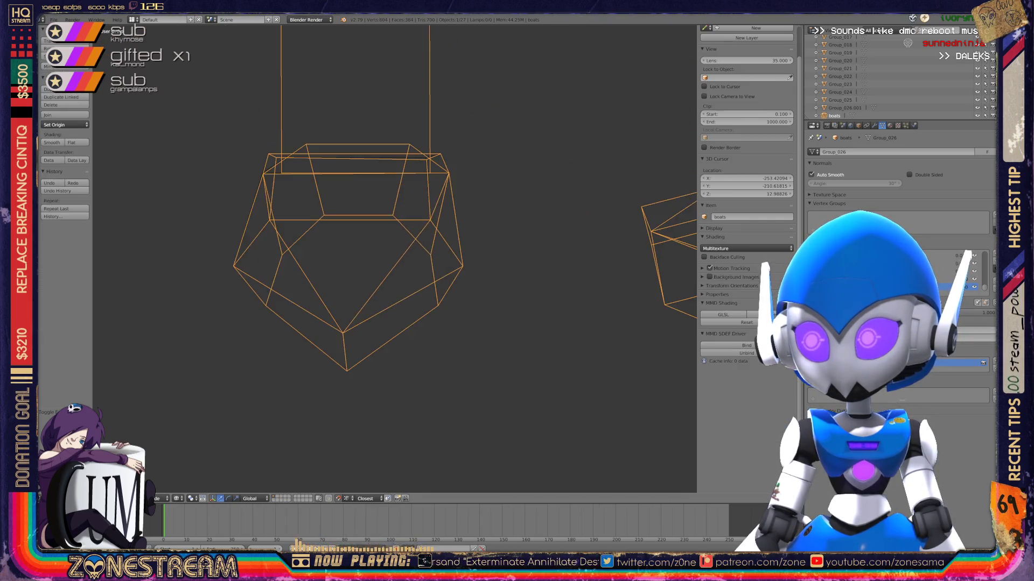
pyautogui.moveTo(395, 258)
pyautogui.keyDown('shift'); pyautogui.mouseDown(button='middle')
pyautogui.moveTo(425, 344)
pyautogui.moveTo(377, 301)
pyautogui.moveTo(485, 301)
pyautogui.mouseUp(button='middle'); pyautogui.keyUp('shift')
pyautogui.scroll(-8, 425, 345)
pyautogui.scroll(8, 484, 302)
pyautogui.scroll(-3, 395, 259)
pyautogui.press('Tab')
pyautogui.press('z')
pyautogui.rightClick(567, 235)
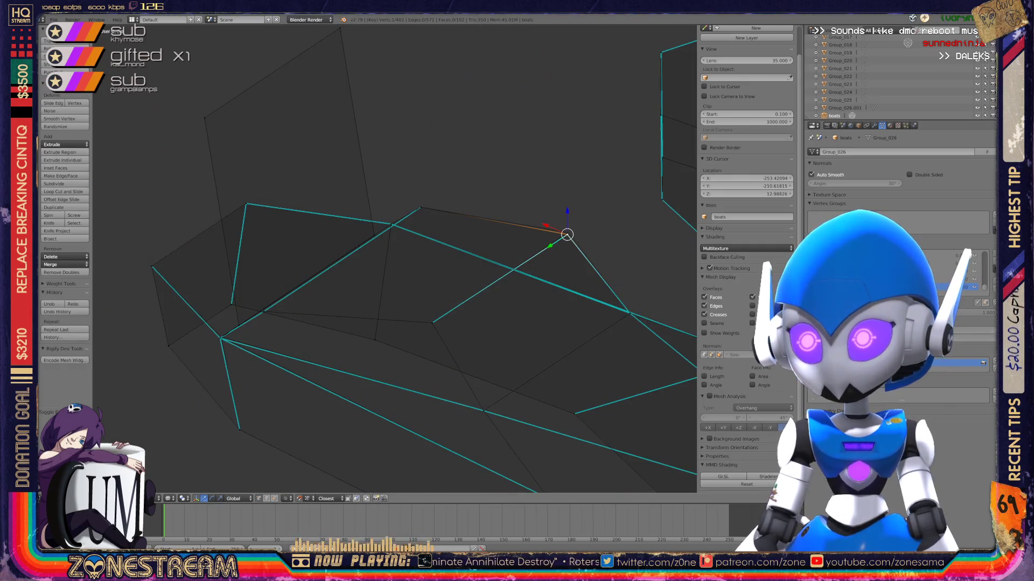
pyautogui.moveTo(566, 235); pyautogui.dragTo(568, 232, button='right')
pyautogui.moveTo(396, 258)
pyautogui.mouseDown(button='middle')
pyautogui.moveTo(280, 259)
pyautogui.moveTo(398, 253)
pyautogui.mouseUp(button='middle')
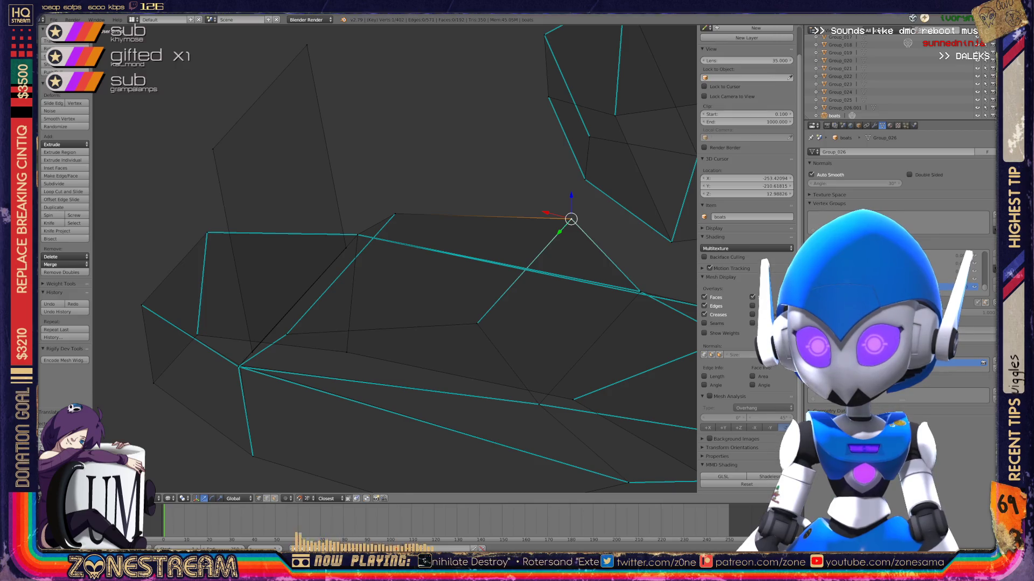
pyautogui.press('Tab')
pyautogui.press('Tab')
# Move the seat's lower-left corner vertex, then return to Object Mode and orbit.
pyautogui.rightClick(238, 368)
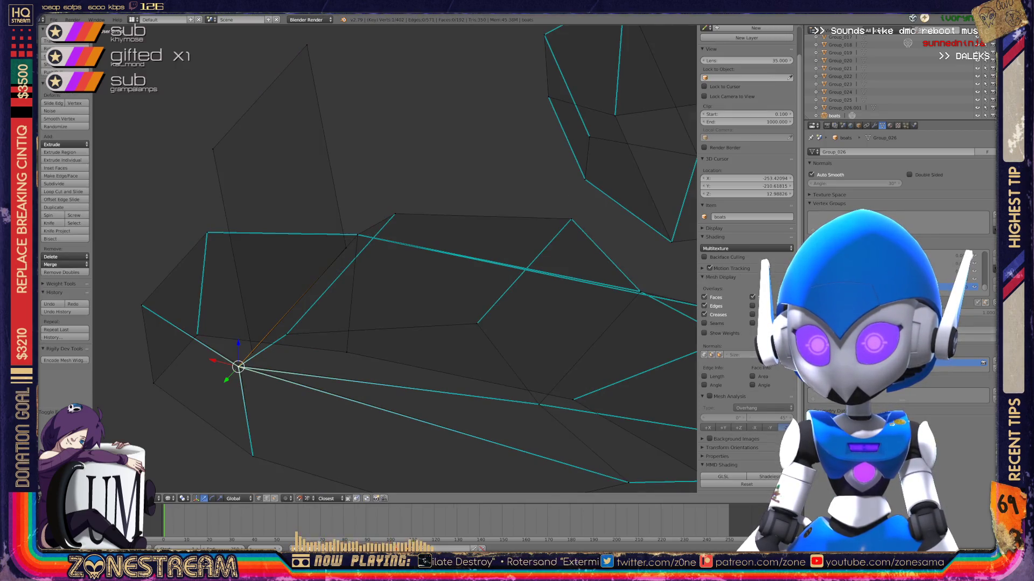
pyautogui.press('g')
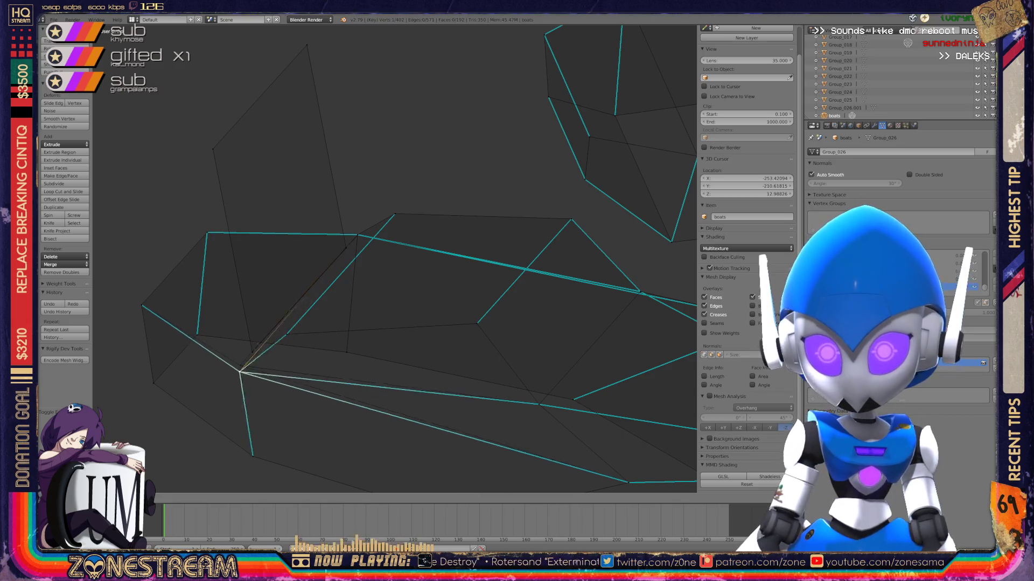
pyautogui.press('Return')
pyautogui.press('Tab')
pyautogui.scroll(-3, 394, 258)
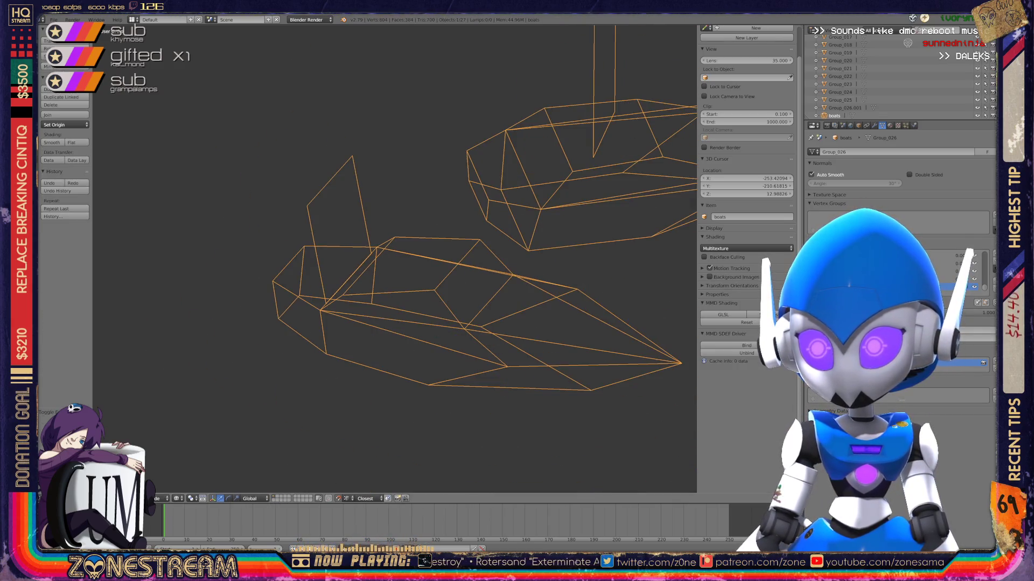
pyautogui.moveTo(395, 259)
pyautogui.mouseDown(button='middle')
pyautogui.moveTo(452, 250)
pyautogui.moveTo(410, 264)
pyautogui.moveTo(441, 150)
pyautogui.moveTo(372, 205)
pyautogui.mouseUp(button='middle')
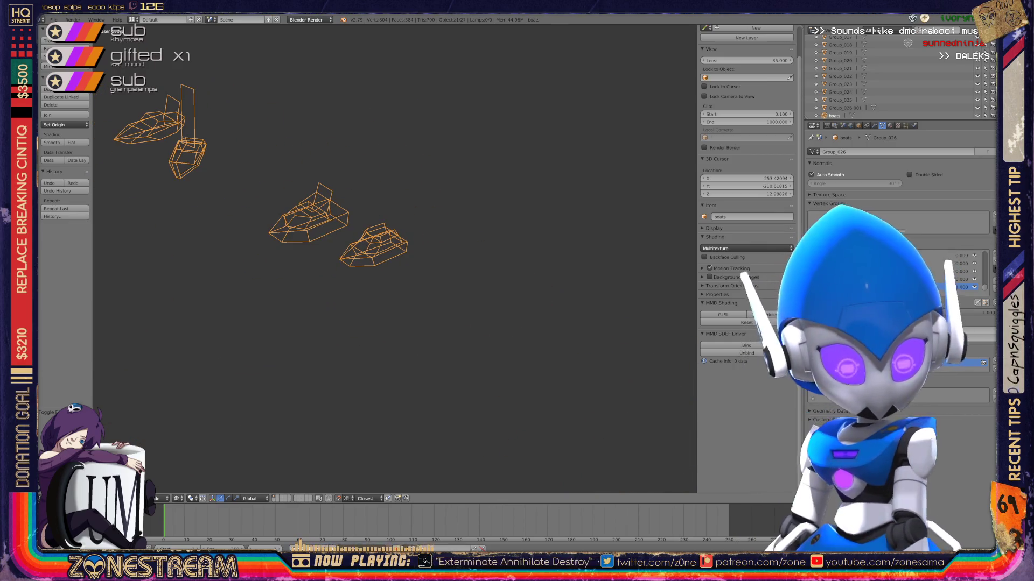
pyautogui.scroll(-5, 395, 258)
pyautogui.scroll(10, 395, 258)
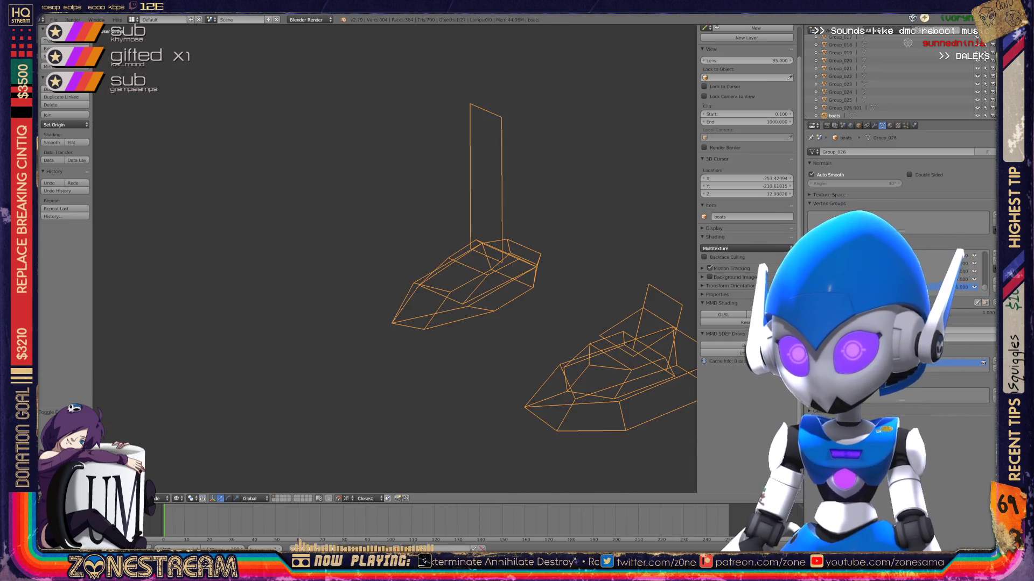
pyautogui.press('Tab')
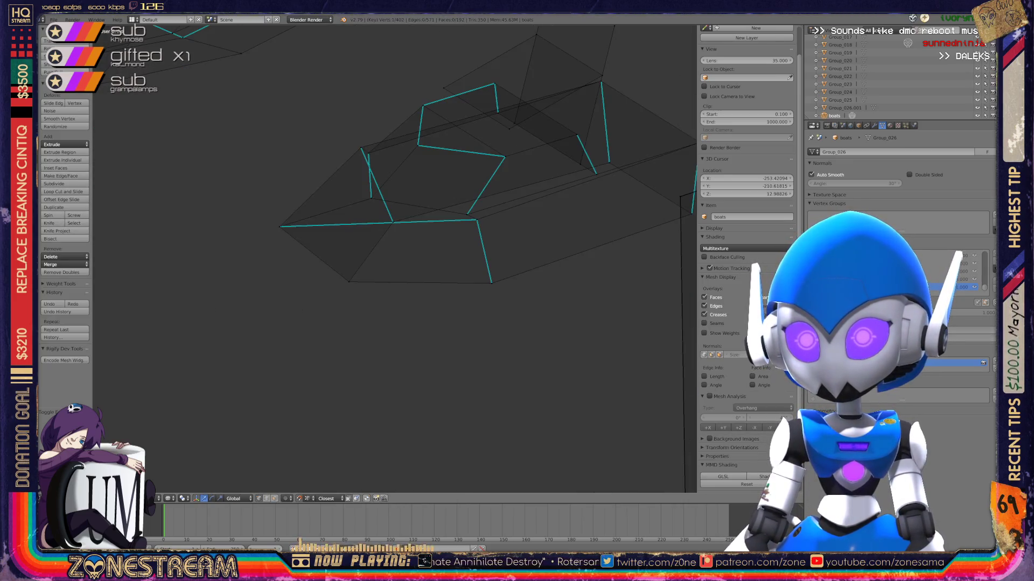
pyautogui.press('Tab')
pyautogui.scroll(-8, 395, 258)
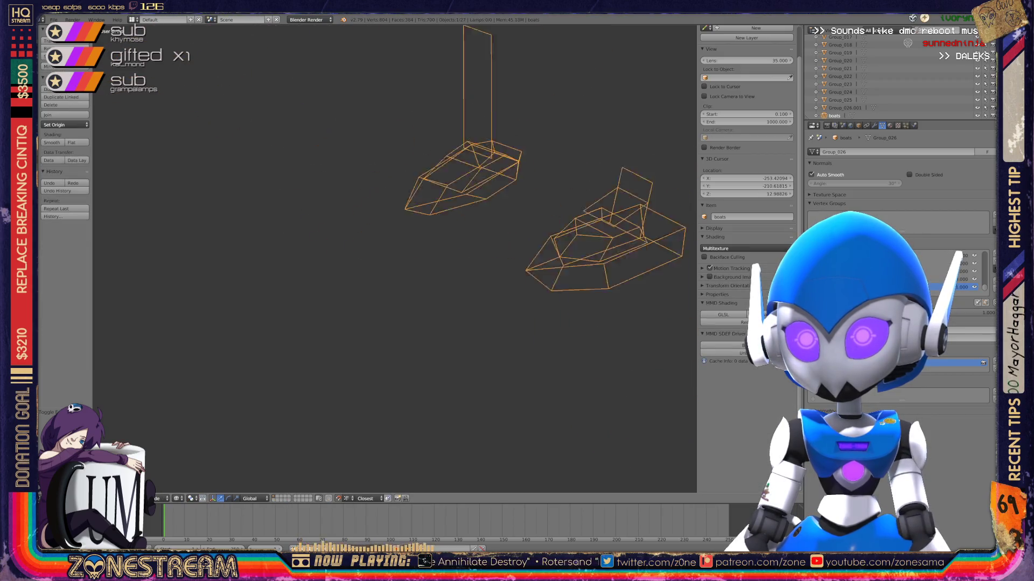
pyautogui.scroll(-2, 395, 259)
pyautogui.moveTo(394, 259)
pyautogui.mouseDown(button='middle')
pyautogui.moveTo(312, 241)
pyautogui.moveTo(167, 175)
pyautogui.moveTo(307, 205)
pyautogui.mouseUp(button='middle')
pyautogui.scroll(5, 394, 259)
pyautogui.scroll(-4, 306, 204)
pyautogui.moveTo(394, 258)
pyautogui.mouseDown(button='middle')
pyautogui.moveTo(355, 242)
pyautogui.moveTo(366, 231)
pyautogui.mouseUp(button='middle')
pyautogui.scroll(5, 395, 259)
pyautogui.scroll(6, 394, 259)
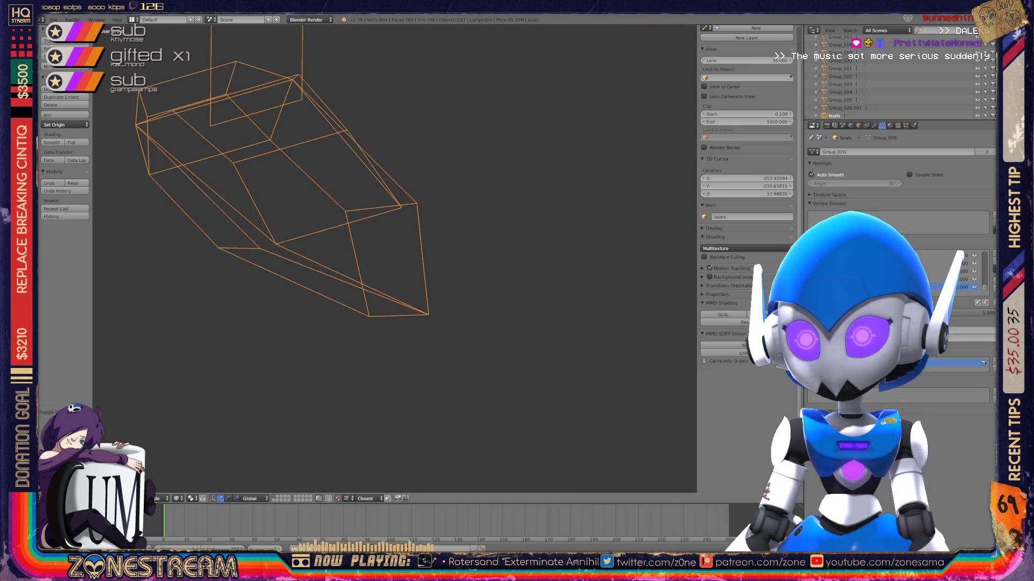
pyautogui.scroll(-8, 394, 259)
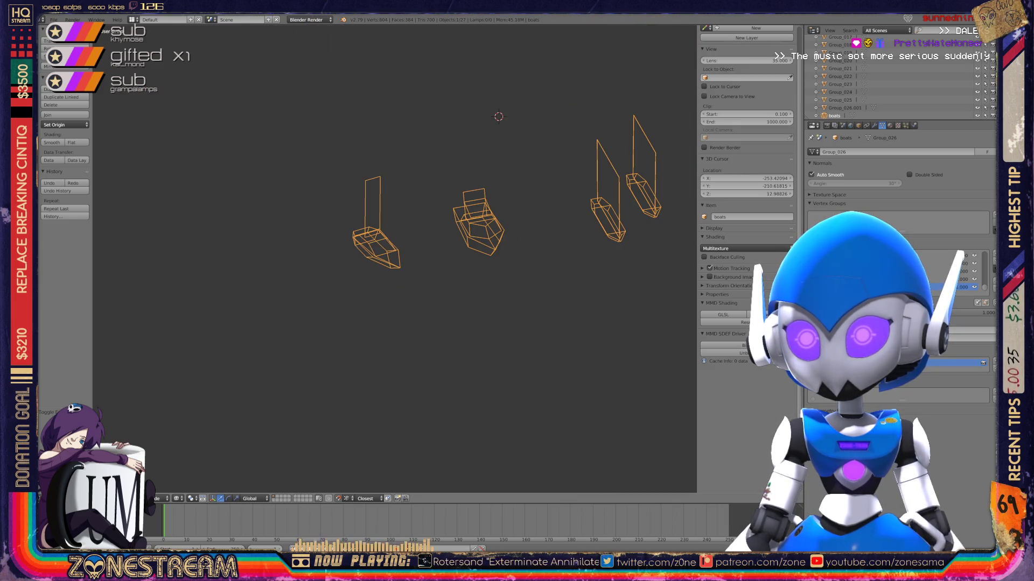
pyautogui.keyDown('shift'); pyautogui.scroll(-5, 506, 161); pyautogui.keyUp('shift')
pyautogui.press('Tab')
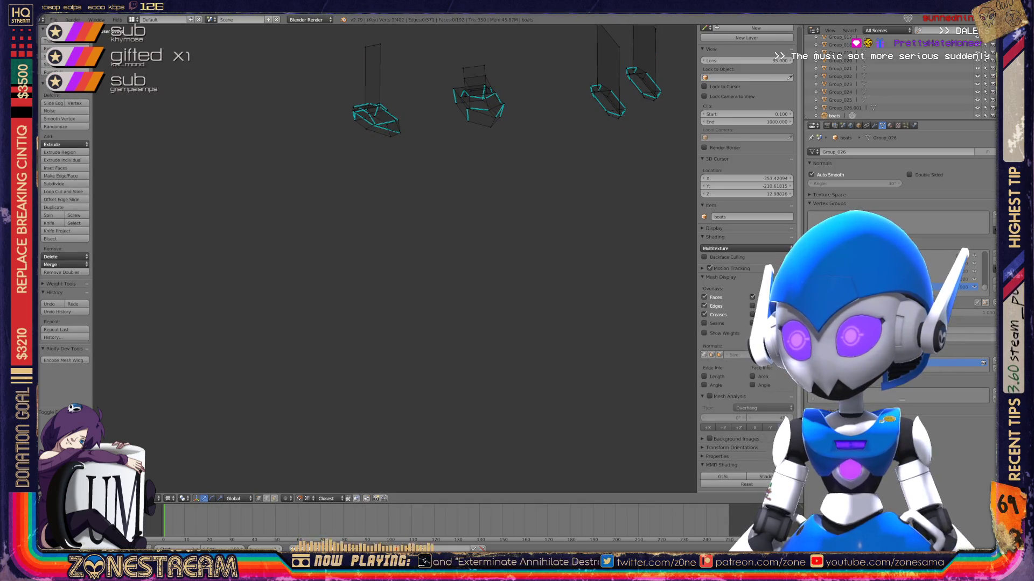
pyautogui.press('Tab')
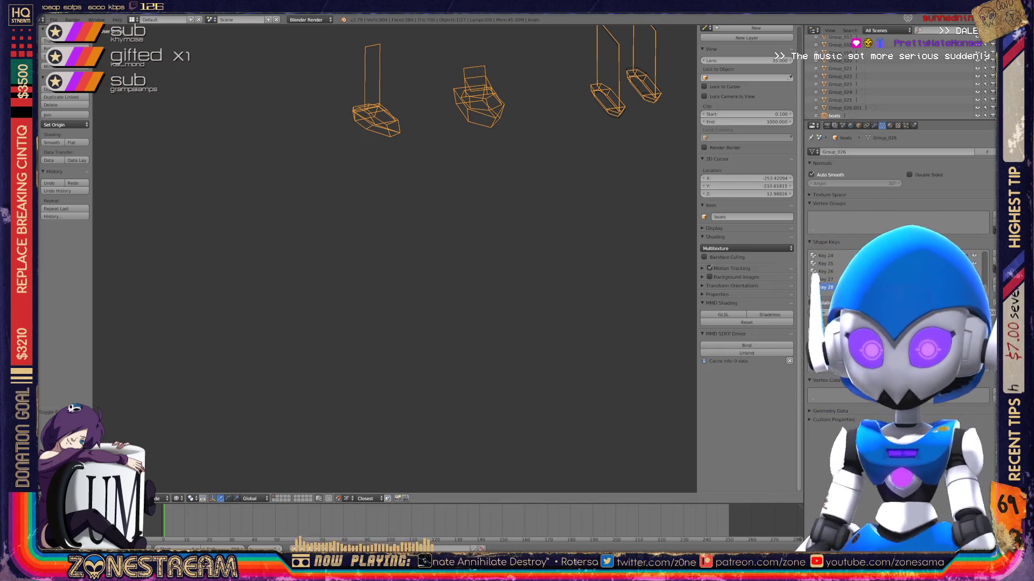
# Save over boats.blend with Ctrl+S and select every object in the scene.
pyautogui.hotkey('ctrl', 's')
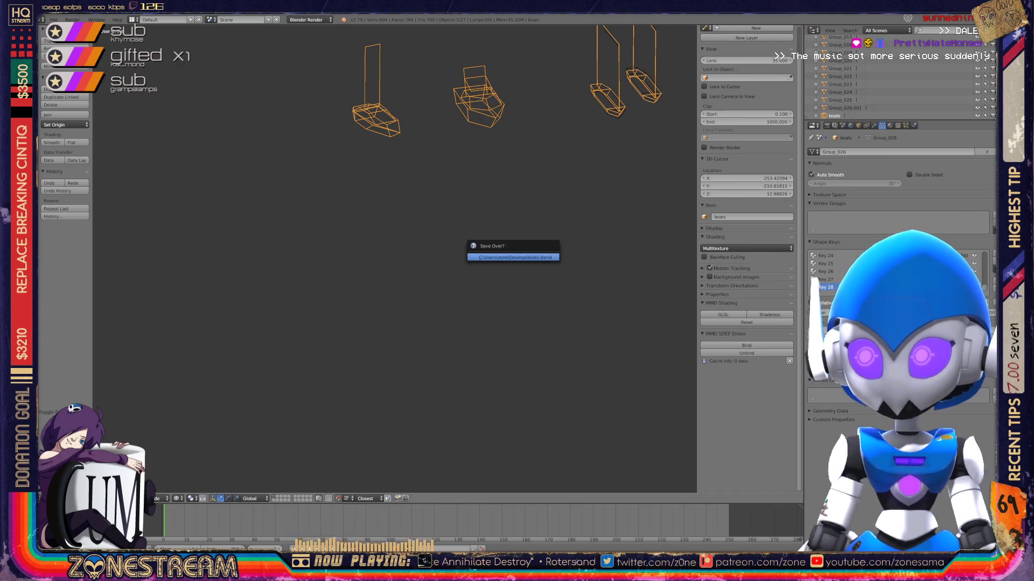
pyautogui.press('Return')
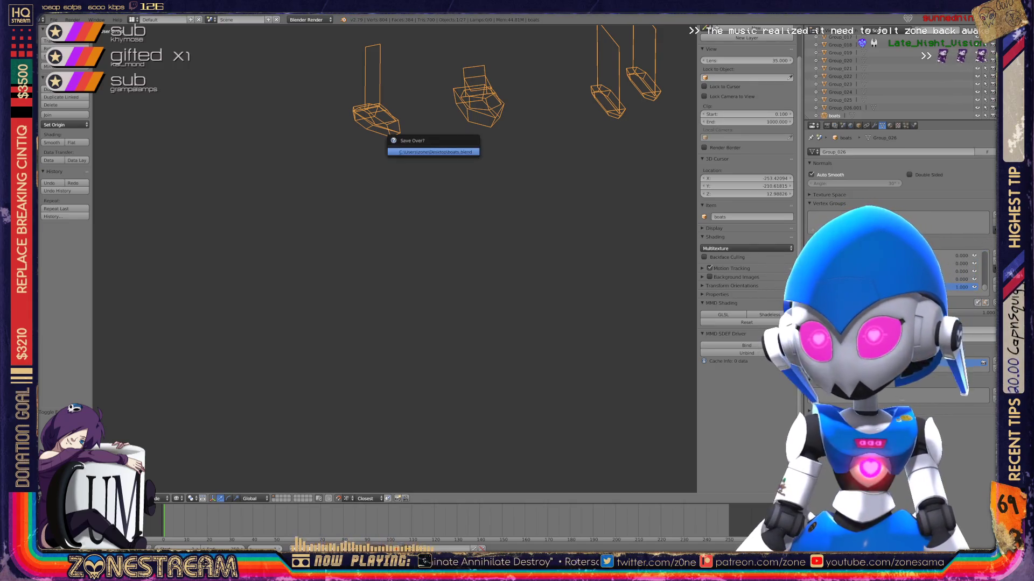
pyautogui.press('a')
pyautogui.press('a')
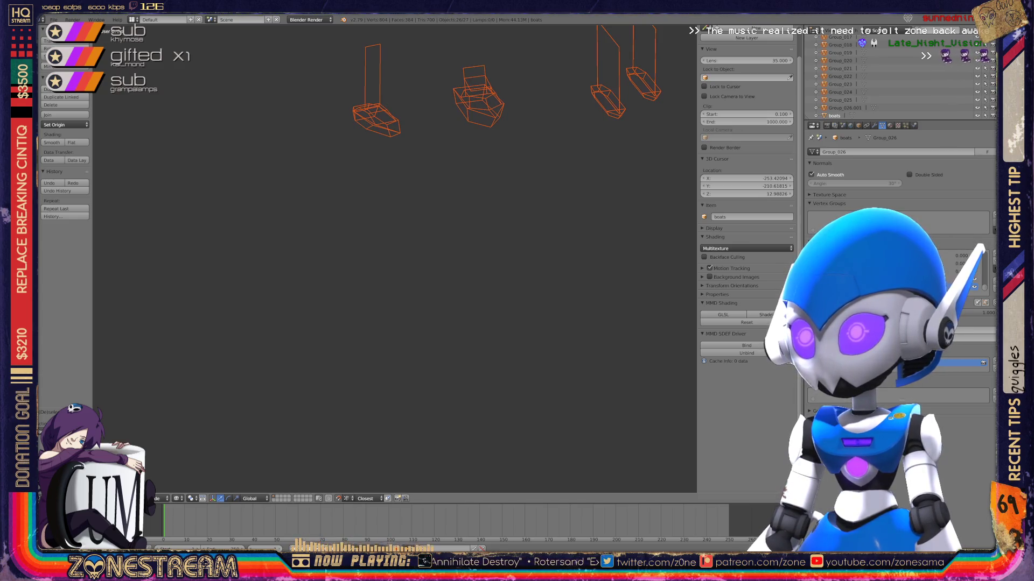
# Delete the selected group objects and frame everything left in the view.
pyautogui.press('x')
pyautogui.press('Return')
pyautogui.press('Home')
# Switch the Outliner display to Orphan Data, then back to Current Scene.
pyautogui.click(873, 33)
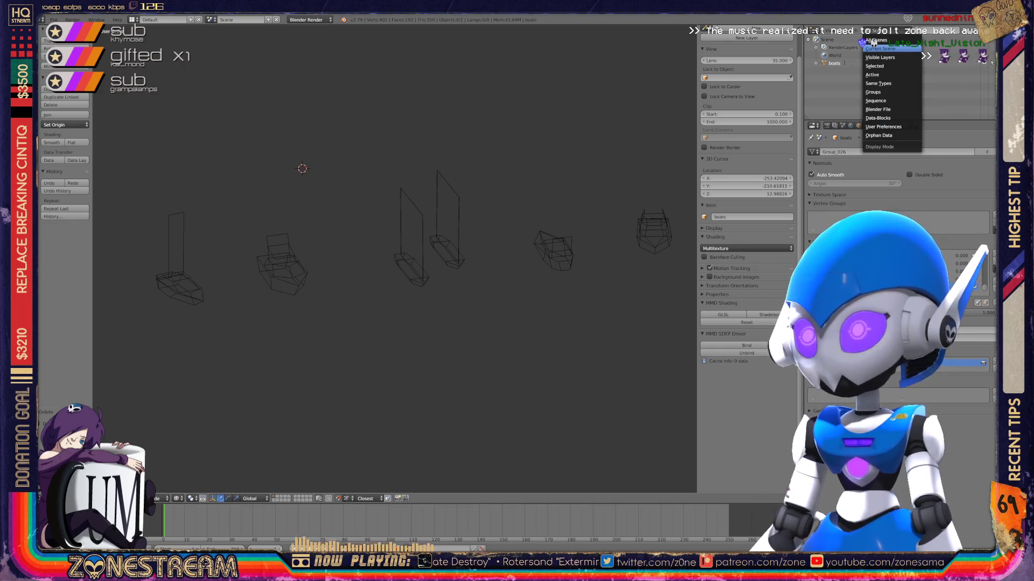
pyautogui.click(878, 135)
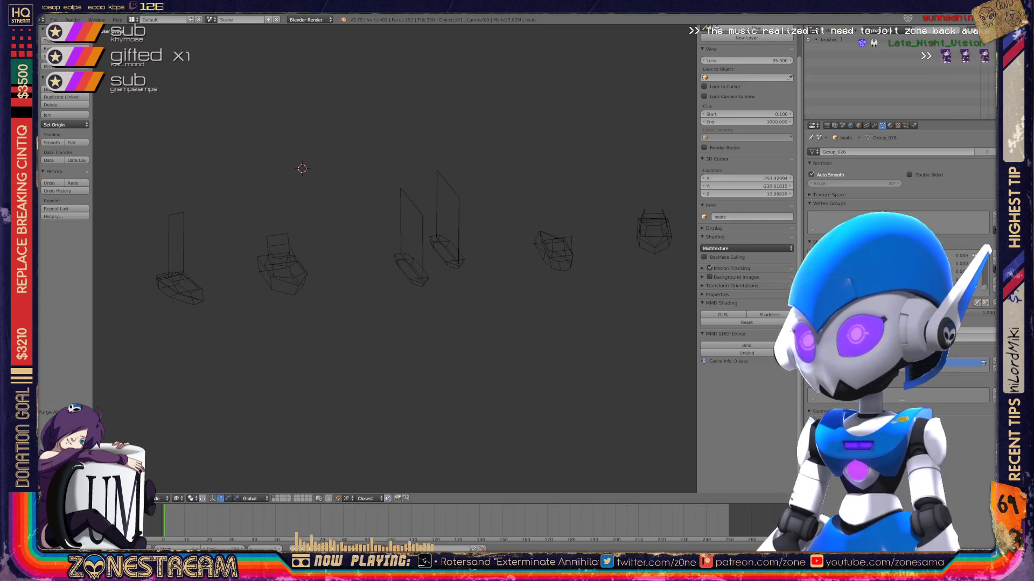
pyautogui.click(872, 42)
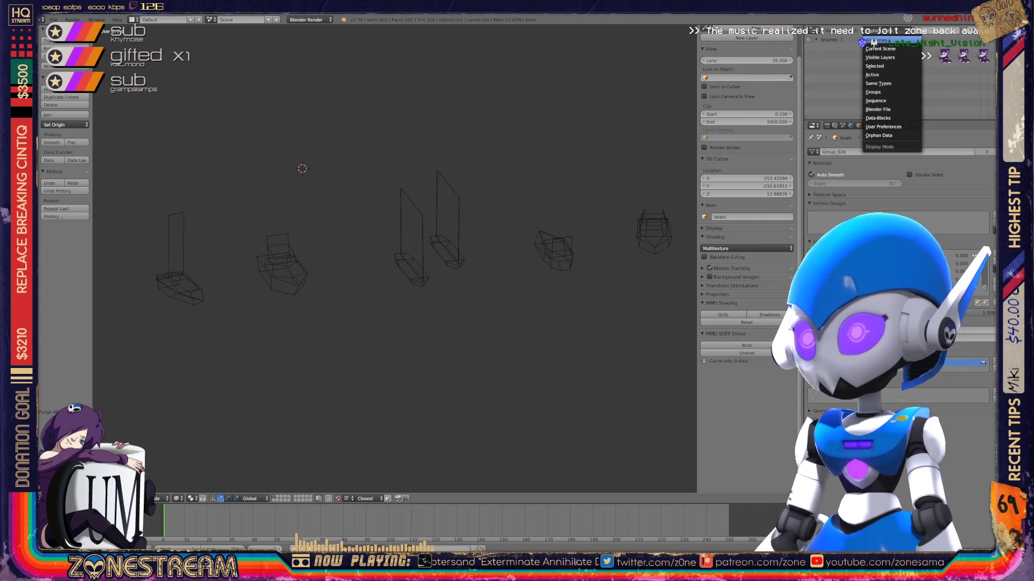
pyautogui.click(880, 48)
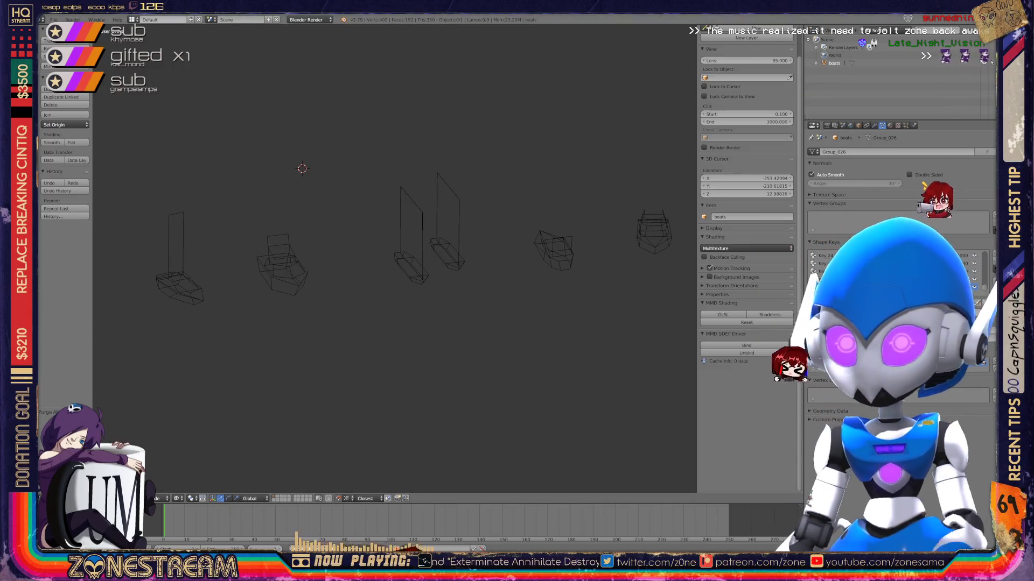
pyautogui.click(53, 19)
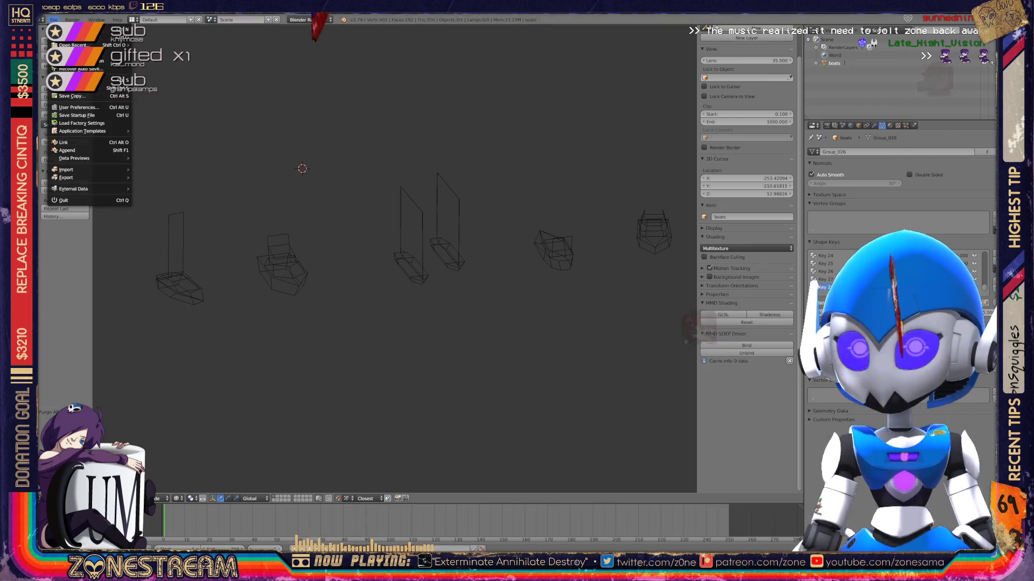
pyautogui.moveTo(81, 169)
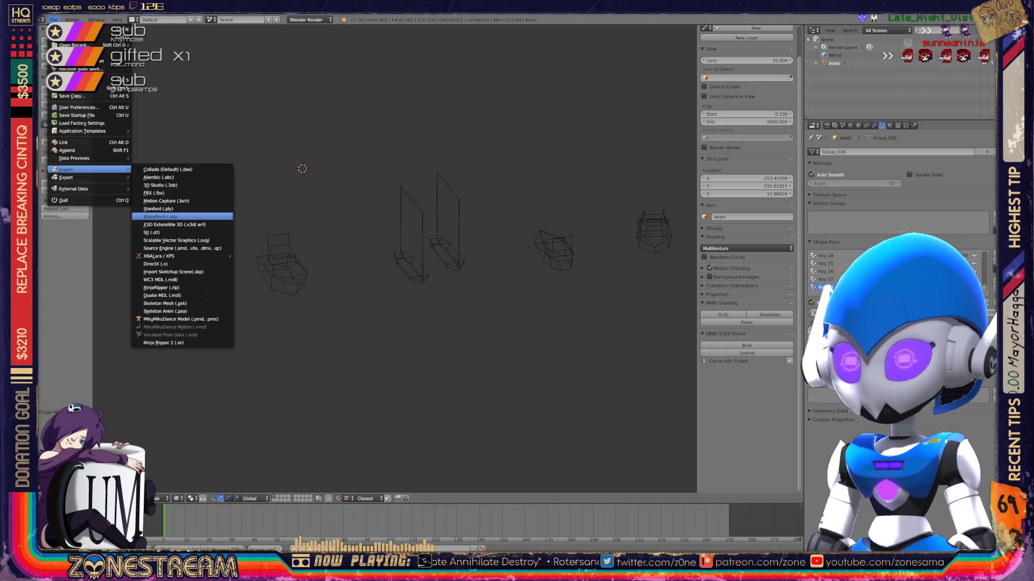
pyautogui.click(162, 217)
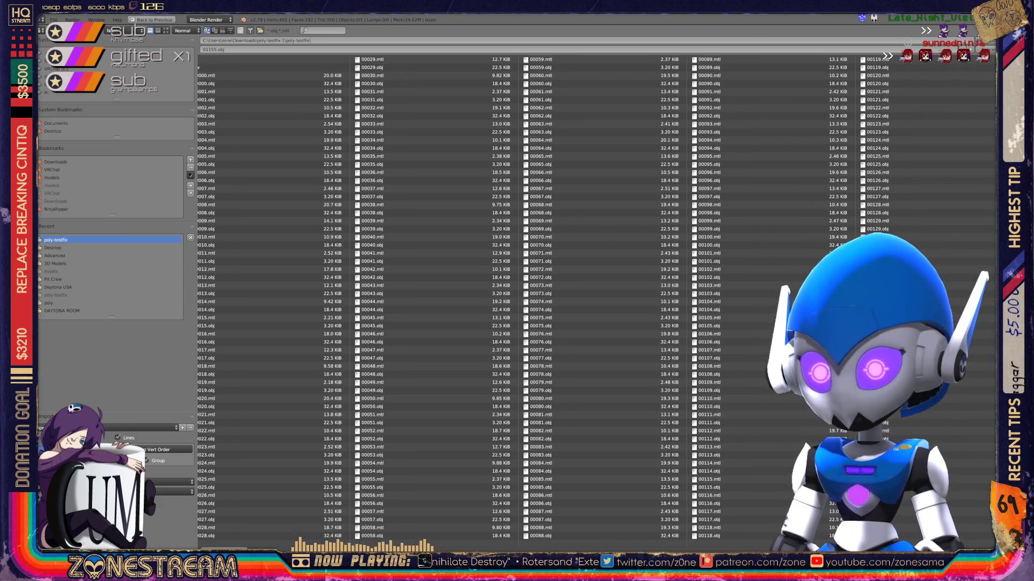
pyautogui.scroll(-10, 554, 301)
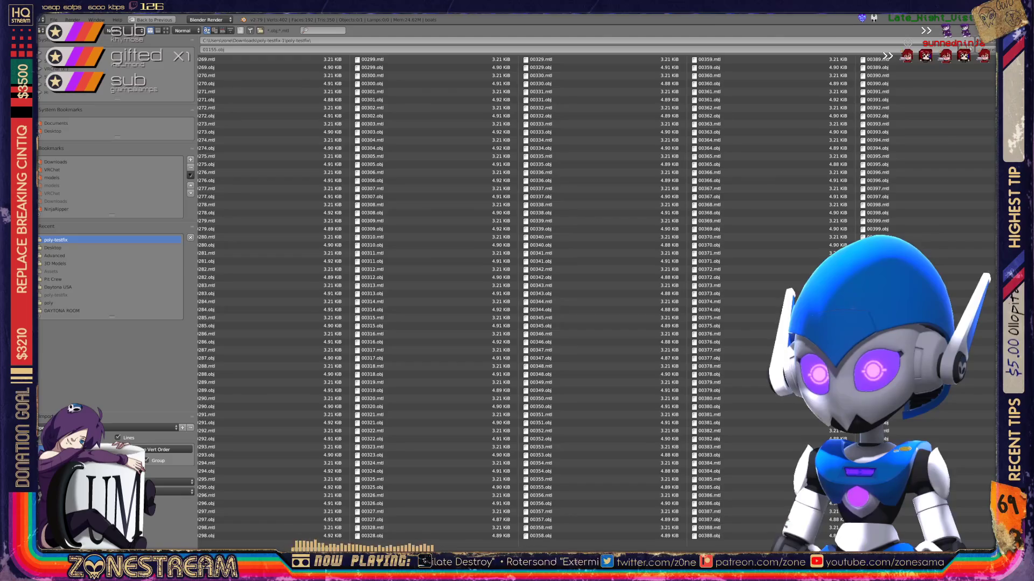
pyautogui.scroll(-2, 554, 302)
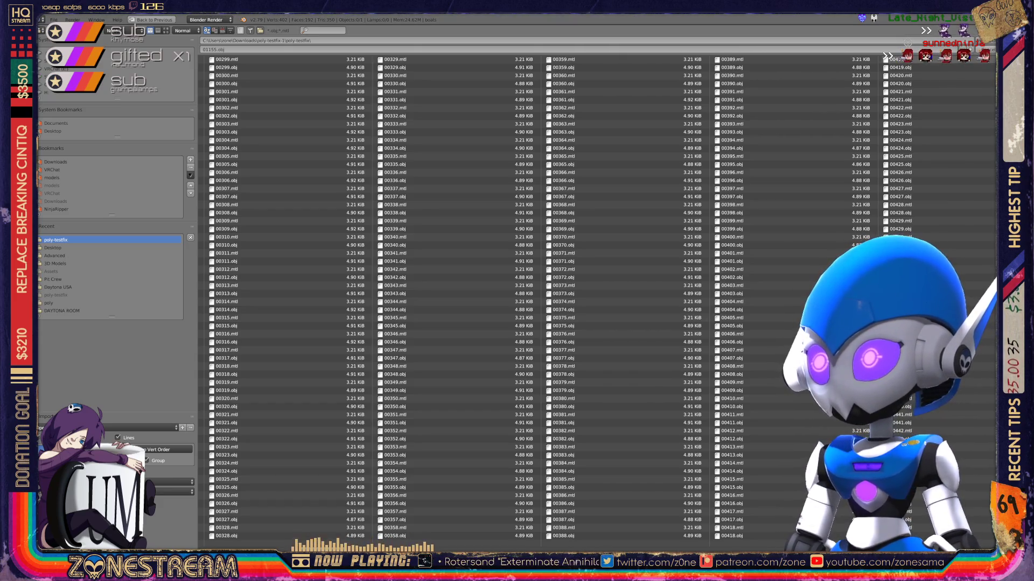
pyautogui.press('Escape')
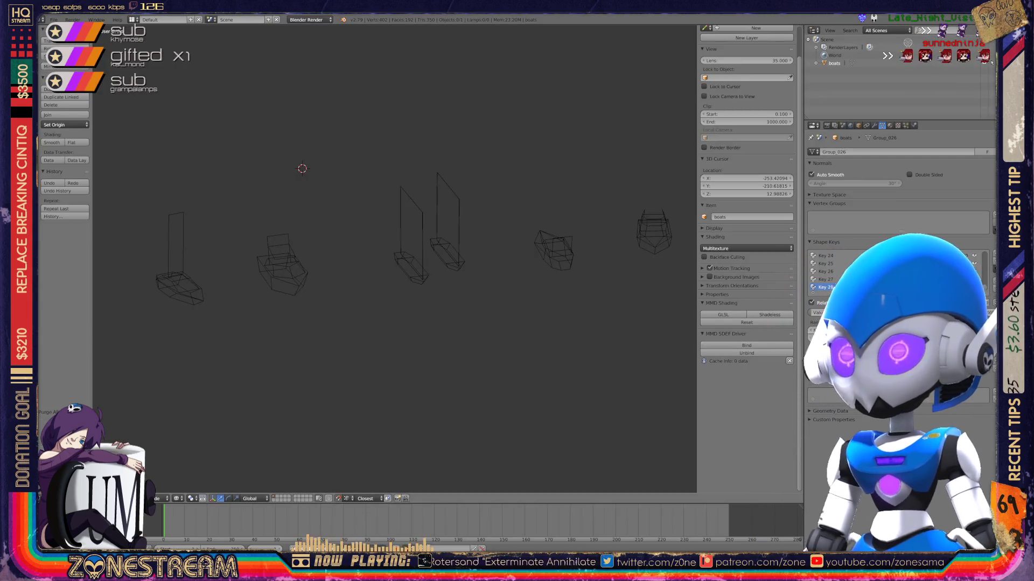
# Import the seat-groups Wavefront OBJ file and join the imported groups onto the boats object.
pyautogui.click(54, 19)
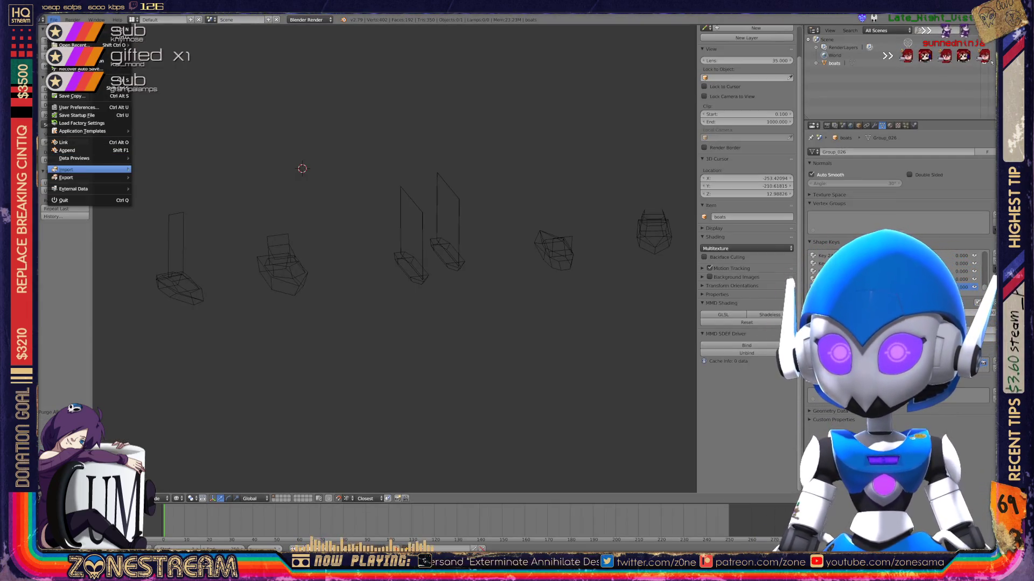
pyautogui.moveTo(91, 169)
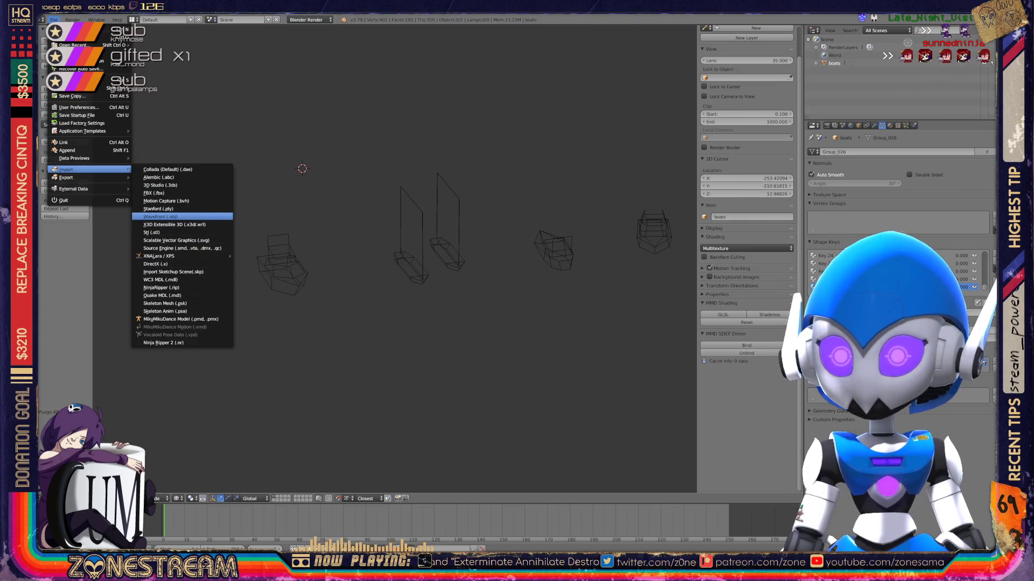
pyautogui.click(160, 216)
pyautogui.scroll(-10, 269, 318)
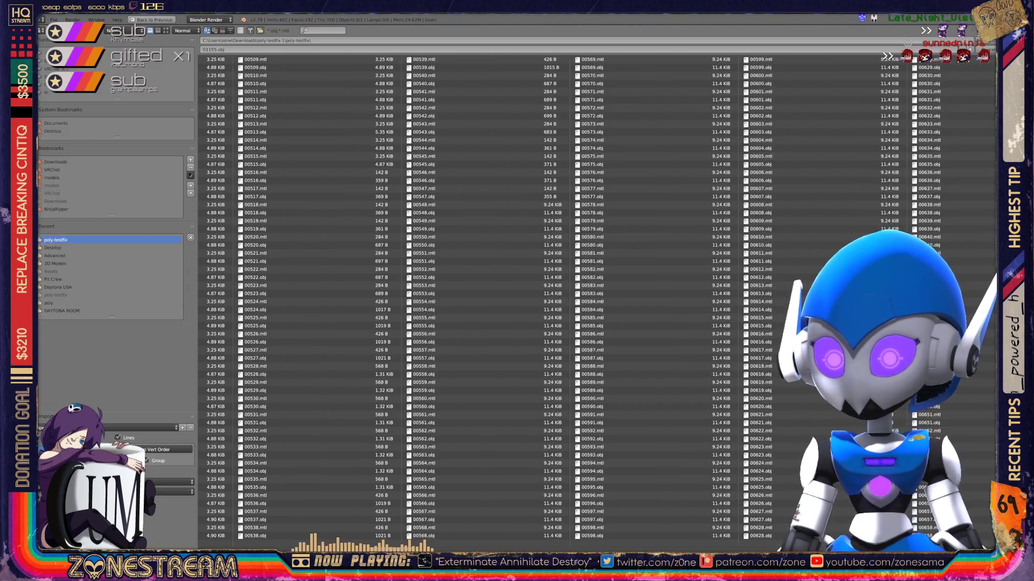
pyautogui.scroll(-7, 579, 298)
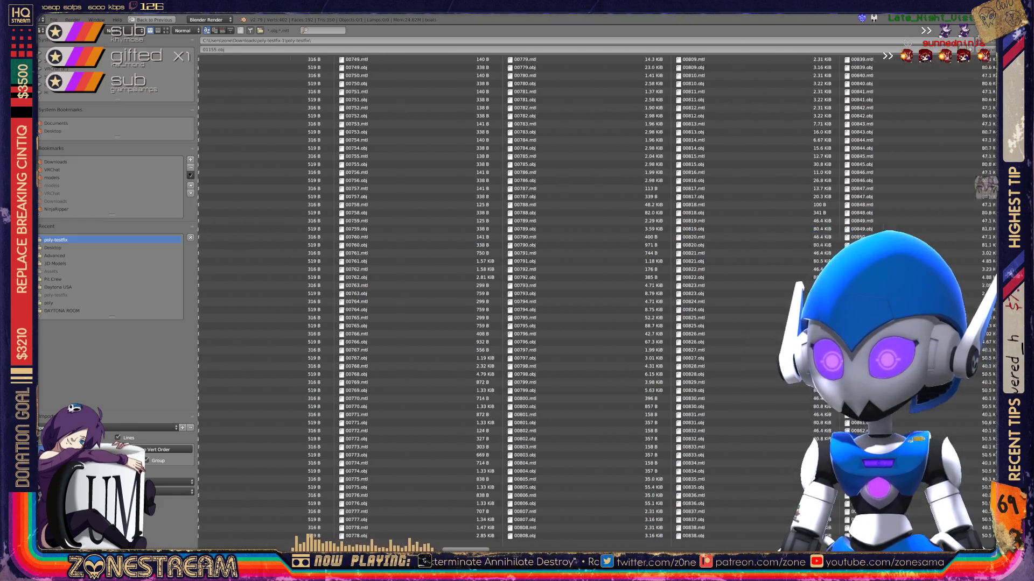
pyautogui.scroll(-6, 579, 298)
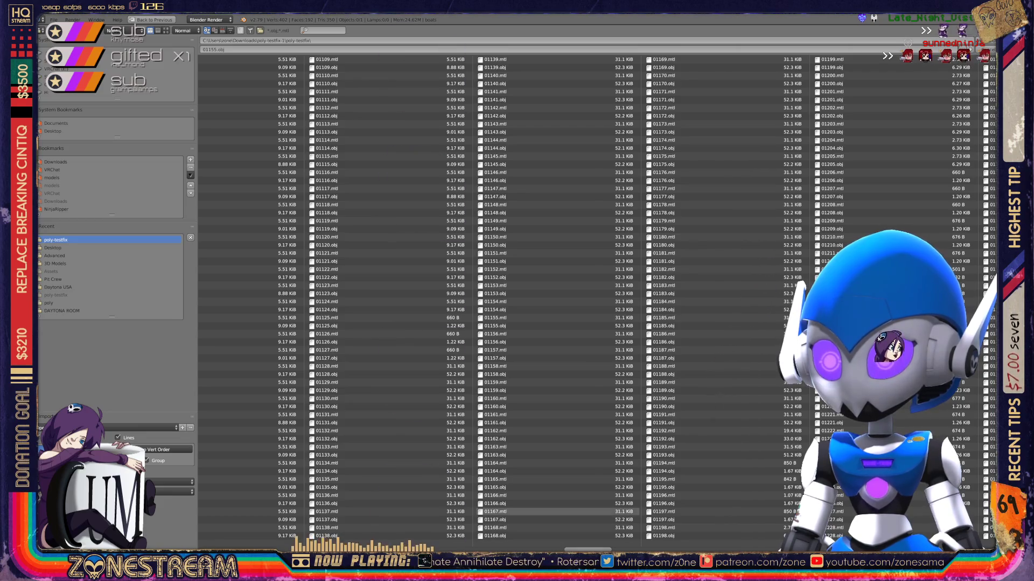
pyautogui.doubleClick(495, 358)
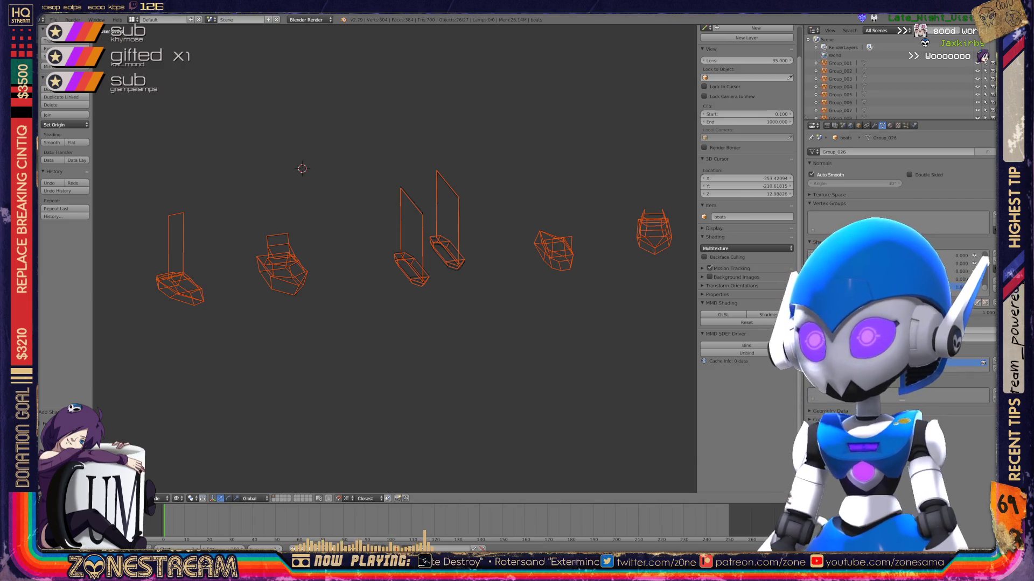
pyautogui.hotkey('ctrl', 'j')
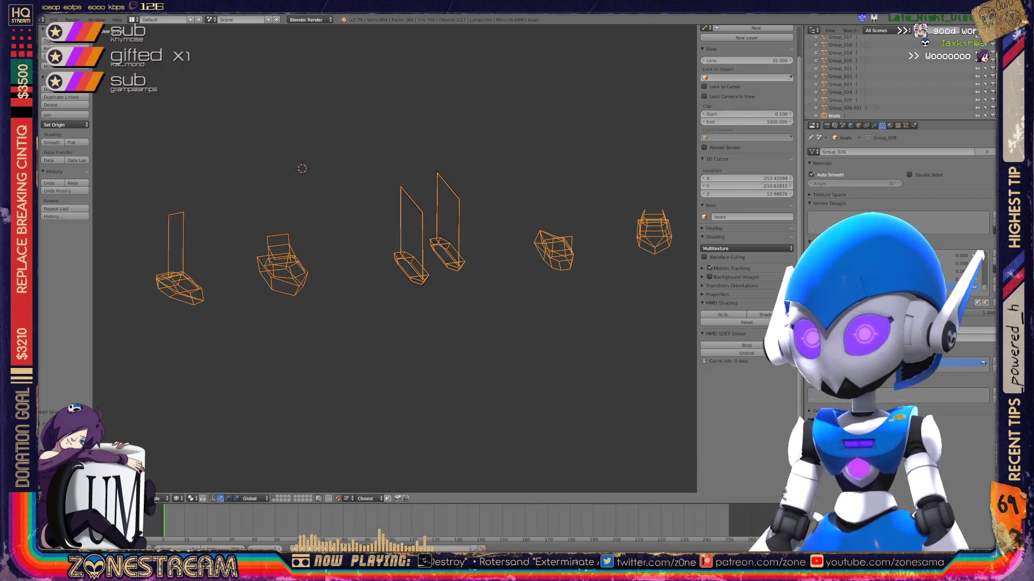
# Enter Edit Mode on the boats mesh and zoom in toward the leftmost seat.
pyautogui.press('Tab')
pyautogui.moveTo(377, 323)
pyautogui.keyDown('shift'); pyautogui.mouseDown(button='middle')
pyautogui.moveTo(456, 293)
pyautogui.moveTo(569, 280)
pyautogui.mouseUp(button='middle'); pyautogui.keyUp('shift')
pyautogui.scroll(6, 371, 244)
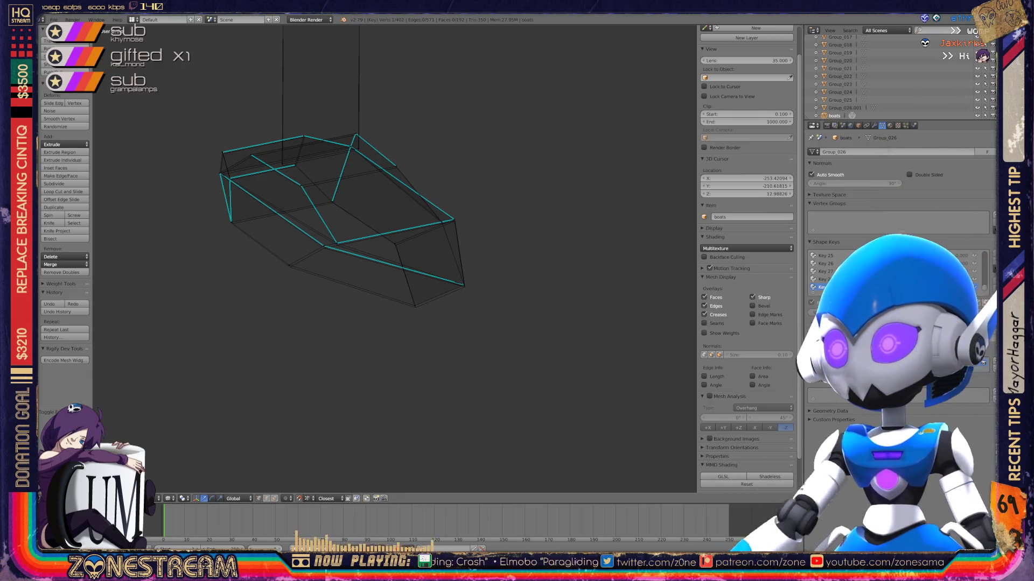
# Zoom out to view all the seat meshes.
pyautogui.press('KP_Divide')
# Reposition the seat's lower-right corner vertex, settling it slightly lower than before.
pyautogui.scroll(10, 394, 259)
pyautogui.keyDown('shift'); pyautogui.rightClick(567, 323); pyautogui.keyUp('shift')
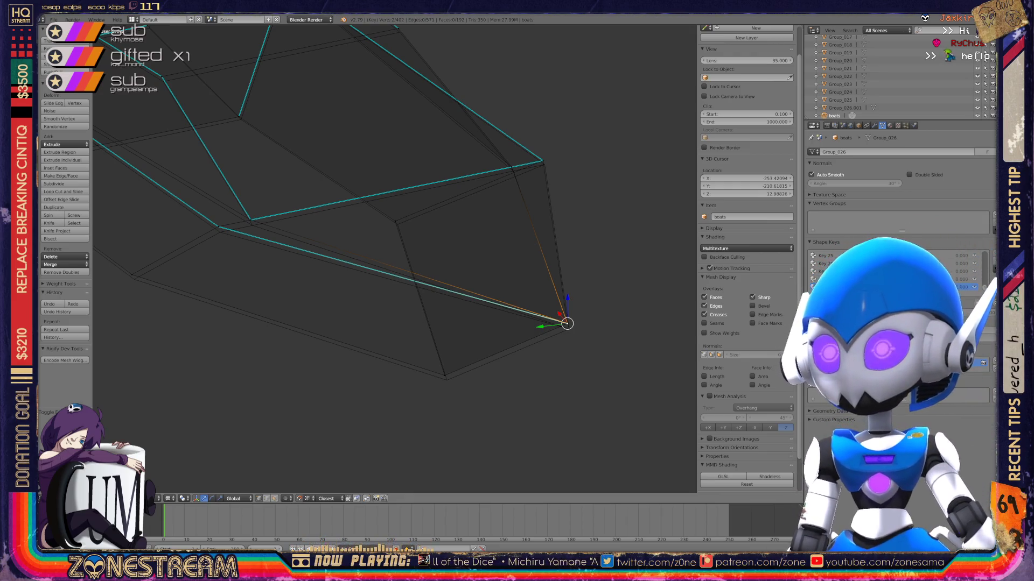
pyautogui.rightClick(567, 323)
pyautogui.moveTo(562, 321)
pyautogui.mouseDown(button='right')
pyautogui.moveTo(604, 364)
pyautogui.moveTo(554, 322)
pyautogui.moveTo(569, 328)
pyautogui.moveTo(442, 373)
pyautogui.moveTo(448, 380)
pyautogui.mouseUp(button='right')
pyautogui.keyDown('shift'); pyautogui.moveTo(449, 380); pyautogui.dragTo(543, 437, button='middle'); pyautogui.keyUp('shift')
pyautogui.moveTo(543, 438); pyautogui.dragTo(493, 282, button='right')
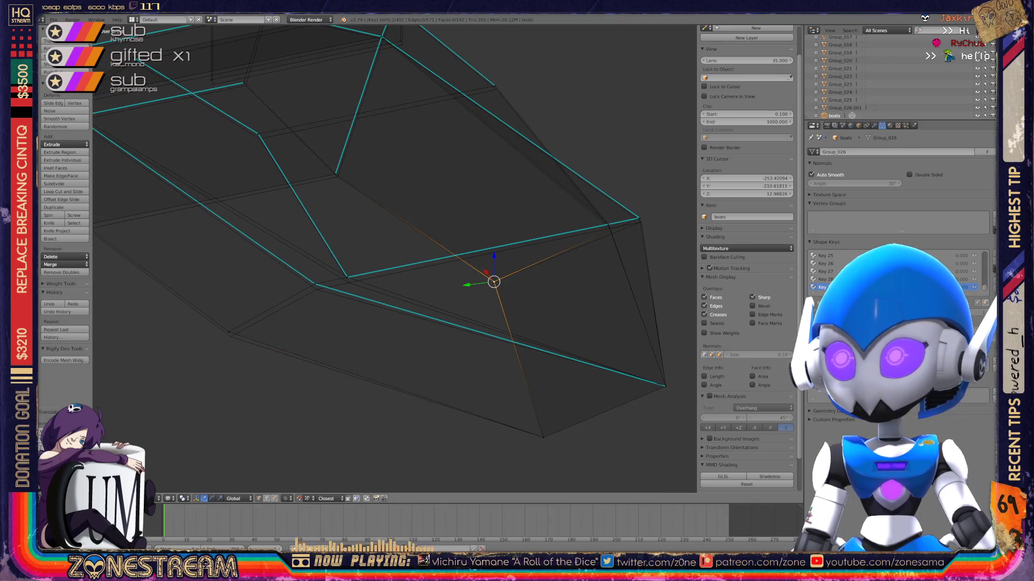
pyautogui.moveTo(494, 282)
pyautogui.keyDown('shift'); pyautogui.mouseDown(button='middle')
pyautogui.moveTo(378, 324)
pyautogui.moveTo(450, 283)
pyautogui.moveTo(481, 292)
pyautogui.mouseUp(button='middle'); pyautogui.keyUp('shift')
pyautogui.scroll(5, 378, 324)
pyautogui.moveTo(481, 293); pyautogui.dragTo(486, 304, button='right')
# Lower three neighbouring vertices along the seat's lower outline slightly.
pyautogui.rightClick(387, 311)
pyautogui.moveTo(387, 312); pyautogui.dragTo(392, 323, button='right')
pyautogui.moveTo(393, 323); pyautogui.dragTo(442, 311, button='middle')
pyautogui.rightClick(401, 304)
pyautogui.moveTo(401, 304); pyautogui.dragTo(406, 321, button='right')
pyautogui.rightClick(304, 324)
pyautogui.moveTo(305, 325); pyautogui.dragTo(309, 341, button='right')
# Select corner vertices on the seat and recentre the view on all seat meshes.
pyautogui.scroll(-5, 394, 259)
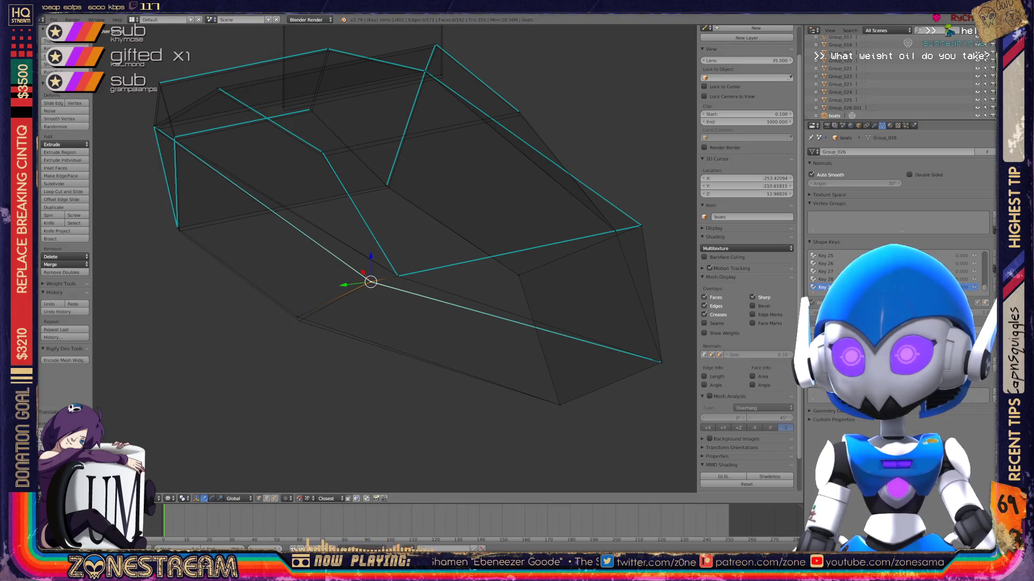
pyautogui.scroll(3, 395, 259)
pyautogui.keyDown('shift'); pyautogui.moveTo(353, 296); pyautogui.dragTo(553, 205, button='middle'); pyautogui.keyUp('shift')
pyautogui.keyDown('shift'); pyautogui.rightClick(429, 272); pyautogui.keyUp('shift')
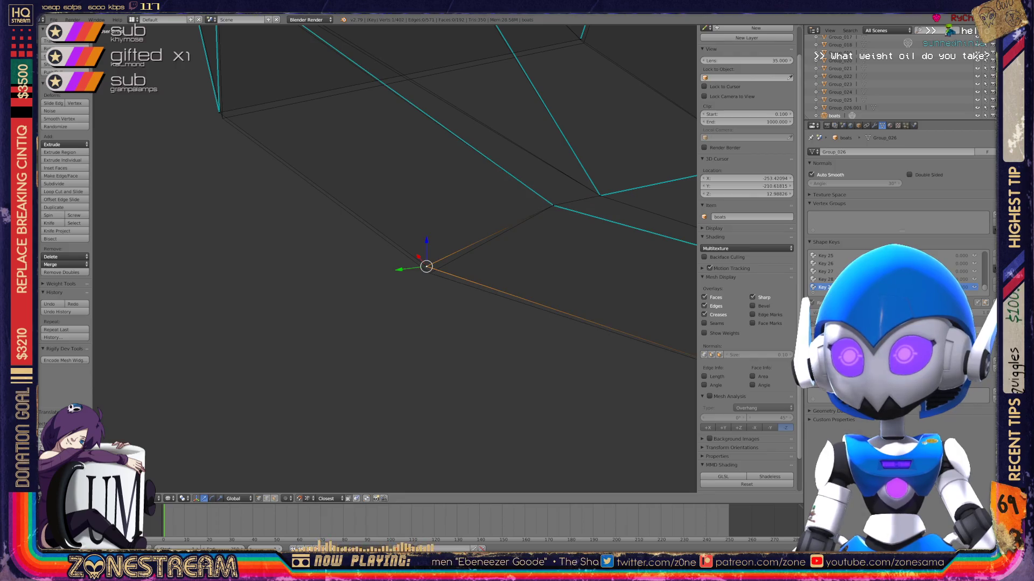
pyautogui.moveTo(429, 273)
pyautogui.keyDown('shift'); pyautogui.mouseDown(button='middle')
pyautogui.moveTo(498, 379)
pyautogui.moveTo(517, 430)
pyautogui.mouseUp(button='middle'); pyautogui.keyUp('shift')
pyautogui.scroll(2, 517, 430)
pyautogui.rightClick(273, 283)
pyautogui.moveTo(377, 269); pyautogui.dragTo(361, 334, button='middle')
pyautogui.scroll(-8, 430, 258)
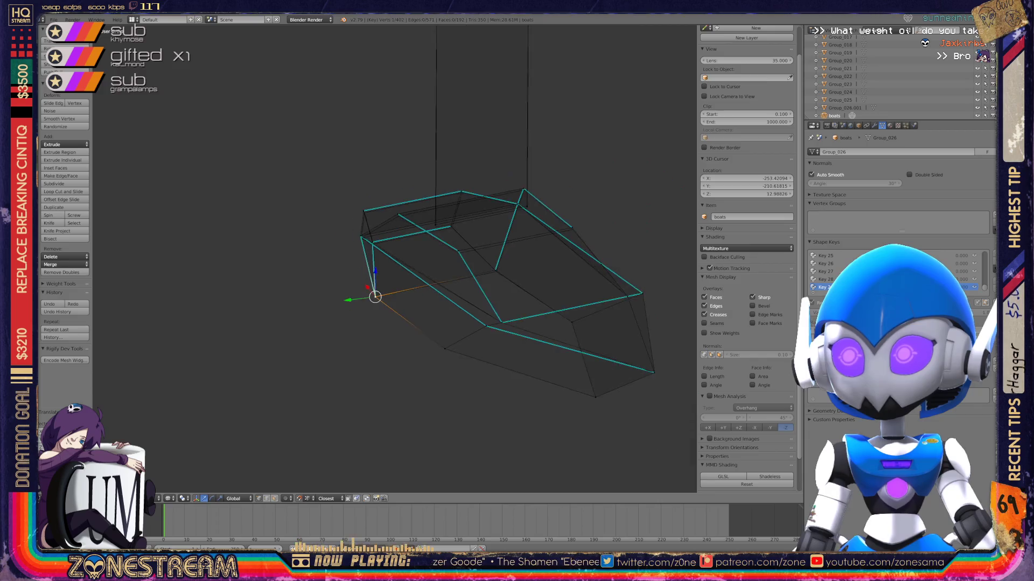
pyautogui.keyDown('shift'); pyautogui.moveTo(646, 350); pyautogui.dragTo(350, 259, button='middle'); pyautogui.keyUp('shift')
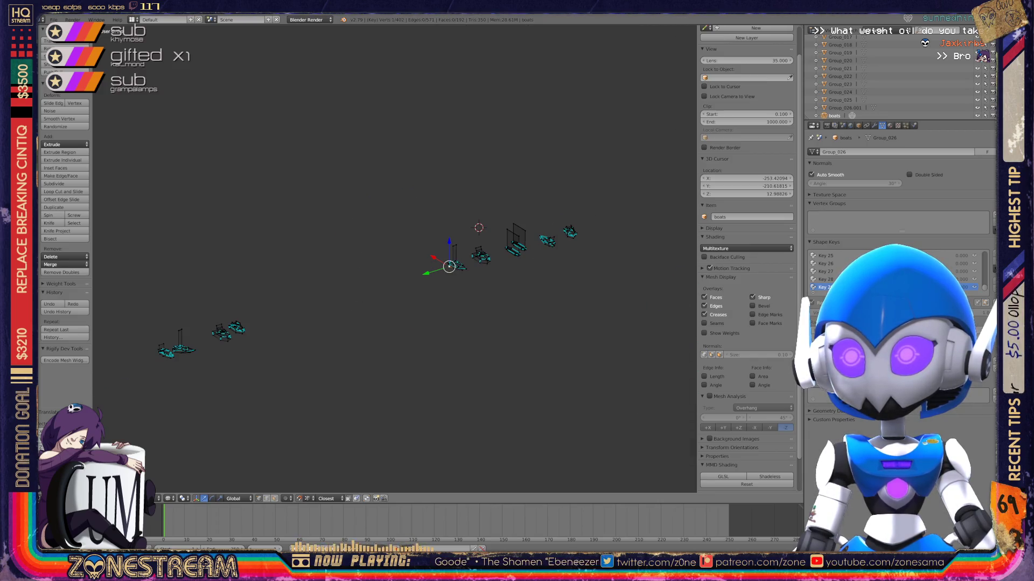
# Bring the lower seat mesh into view and nudge one of its vertices slightly right.
pyautogui.moveTo(484, 270)
pyautogui.mouseDown(button='middle')
pyautogui.moveTo(442, 264)
pyautogui.moveTo(387, 237)
pyautogui.mouseUp(button='middle')
pyautogui.keyDown('shift'); pyautogui.moveTo(554, 269); pyautogui.dragTo(420, 270, button='middle'); pyautogui.keyUp('shift')
pyautogui.scroll(8, 447, 178)
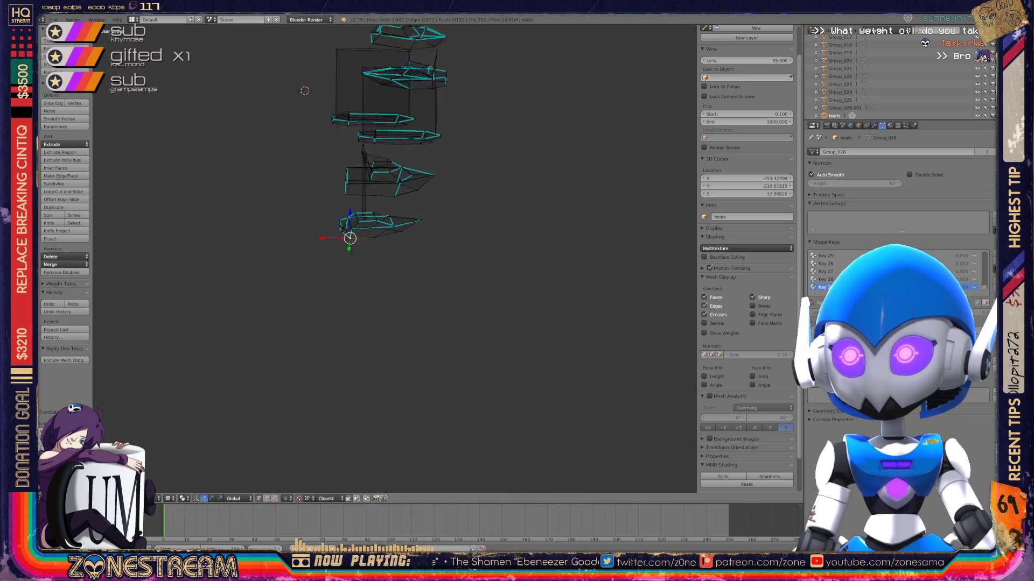
pyautogui.keyDown('shift'); pyautogui.moveTo(377, 215); pyautogui.dragTo(398, 244, button='middle'); pyautogui.keyUp('shift')
pyautogui.scroll(6, 394, 258)
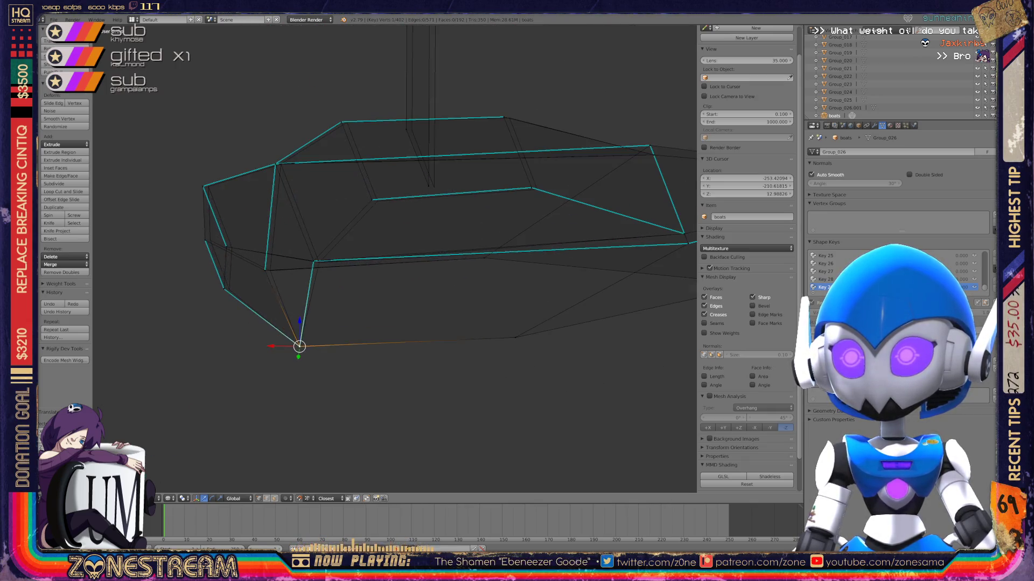
pyautogui.scroll(3, 242, 289)
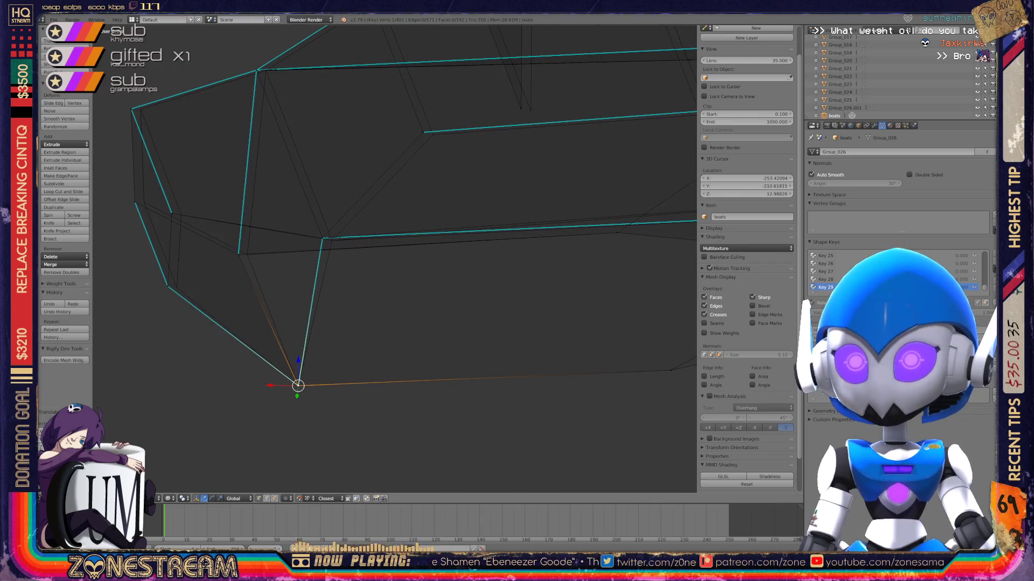
pyautogui.rightClick(238, 255)
pyautogui.moveTo(238, 255); pyautogui.dragTo(247, 254, button='right')
# Shift the seat's left-edge vertex slightly right and raise it, then reframe the seats.
pyautogui.rightClick(167, 286)
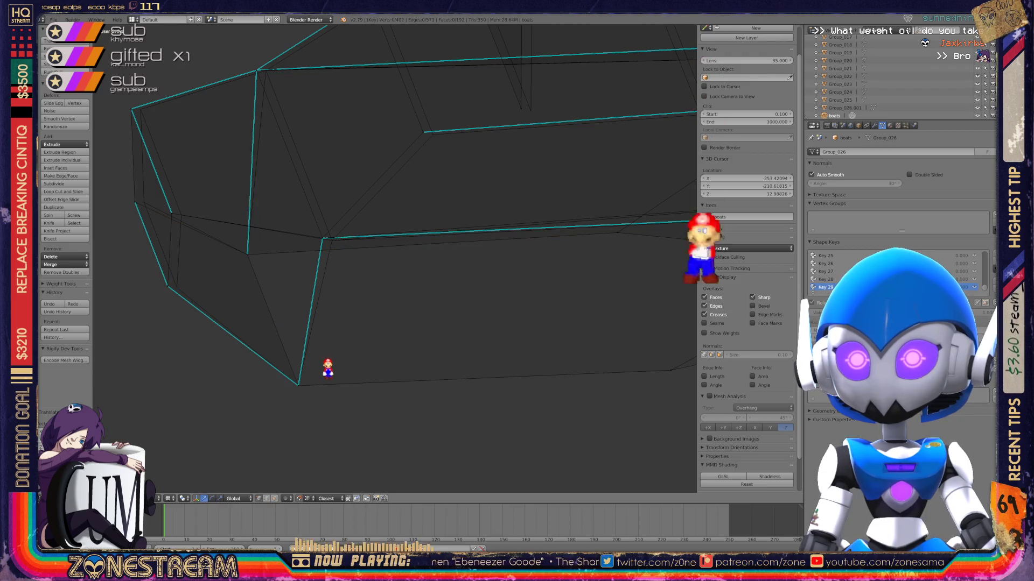
pyautogui.moveTo(167, 286); pyautogui.dragTo(177, 287, button='right')
pyautogui.keyDown('shift'); pyautogui.moveTo(177, 288); pyautogui.dragTo(231, 318, button='middle'); pyautogui.keyUp('shift')
pyautogui.moveTo(231, 318)
pyautogui.mouseDown(button='right')
pyautogui.moveTo(224, 243)
pyautogui.moveTo(236, 246)
pyautogui.moveTo(189, 232)
pyautogui.moveTo(198, 232)
pyautogui.moveTo(186, 139)
pyautogui.moveTo(195, 140)
pyautogui.mouseUp(button='right')
pyautogui.moveTo(195, 140); pyautogui.dragTo(366, 194, button='middle')
pyautogui.press('Home')
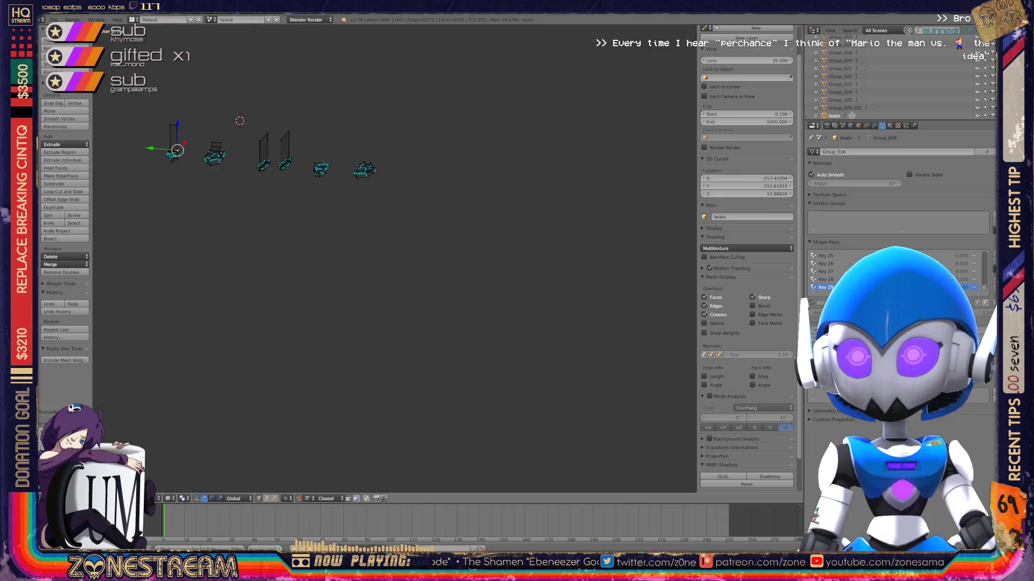
pyautogui.keyDown('shift'); pyautogui.moveTo(178, 150); pyautogui.dragTo(340, 228, button='middle'); pyautogui.keyUp('shift')
pyautogui.scroll(6, 548, 248)
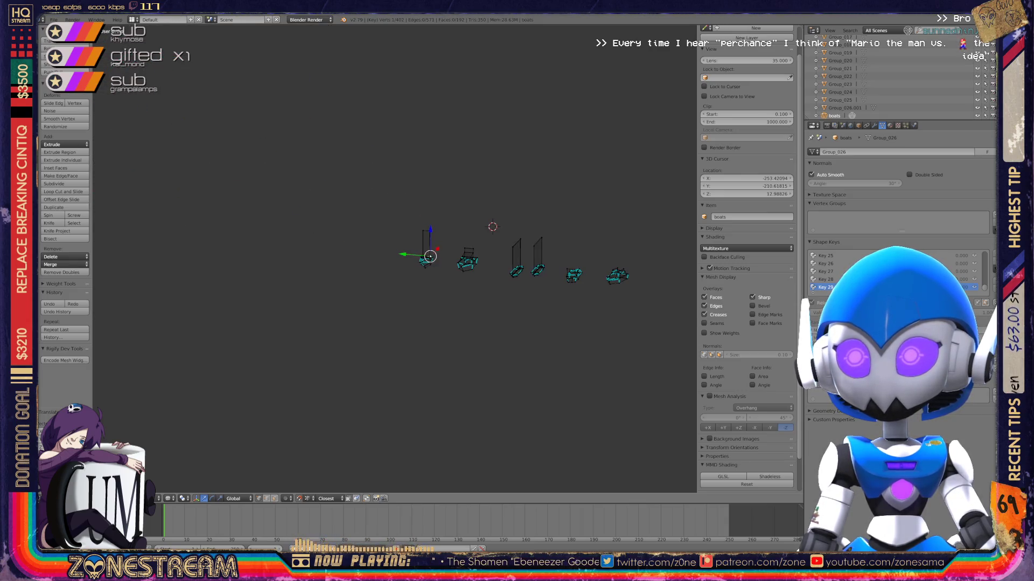
pyautogui.moveTo(548, 248); pyautogui.dragTo(395, 253, button='middle')
pyautogui.scroll(6, 395, 258)
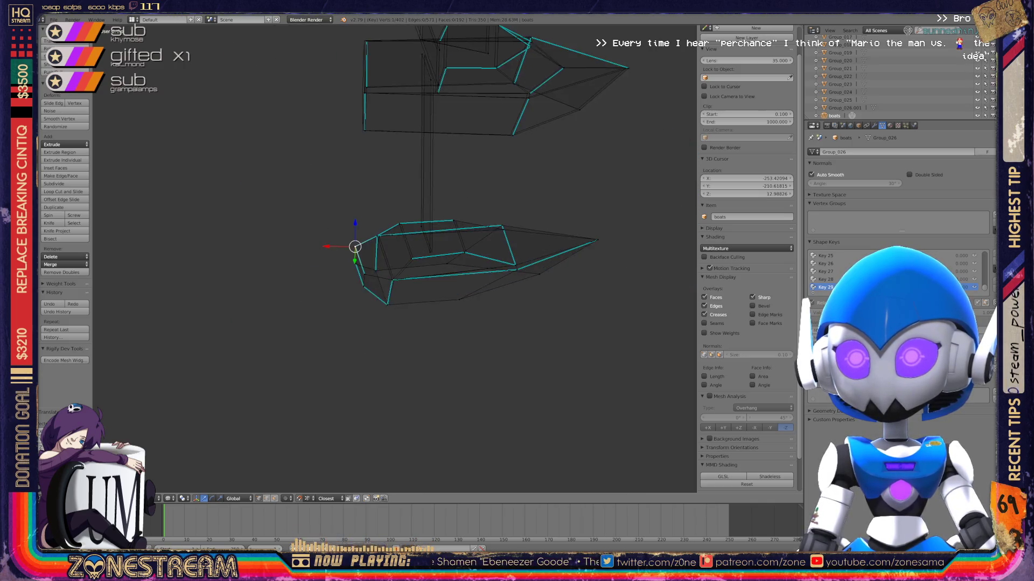
# Edge-slide the lower rim vertex up its edge in two small moves.
pyautogui.keyDown('shift'); pyautogui.rightClick(392, 338); pyautogui.keyUp('shift')
pyautogui.rightClick(392, 338)
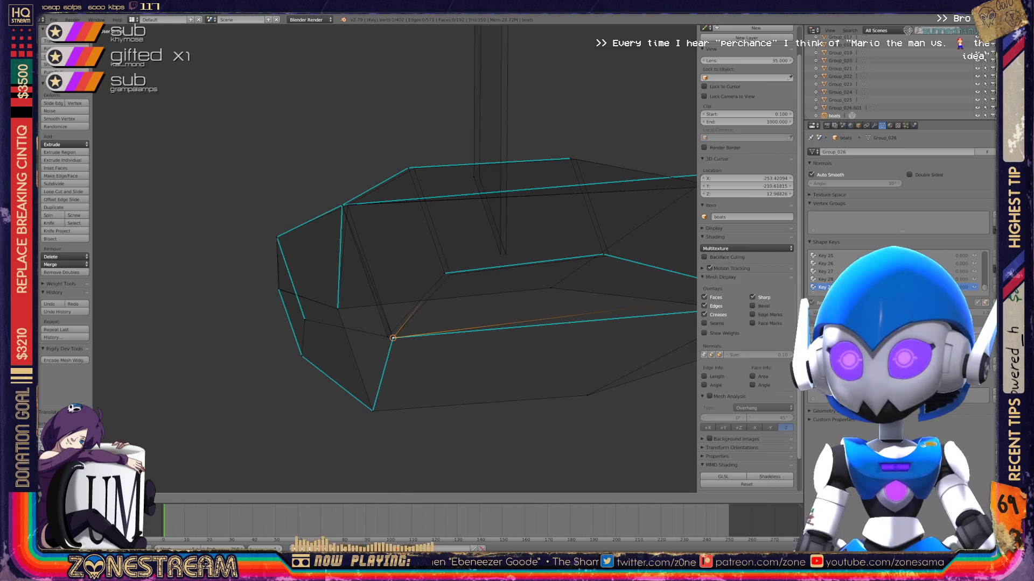
pyautogui.press('g')
pyautogui.press('g')
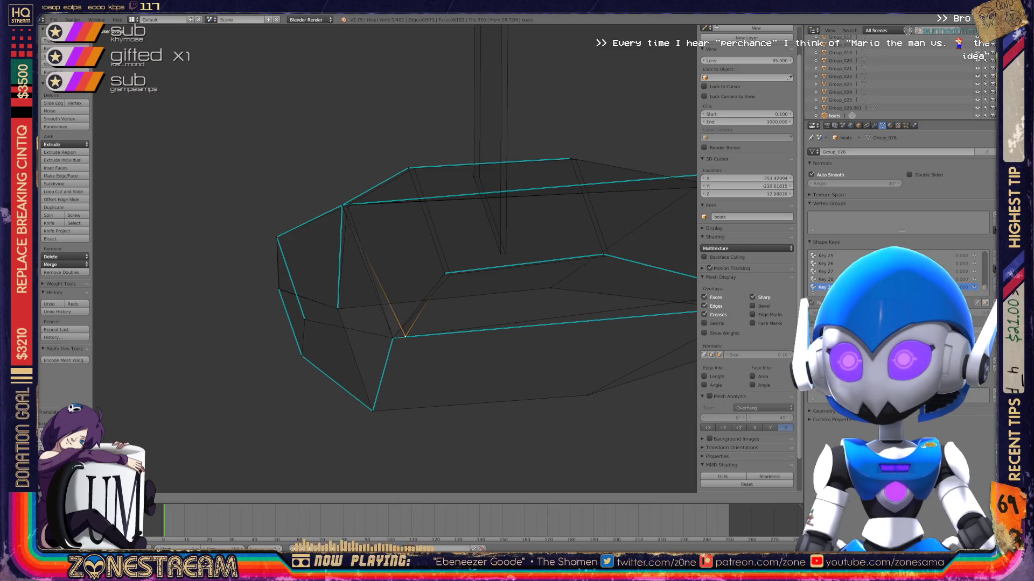
pyautogui.click(445, 273)
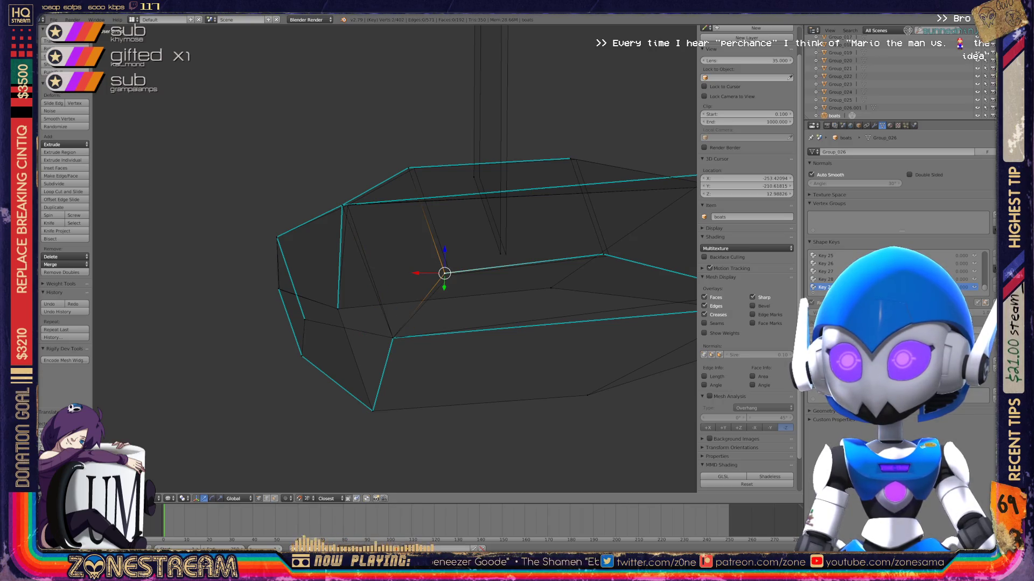
pyautogui.press('g')
pyautogui.press('g')
pyautogui.click(451, 274)
# Edge-slide the next rim vertex and a top-edge vertex slightly along their edges.
pyautogui.rightClick(342, 205)
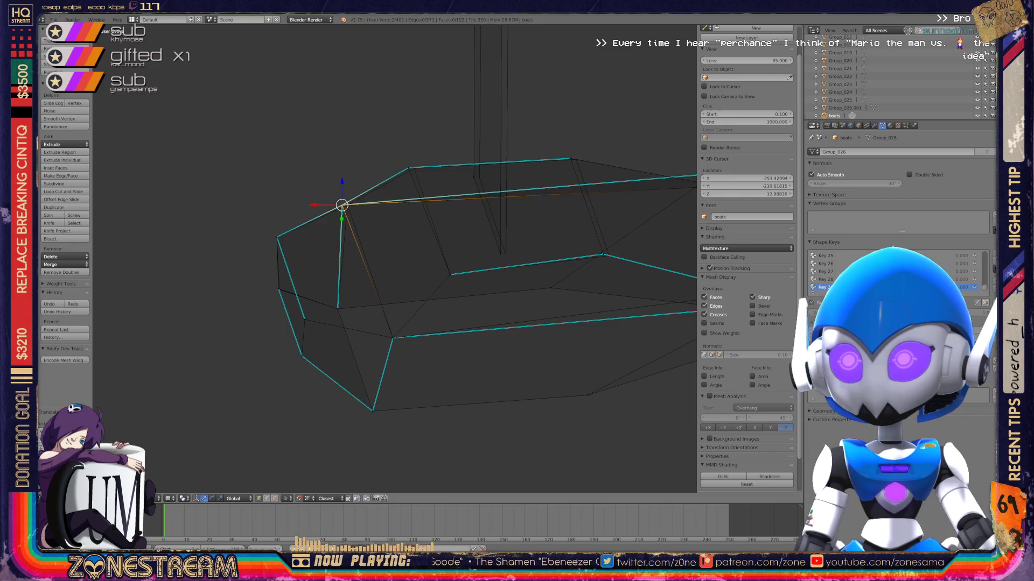
pyautogui.press('g')
pyautogui.press('g')
pyautogui.click(348, 206)
pyautogui.rightClick(408, 168)
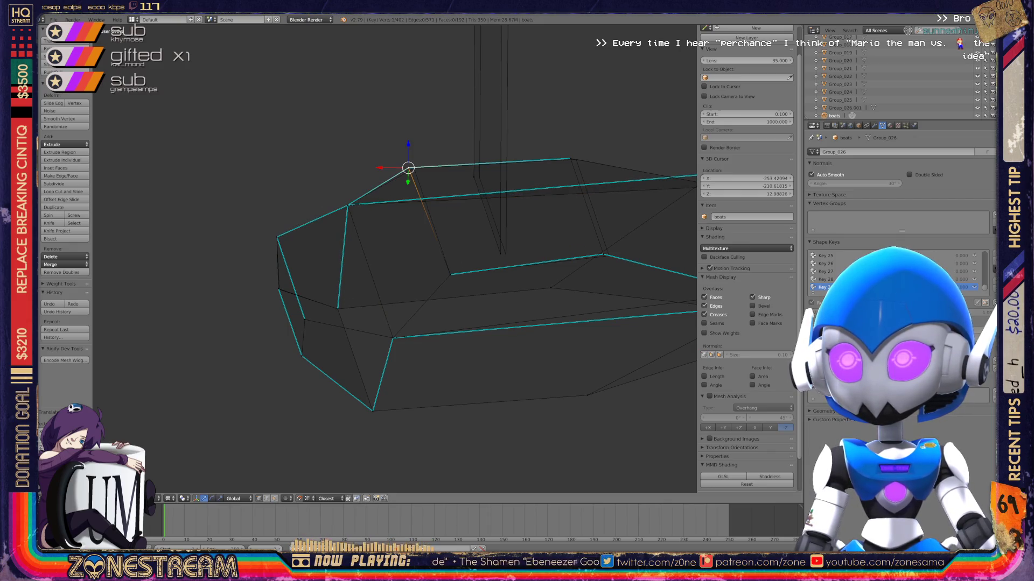
pyautogui.press('g')
pyautogui.press('g')
pyautogui.click(414, 168)
# Select further rim vertices and nudge a top vertex of the upper seat right.
pyautogui.rightClick(479, 178)
pyautogui.rightClick(506, 255)
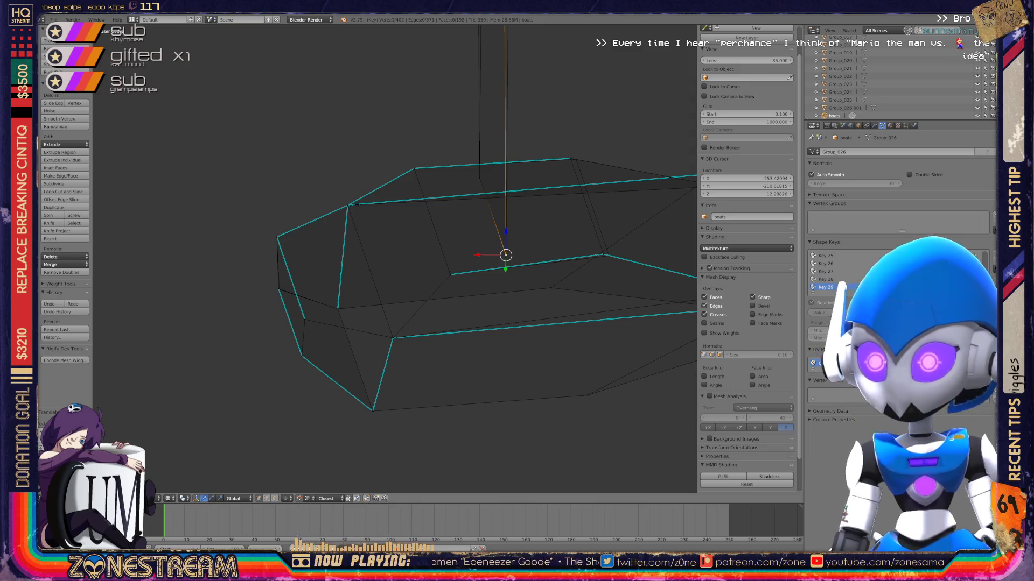
pyautogui.keyDown('shift'); pyautogui.rightClick(278, 288); pyautogui.keyUp('shift')
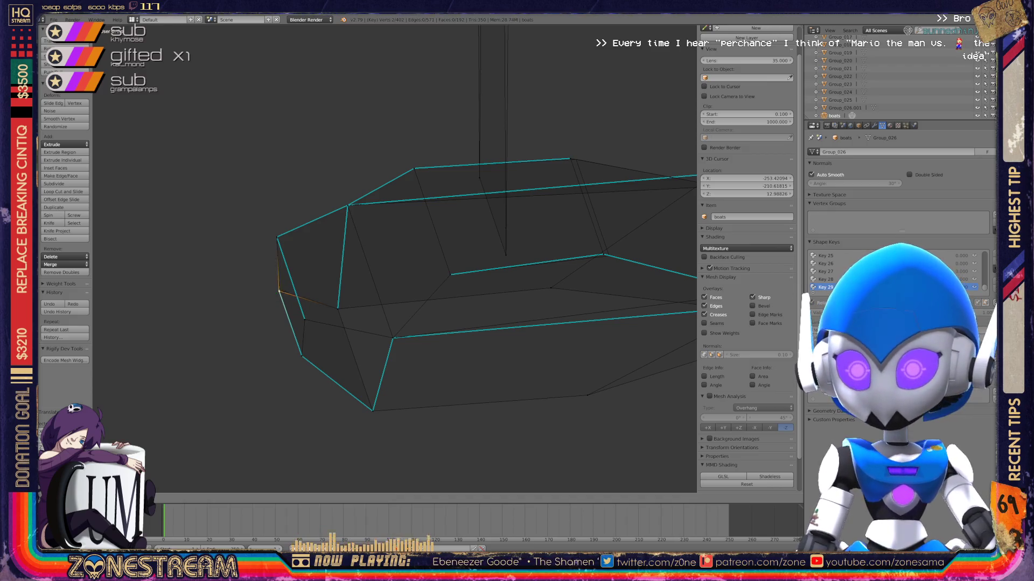
pyautogui.scroll(5, 395, 258)
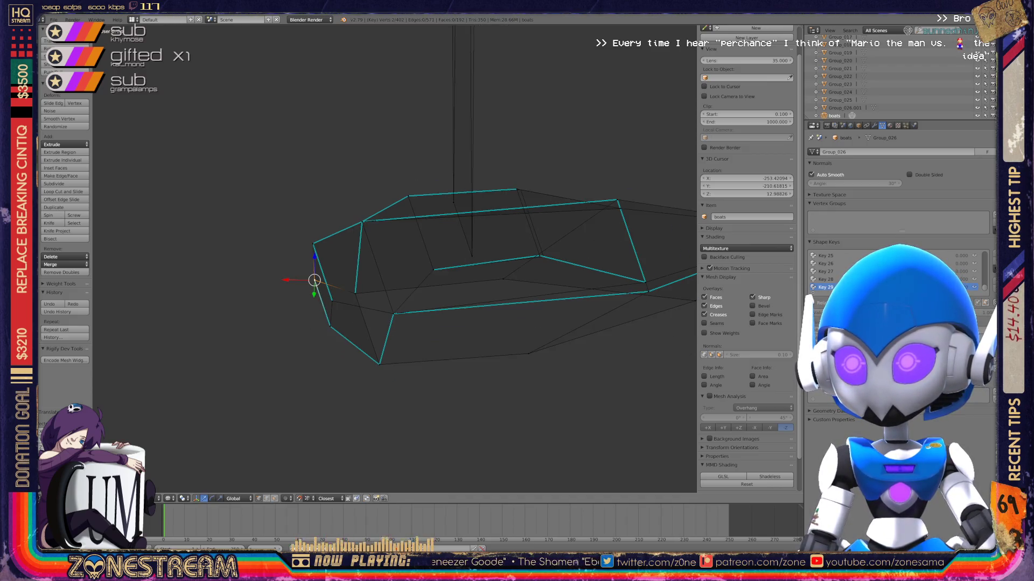
pyautogui.rightClick(389, 148)
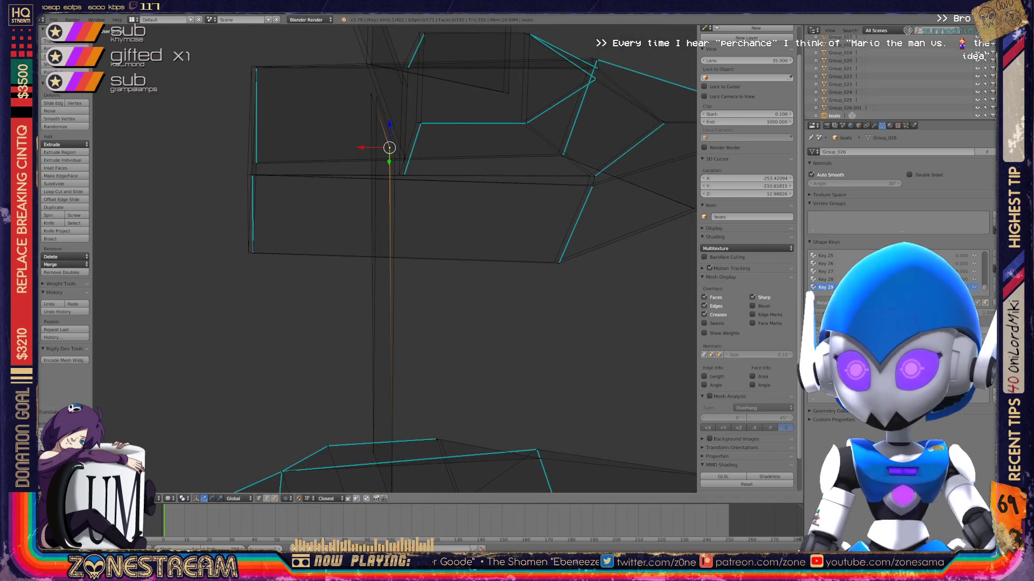
pyautogui.rightClick(371, 94)
pyautogui.press('g')
# Move another top-edge vertex slightly right, then orbit out to see the whole seat.
pyautogui.moveTo(376, 96); pyautogui.dragTo(334, 145, button='middle')
pyautogui.scroll(3, 334, 145)
pyautogui.rightClick(348, 243)
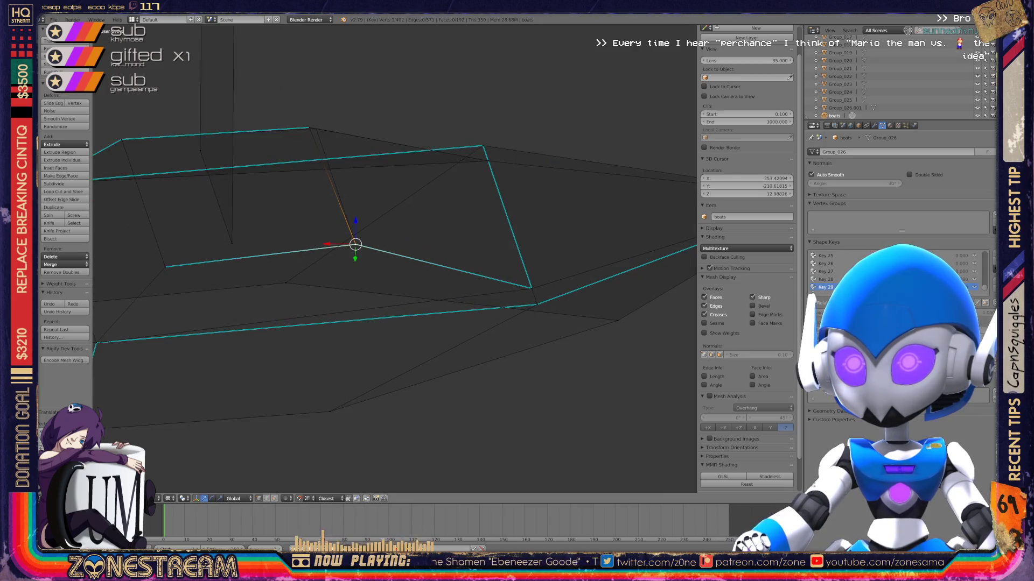
pyautogui.rightClick(309, 128)
pyautogui.moveTo(309, 128); pyautogui.dragTo(316, 129)
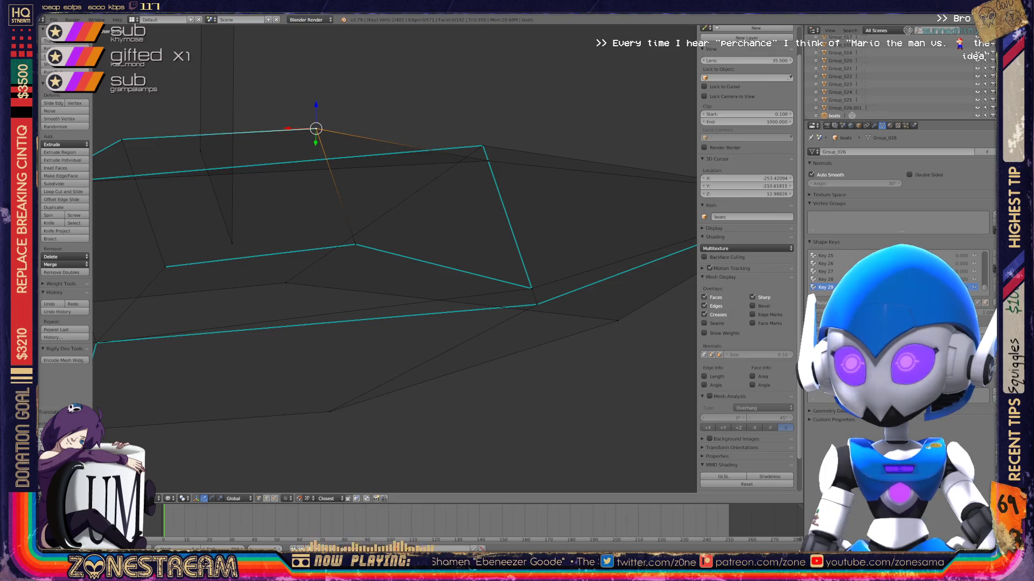
pyautogui.moveTo(376, 243)
pyautogui.mouseDown(button='middle')
pyautogui.moveTo(415, 226)
pyautogui.moveTo(382, 242)
pyautogui.moveTo(410, 237)
pyautogui.mouseUp(button='middle')
# Toggle back into Edit Mode on the seat mesh and nudge one vertex into place.
pyautogui.press('Tab')
pyautogui.scroll(3, 484, 269)
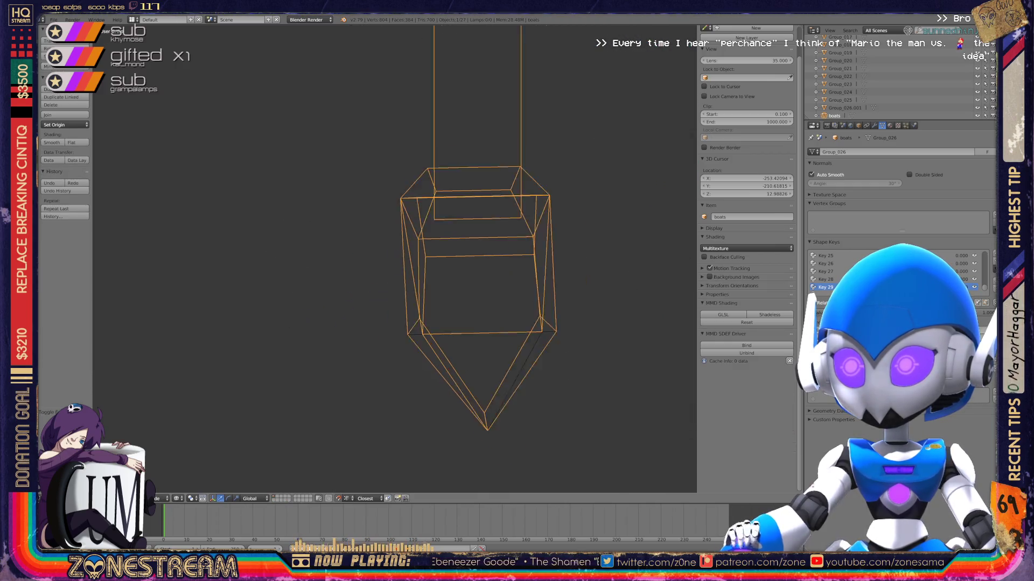
pyautogui.moveTo(485, 270)
pyautogui.mouseDown(button='middle')
pyautogui.moveTo(447, 259)
pyautogui.moveTo(490, 270)
pyautogui.moveTo(452, 261)
pyautogui.moveTo(469, 253)
pyautogui.mouseUp(button='middle')
pyautogui.scroll(4, 393, 259)
pyautogui.scroll(-3, 393, 258)
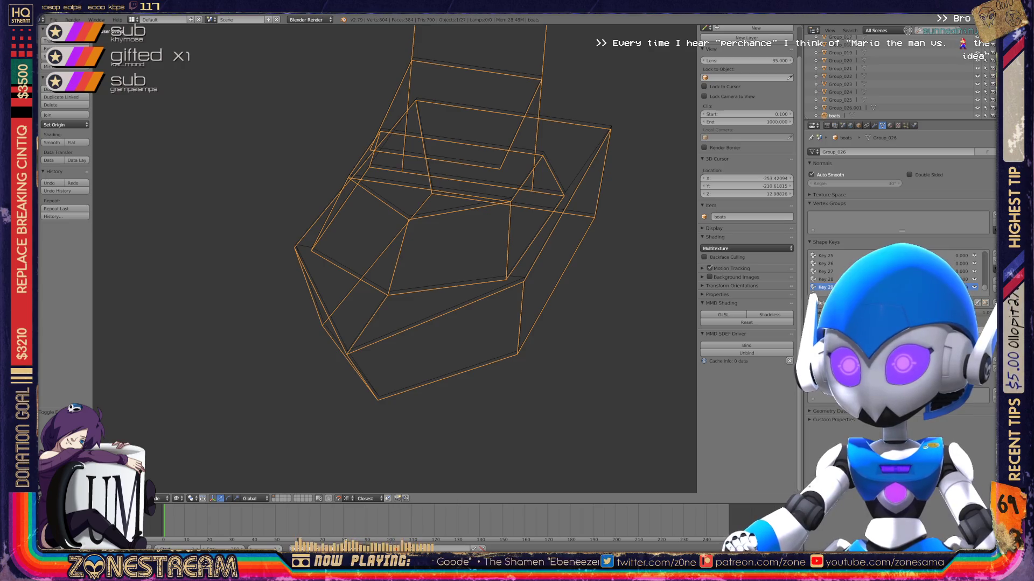
pyautogui.press('Tab')
pyautogui.rightClick(388, 295)
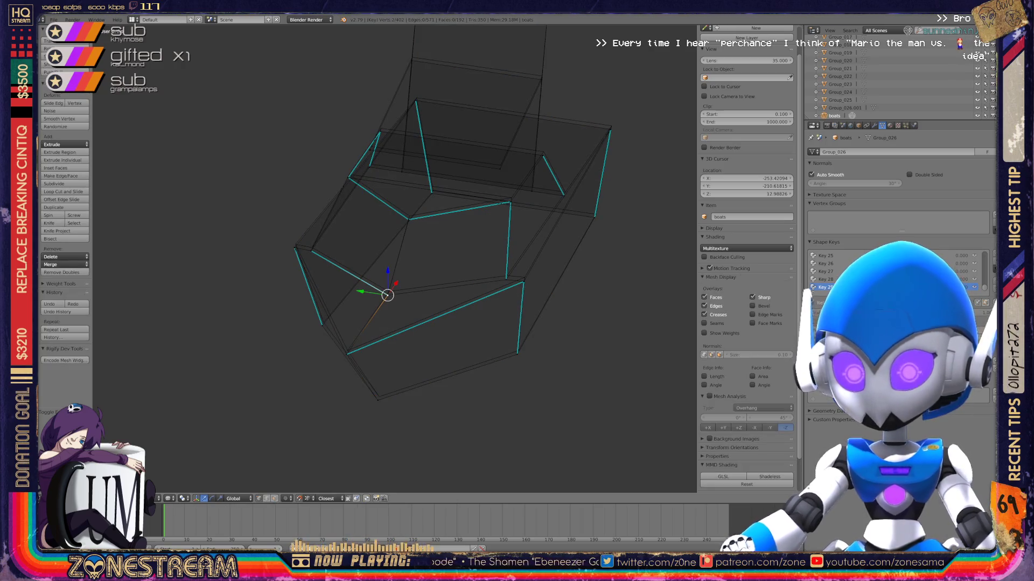
pyautogui.press('g')
pyautogui.press('Return')
pyautogui.press('g')
pyautogui.click(388, 291)
# Select the seat's inner-corner vertex and move it slightly upward.
pyautogui.moveTo(393, 258); pyautogui.dragTo(441, 247, button='middle')
pyautogui.scroll(5, 345, 259)
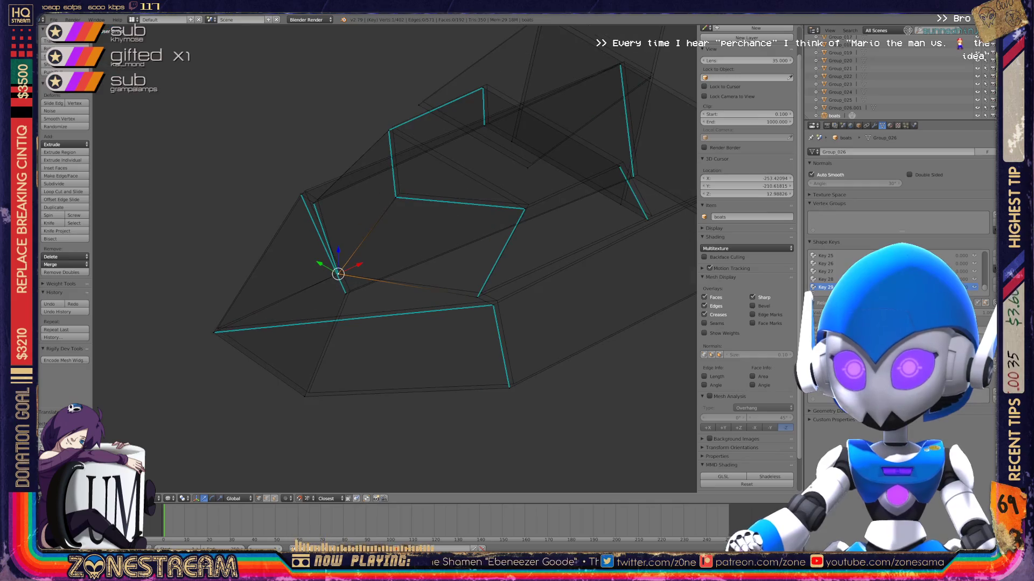
pyautogui.rightClick(272, 337)
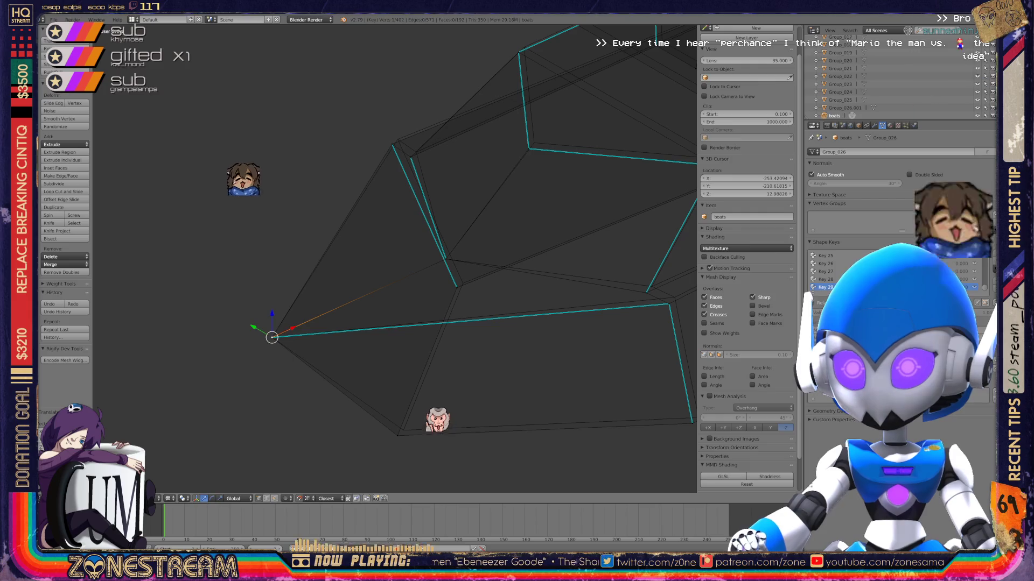
pyautogui.rightClick(412, 431)
pyautogui.keyDown('shift'); pyautogui.rightClick(272, 337); pyautogui.keyUp('shift')
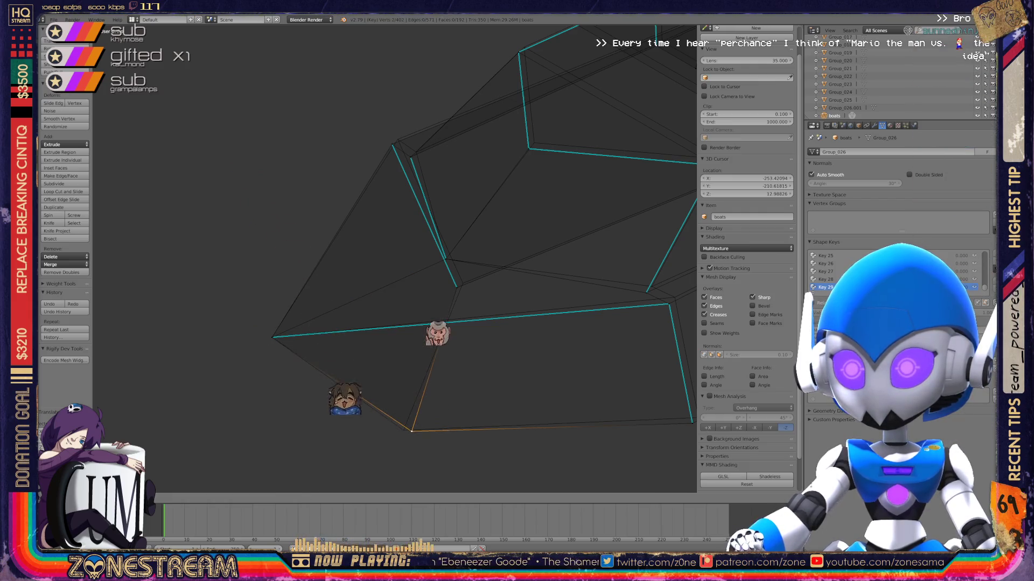
pyautogui.keyDown('shift'); pyautogui.moveTo(485, 269); pyautogui.dragTo(389, 244, button='middle'); pyautogui.keyUp('shift')
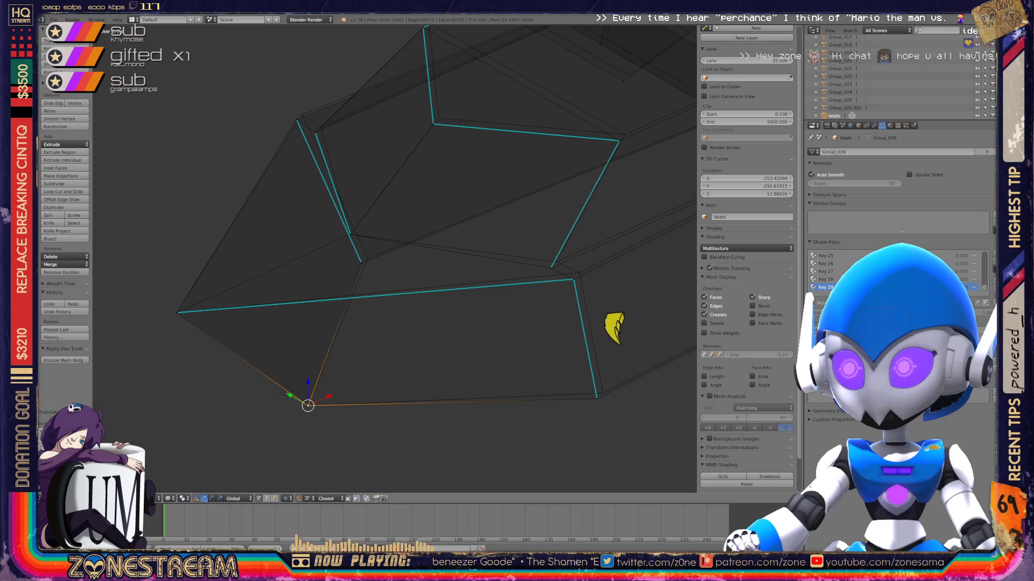
pyautogui.rightClick(597, 397)
pyautogui.keyDown('shift'); pyautogui.rightClick(573, 279); pyautogui.keyUp('shift')
pyautogui.press('g')
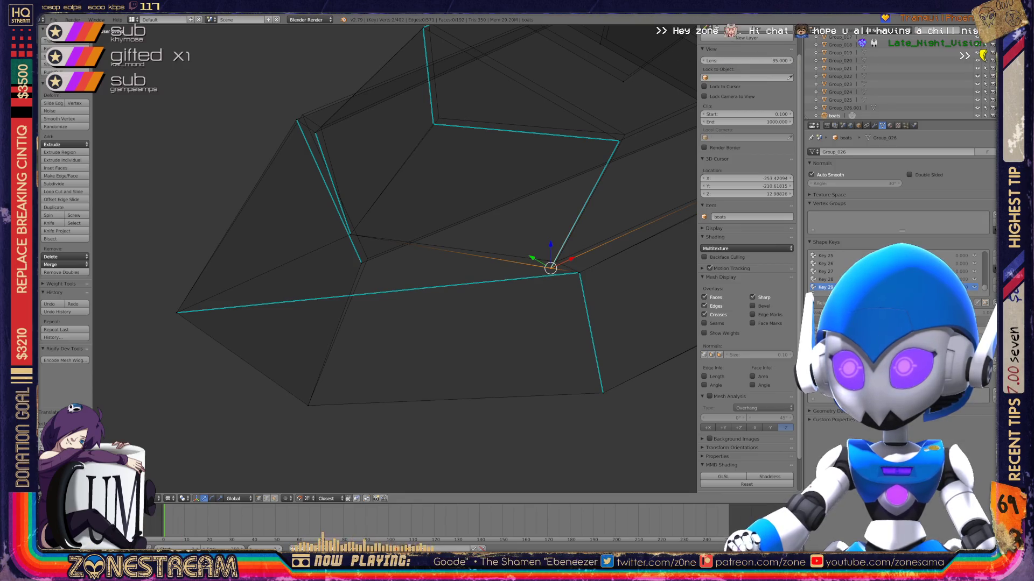
pyautogui.click(546, 222)
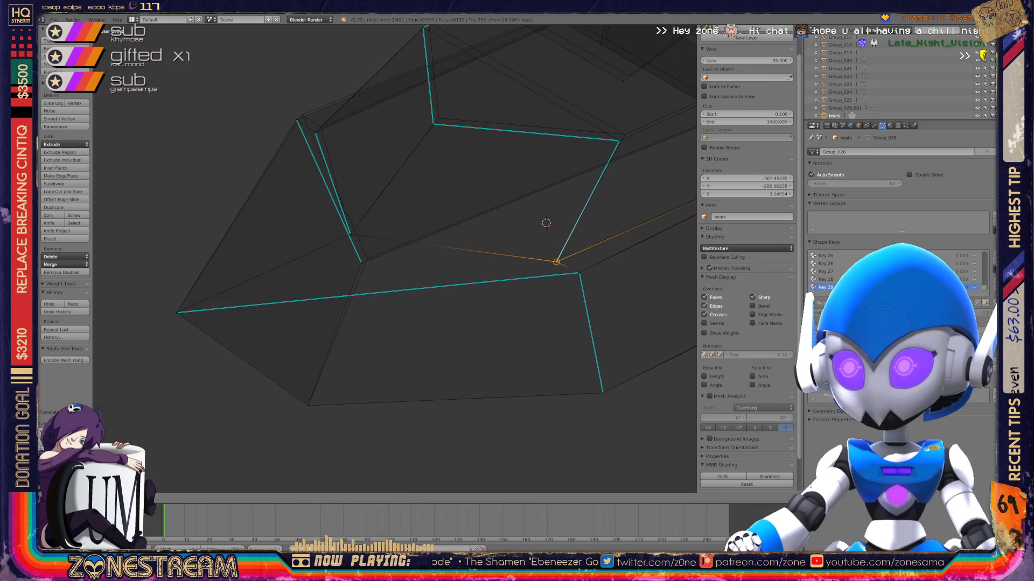
pyautogui.press('Return')
# Move the inner-corner and left-corner vertices up and to the right.
pyautogui.moveTo(377, 242)
pyautogui.keyDown('shift'); pyautogui.mouseDown(button='middle')
pyautogui.moveTo(416, 282)
pyautogui.moveTo(296, 326)
pyautogui.mouseUp(button='middle'); pyautogui.keyUp('shift')
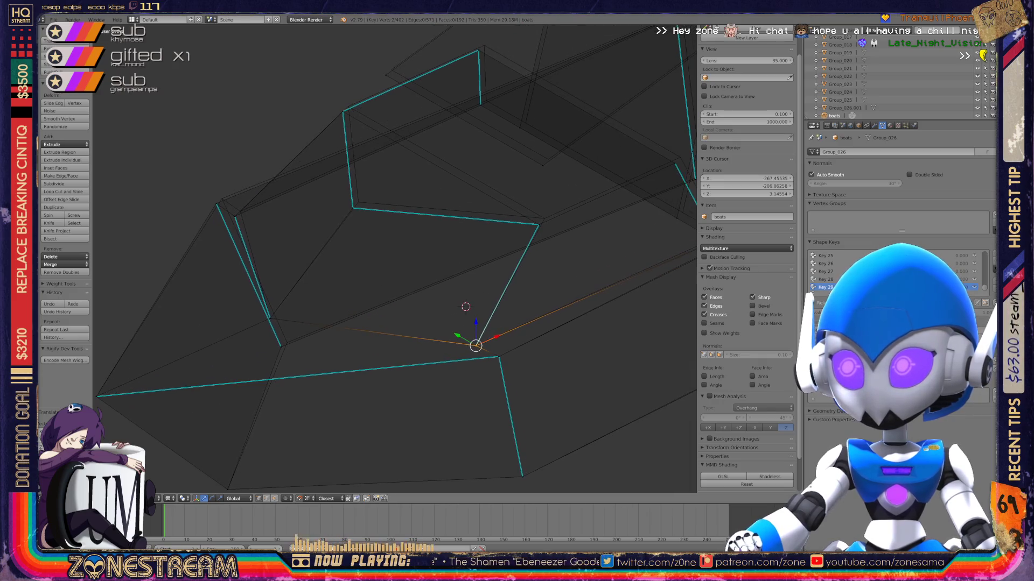
pyautogui.rightClick(538, 224)
pyautogui.press('g')
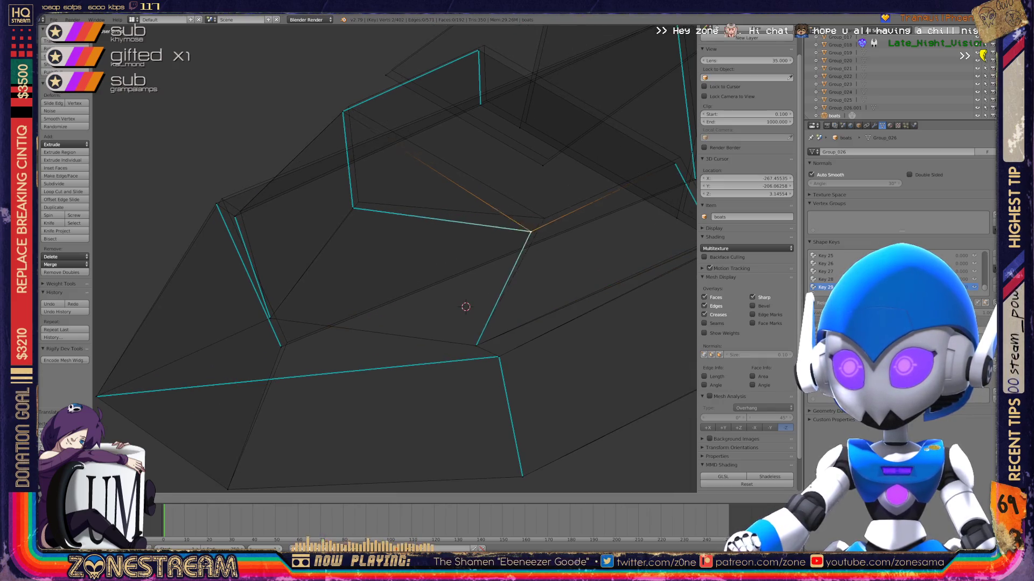
pyautogui.press('Return')
pyautogui.rightClick(353, 207)
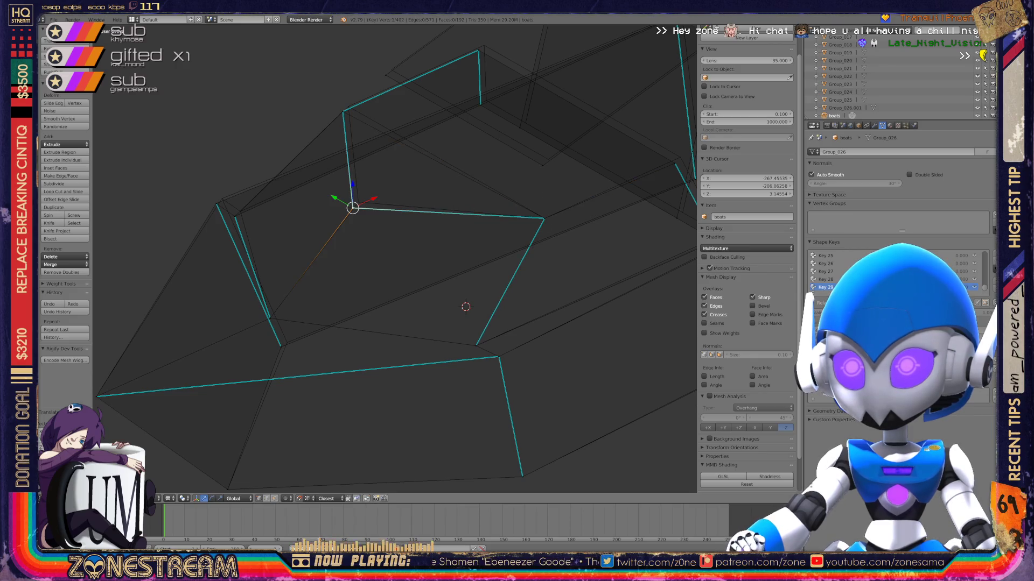
pyautogui.press('g')
pyautogui.press('Return')
# Move the seat's outer left-corner vertex up-right, then down and right.
pyautogui.keyDown('shift'); pyautogui.moveTo(377, 269); pyautogui.dragTo(443, 262, button='middle'); pyautogui.keyUp('shift')
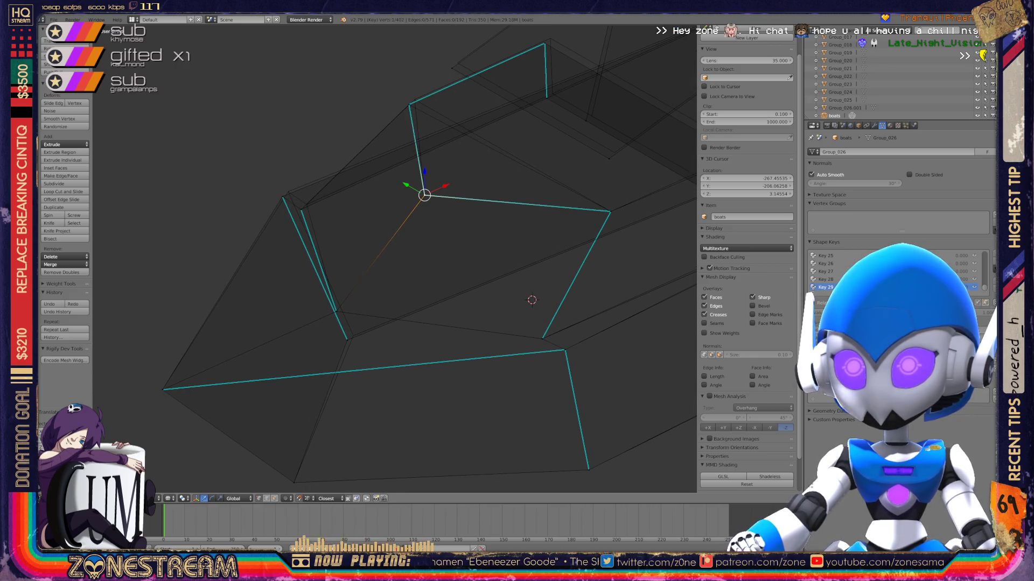
pyautogui.rightClick(282, 197)
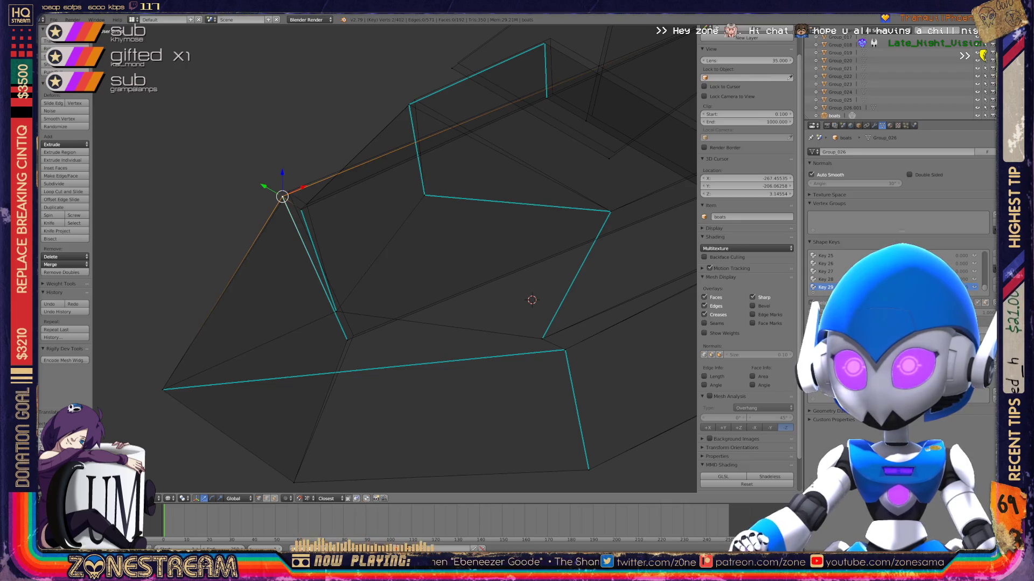
pyautogui.press('g')
pyautogui.press('Return')
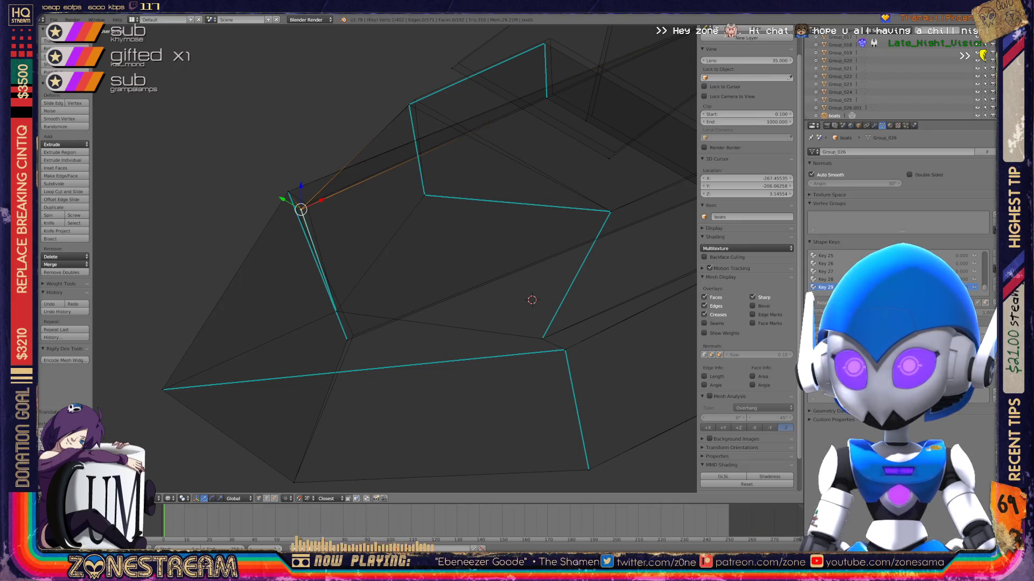
pyautogui.press('g')
pyautogui.press('Return')
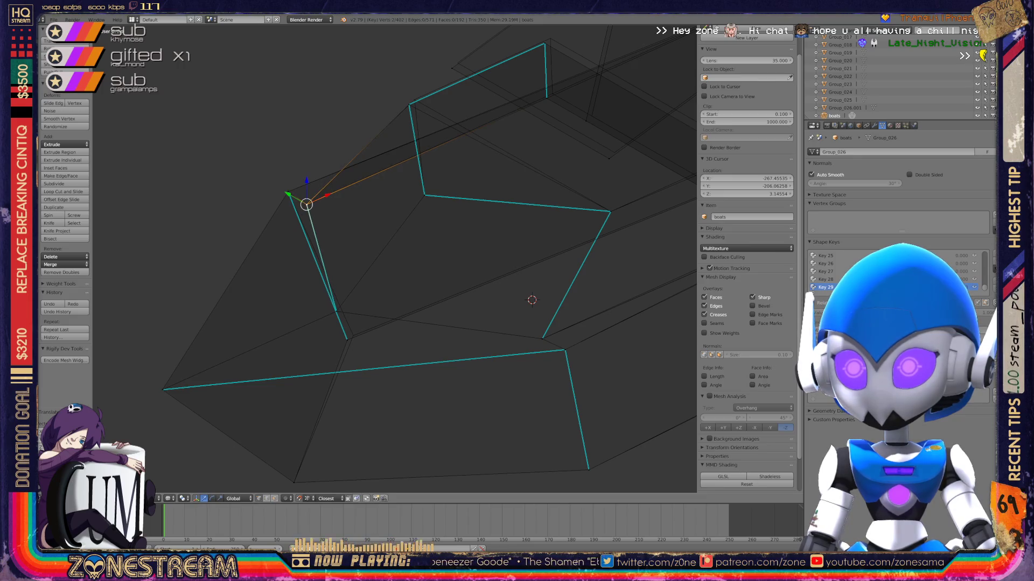
# Move the vertex near the seat's lower middle up and to the right.
pyautogui.press('a')
pyautogui.rightClick(353, 335)
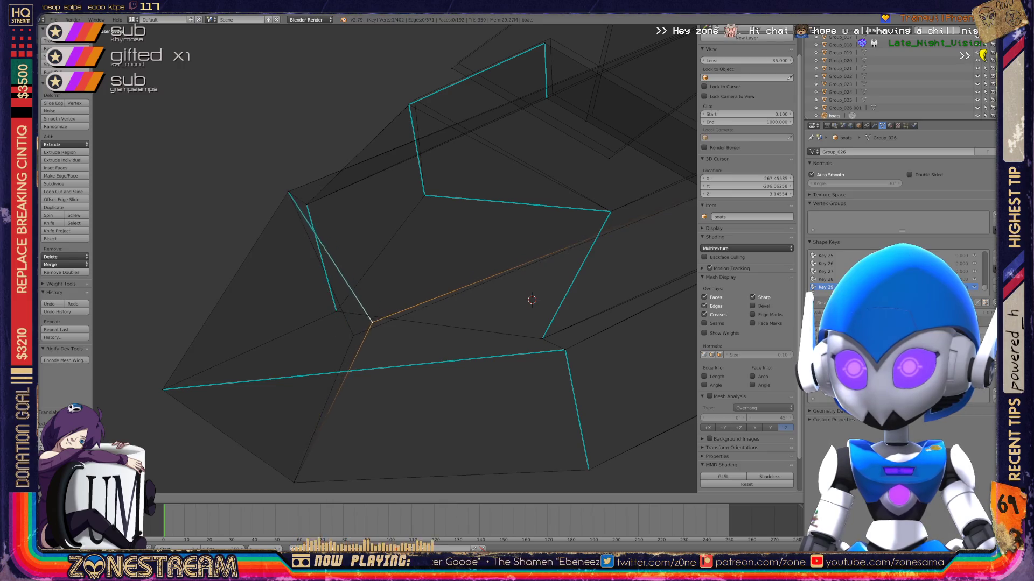
pyautogui.press('g')
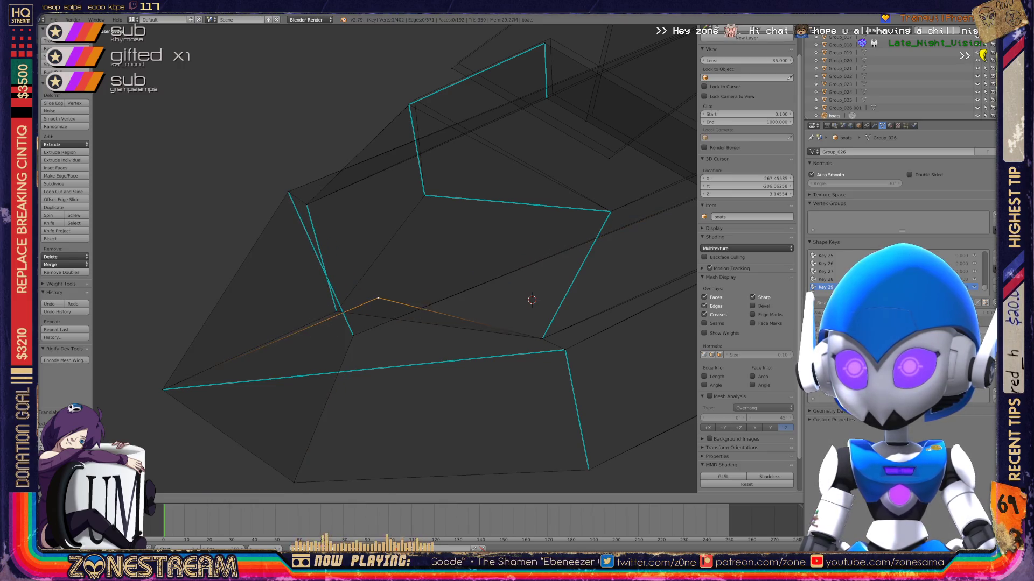
pyautogui.press('Return')
pyautogui.moveTo(345, 301); pyautogui.dragTo(425, 183, button='middle')
# Nudge the selected Group_026 seat vertex into a slightly new position.
pyautogui.scroll(10, 395, 258)
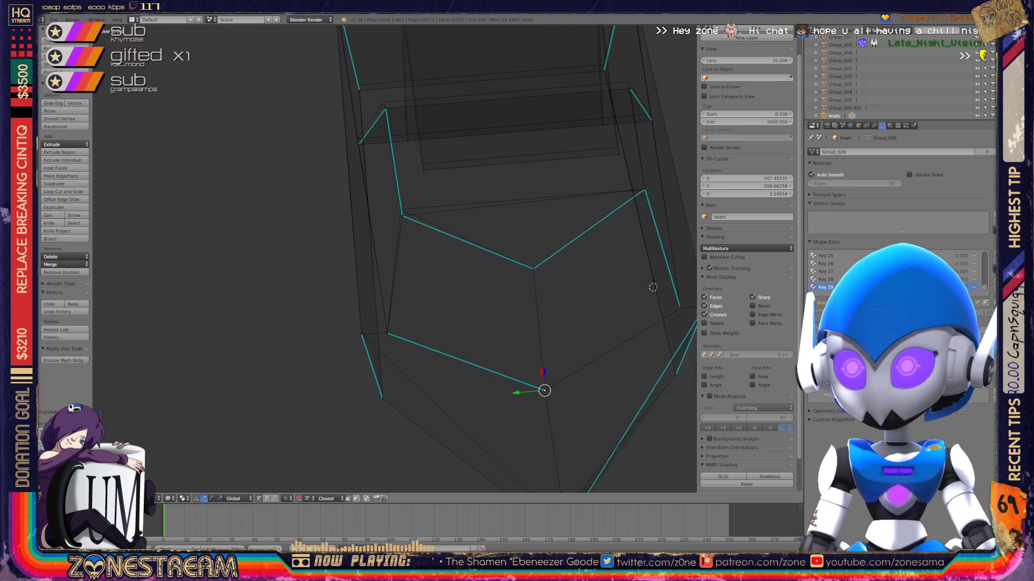
pyautogui.scroll(-3, 394, 258)
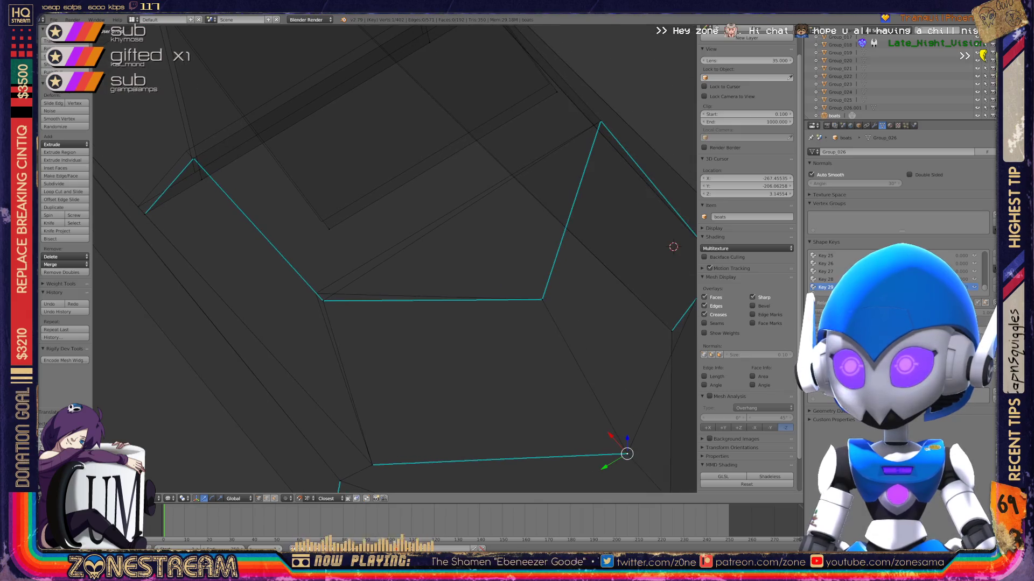
pyautogui.press('g')
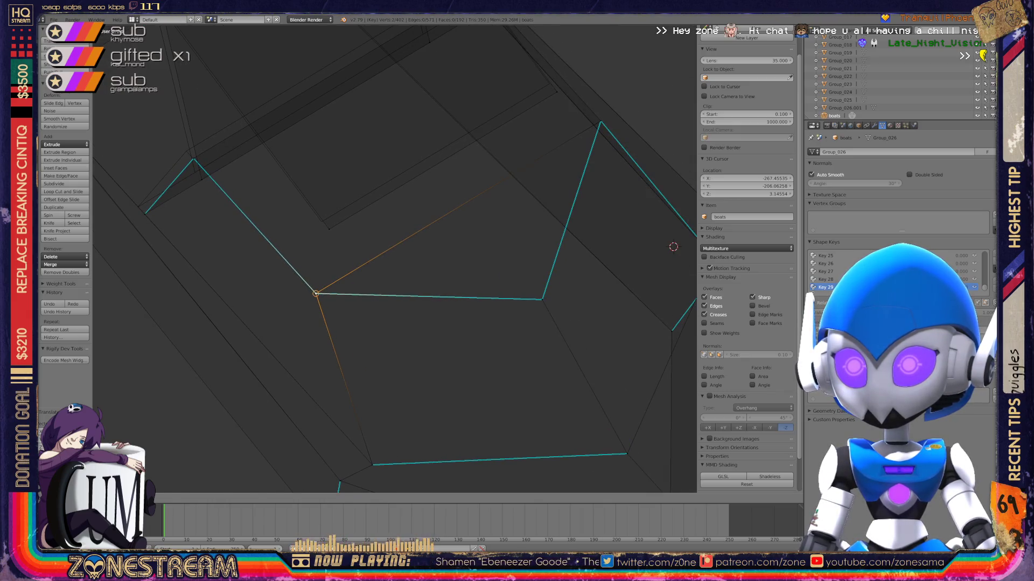
pyautogui.press('Return')
# Snap one of the seat's edge vertices onto the 3D cursor.
pyautogui.keyDown('shift'); pyautogui.moveTo(376, 269); pyautogui.dragTo(363, 323, button='middle'); pyautogui.keyUp('shift')
pyautogui.rightClick(312, 276)
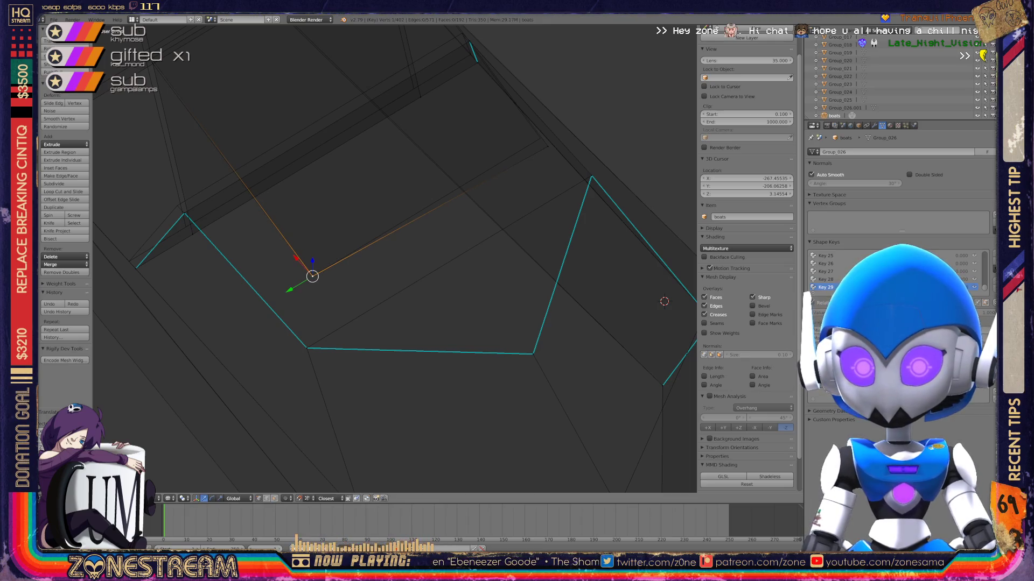
pyautogui.rightClick(540, 138)
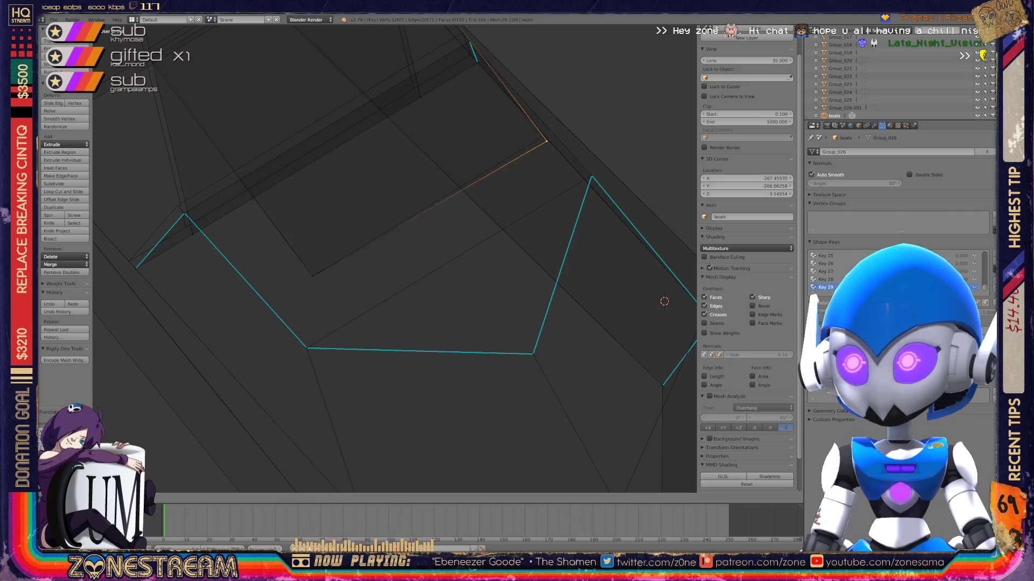
pyautogui.keyDown('shift'); pyautogui.moveTo(377, 270); pyautogui.dragTo(557, 293, button='middle'); pyautogui.keyUp('shift')
pyautogui.rightClick(364, 239)
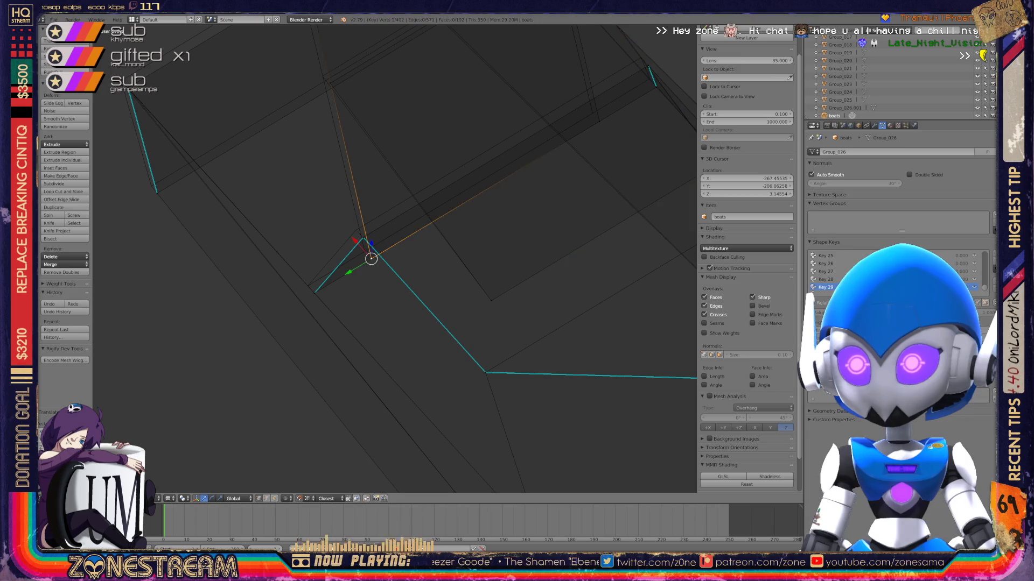
pyautogui.rightClick(315, 293)
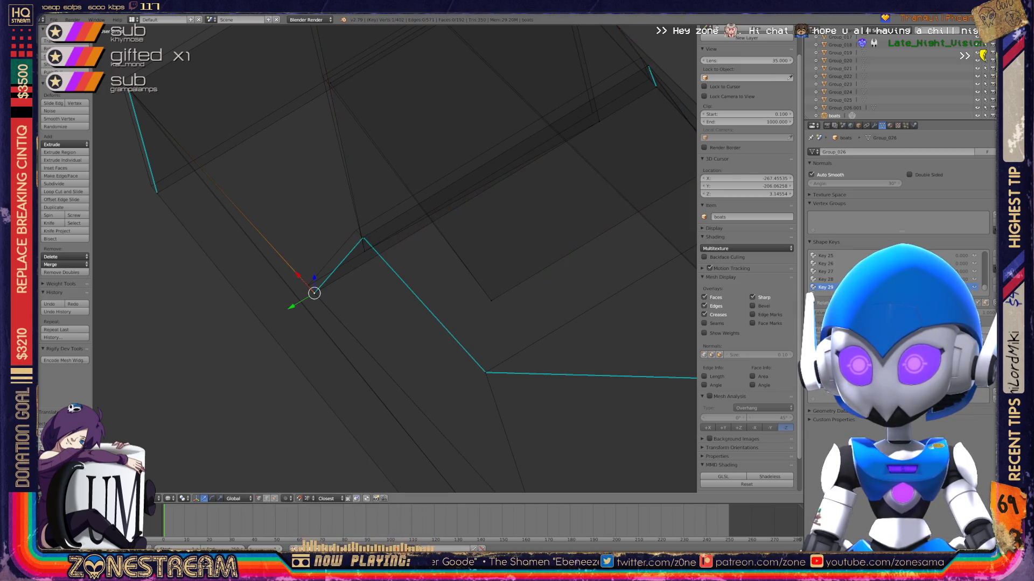
pyautogui.press('g')
pyautogui.press('Return')
# Reposition the seat's corner vertex up and right in several small moves.
pyautogui.rightClick(363, 238)
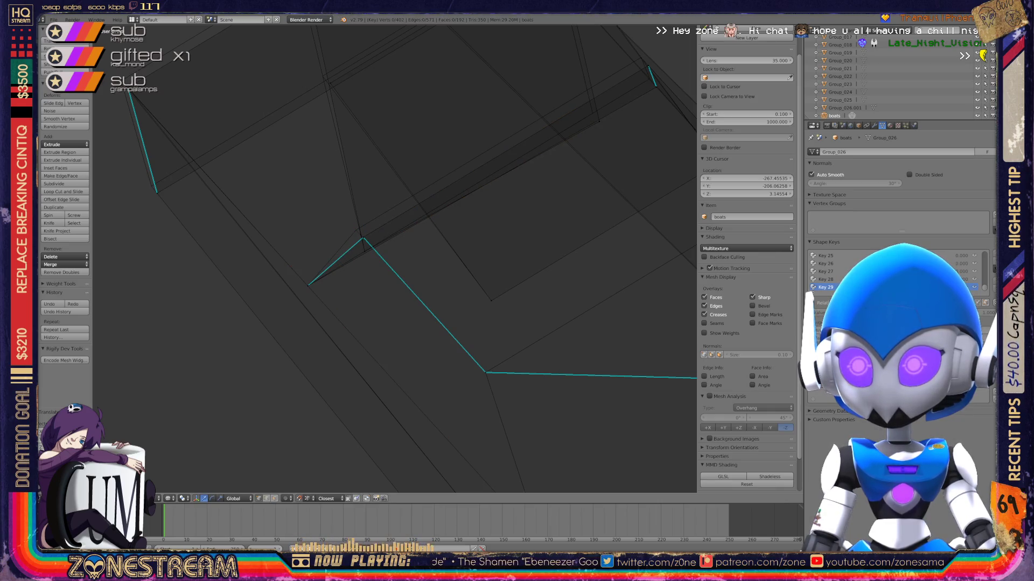
pyautogui.press('g')
pyautogui.press('Return')
pyautogui.keyDown('shift'); pyautogui.moveTo(358, 232); pyautogui.dragTo(208, 348, button='middle'); pyautogui.keyUp('shift')
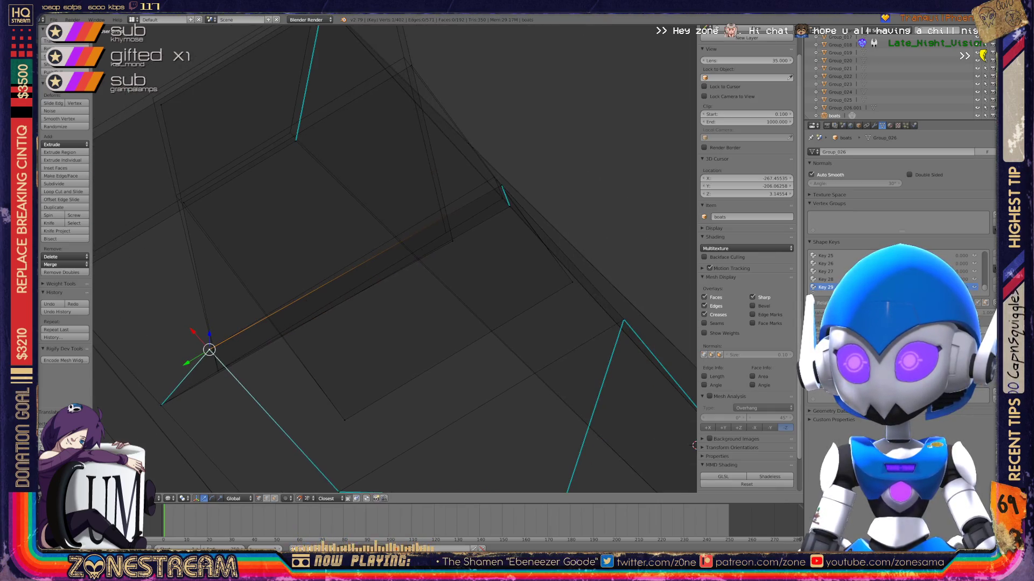
pyautogui.press('g')
pyautogui.press('Return')
pyautogui.press('g')
pyautogui.press('Return')
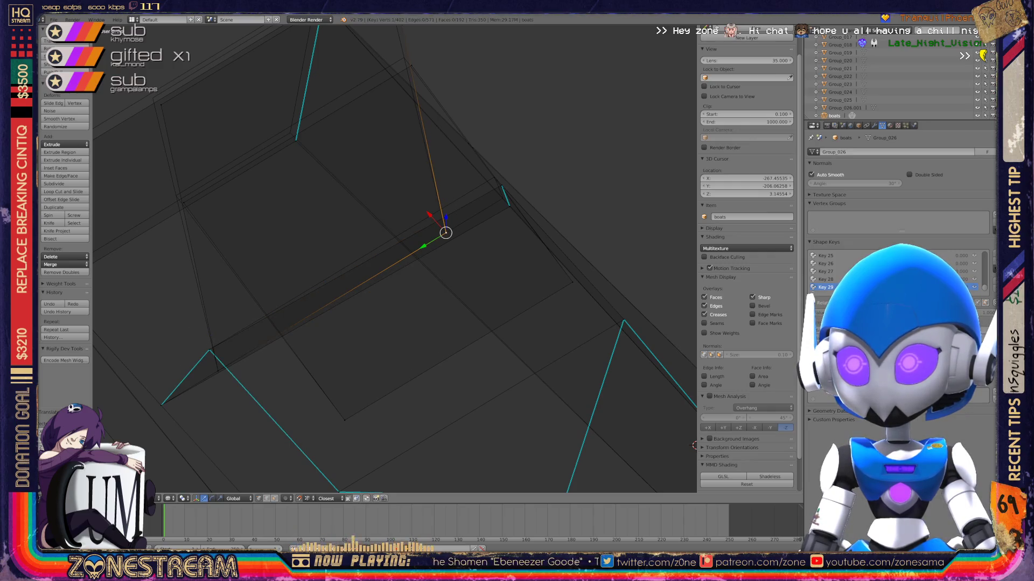
pyautogui.moveTo(446, 232); pyautogui.dragTo(393, 245, button='middle')
# Refine the selected seat vertex's position with repeated small moves left and up.
pyautogui.press('g')
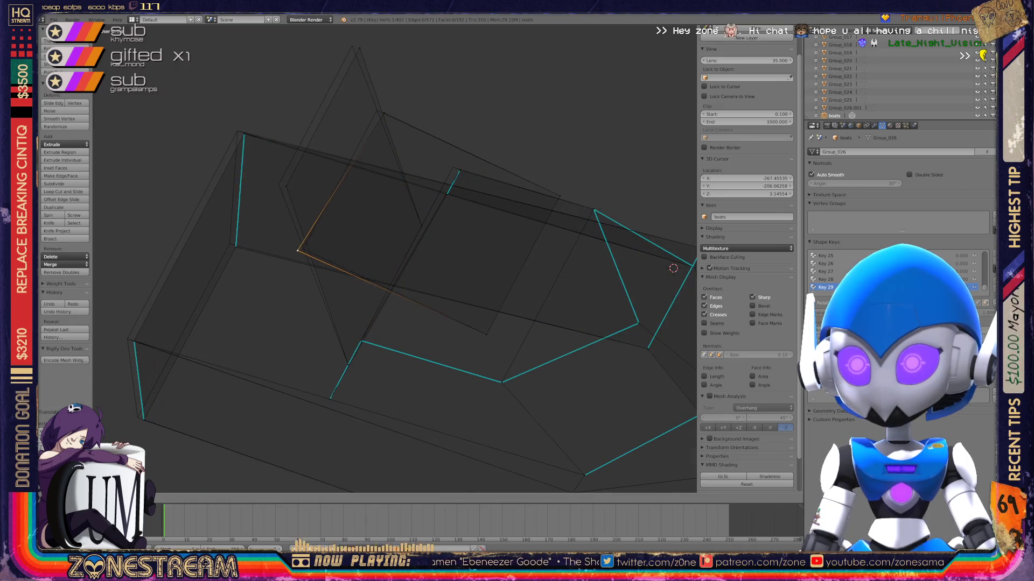
pyautogui.press('Return')
pyautogui.press('g')
pyautogui.press('Return')
pyautogui.press('g')
pyautogui.press('Return')
pyautogui.press('g')
pyautogui.press('Return')
pyautogui.press('g')
pyautogui.press('Return')
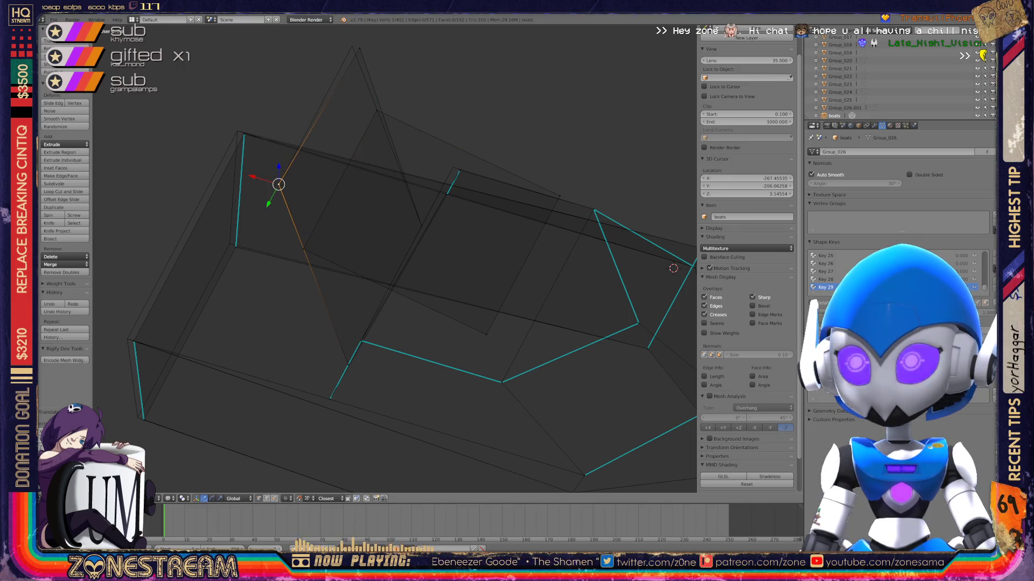
pyautogui.press('g')
pyautogui.press('Return')
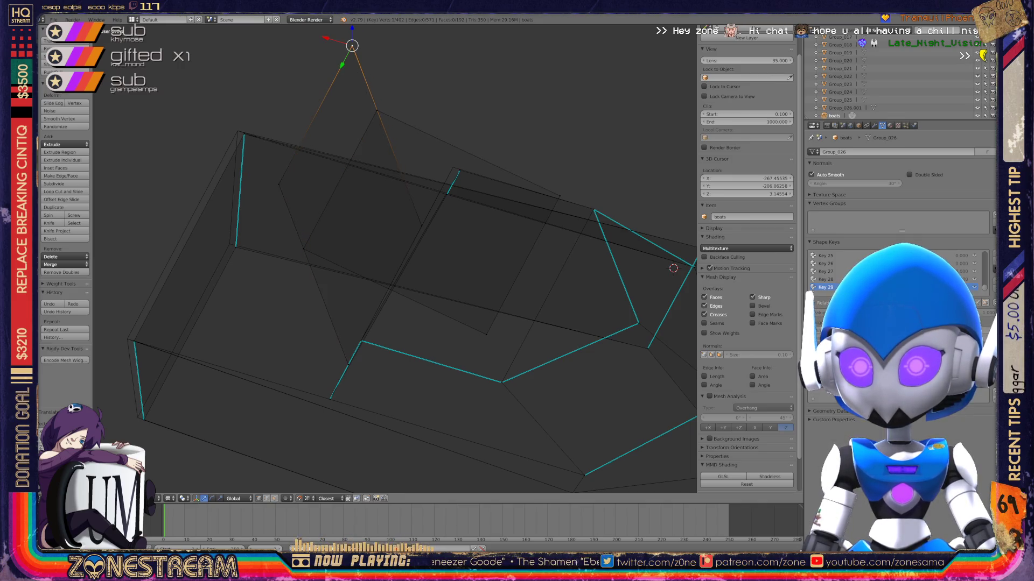
# Nudge the seat's lower-left, left-side, middle and top-edge vertices slightly left and up.
pyautogui.rightClick(144, 419)
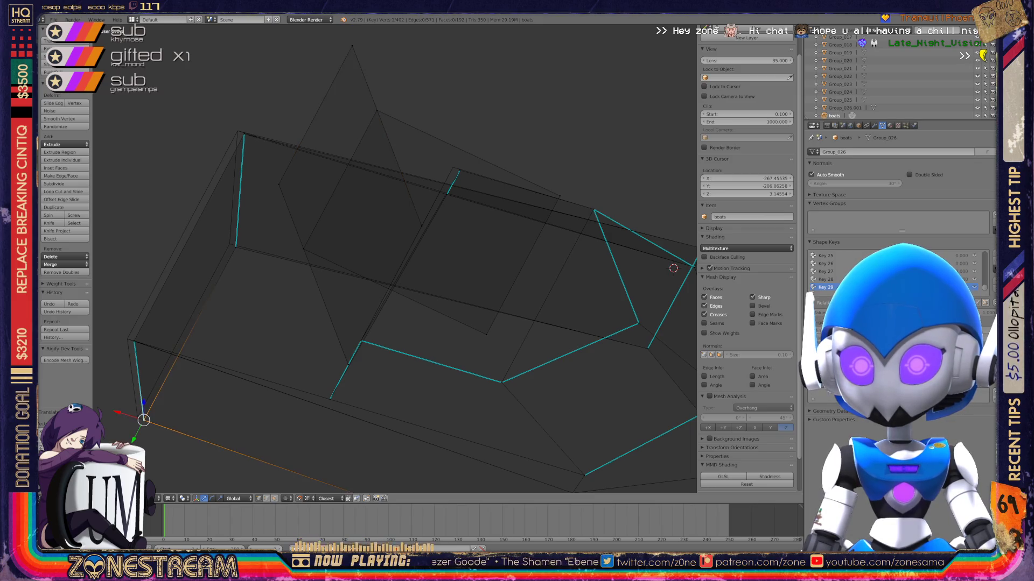
pyautogui.press('Return')
pyautogui.rightClick(134, 342)
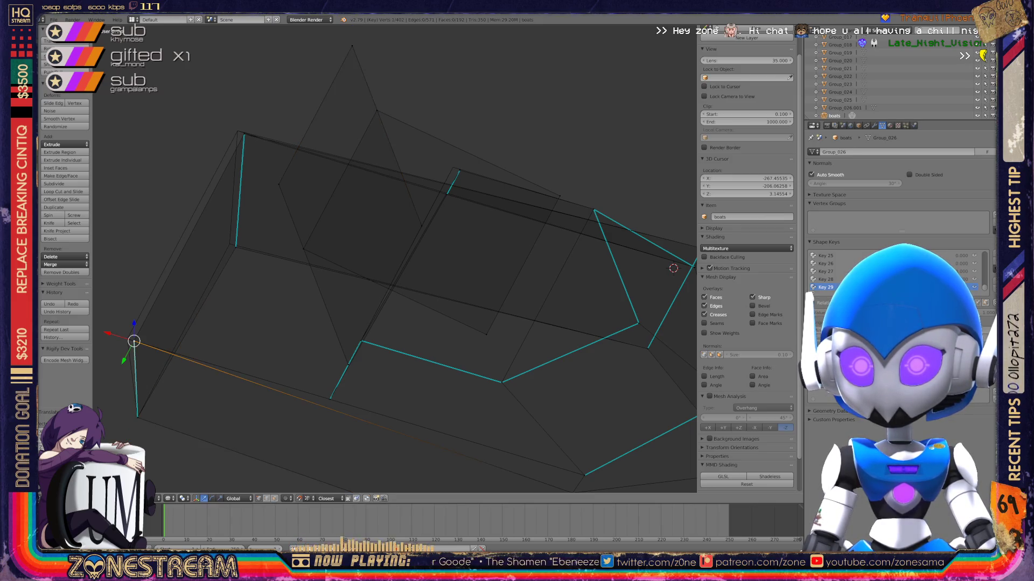
pyautogui.press('g')
pyautogui.press('Return')
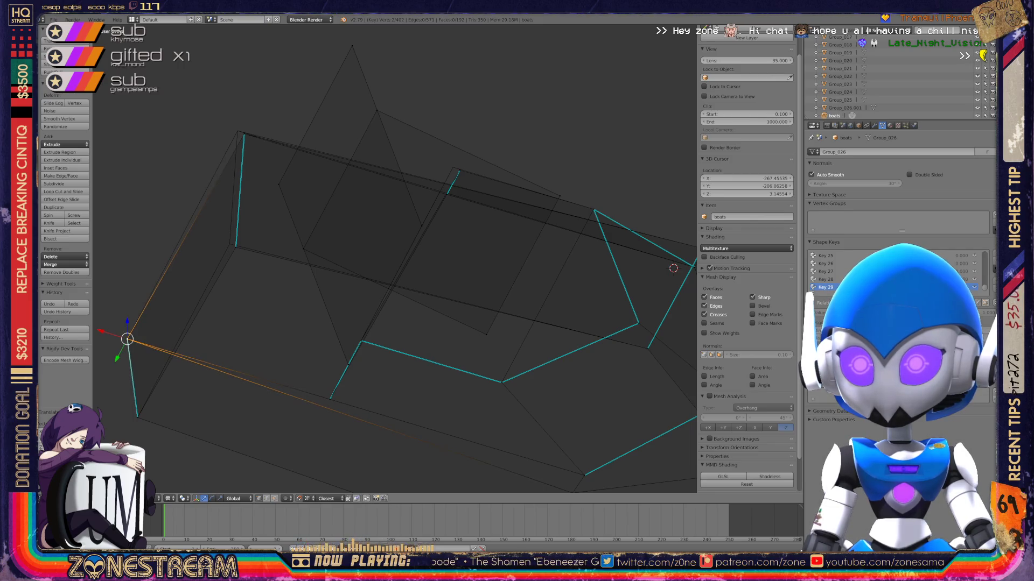
pyautogui.rightClick(236, 247)
pyautogui.press('g')
pyautogui.press('Return')
pyautogui.rightClick(244, 134)
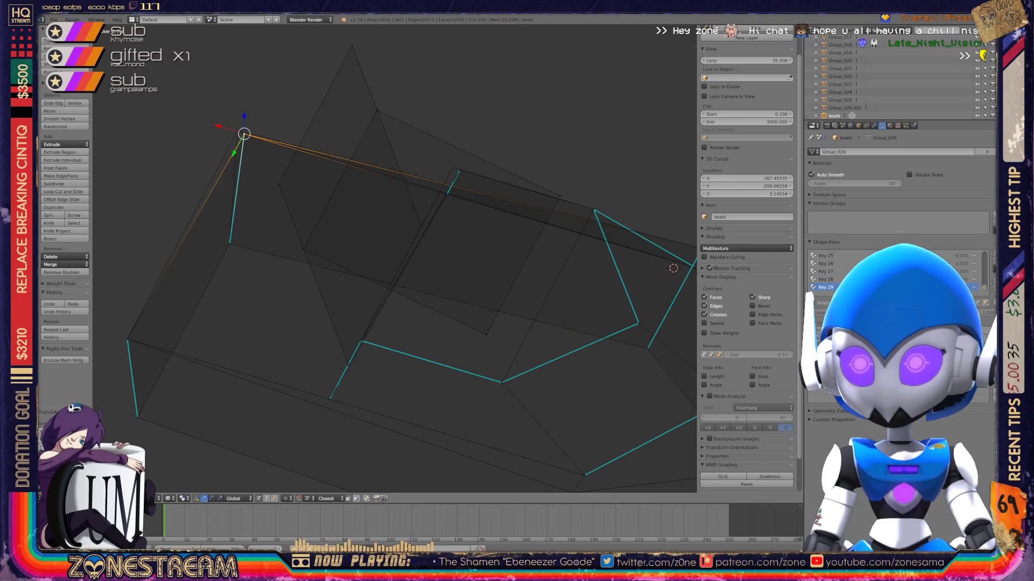
pyautogui.press('g')
pyautogui.press('Return')
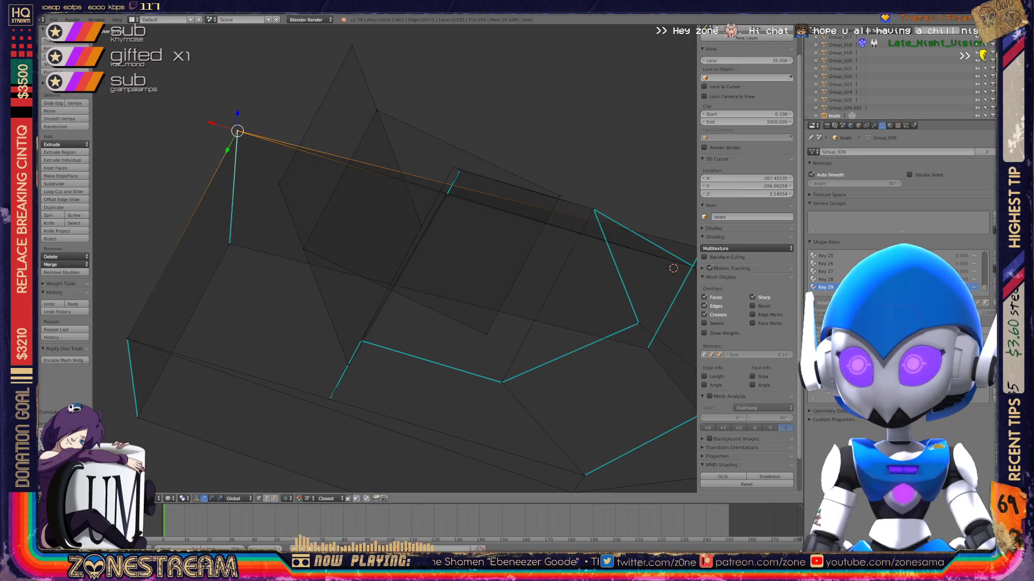
# Shift the two vertices at the seat's inner corner into slightly new spots.
pyautogui.scroll(-3, 394, 259)
pyautogui.moveTo(377, 269); pyautogui.dragTo(538, 235, button='middle')
pyautogui.press('g')
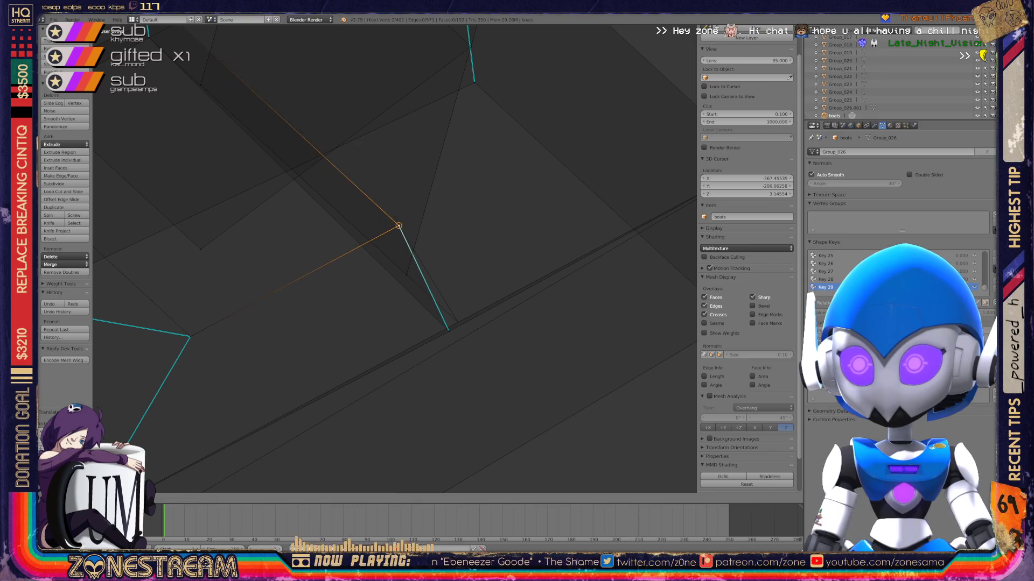
pyautogui.press('Return')
pyautogui.rightClick(449, 329)
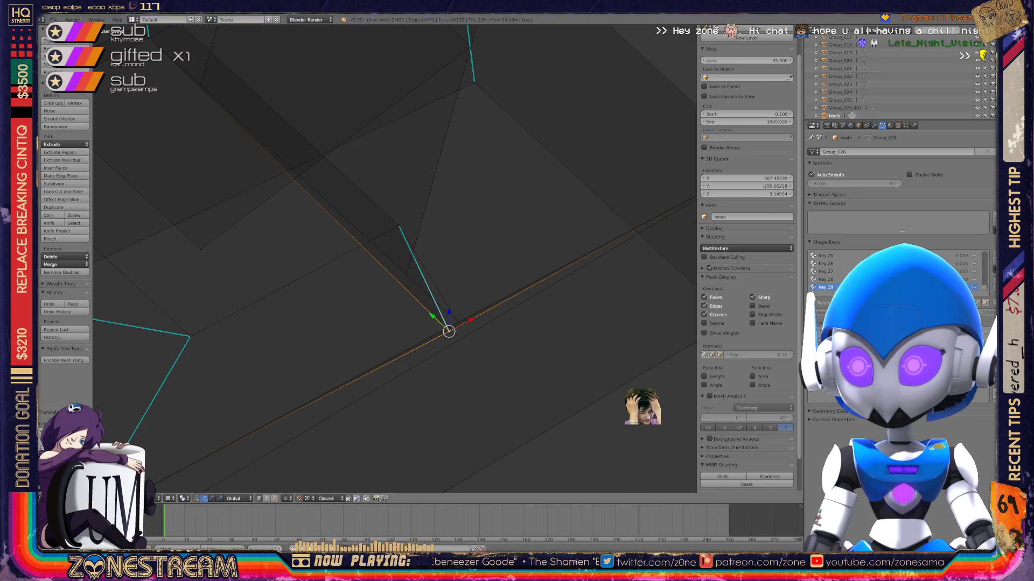
pyautogui.press('g')
pyautogui.click(458, 322)
pyautogui.scroll(-5, 458, 322)
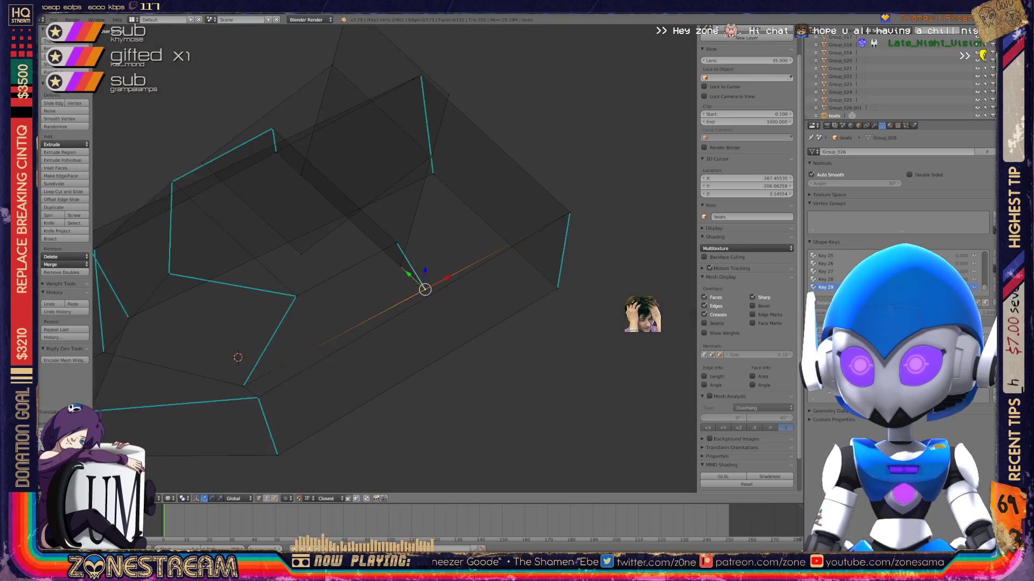
# Return to Object Mode and frame the reshaped seat beside the tall neighbouring object.
pyautogui.press('Tab')
pyautogui.moveTo(377, 269)
pyautogui.mouseDown(button='middle')
pyautogui.moveTo(420, 253)
pyautogui.moveTo(431, 237)
pyautogui.moveTo(425, 226)
pyautogui.moveTo(409, 232)
pyautogui.mouseUp(button='middle')
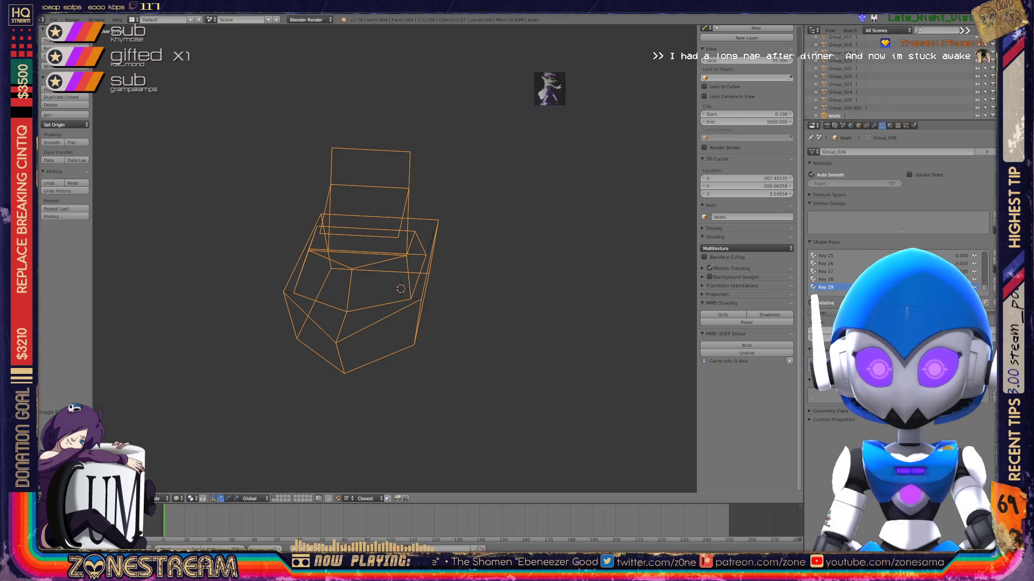
pyautogui.keyDown('shift'); pyautogui.moveTo(401, 289); pyautogui.dragTo(224, 266, button='middle'); pyautogui.keyUp('shift')
pyautogui.moveTo(410, 269)
pyautogui.mouseDown(button='middle')
pyautogui.moveTo(301, 261)
pyautogui.moveTo(361, 240)
pyautogui.mouseUp(button='middle')
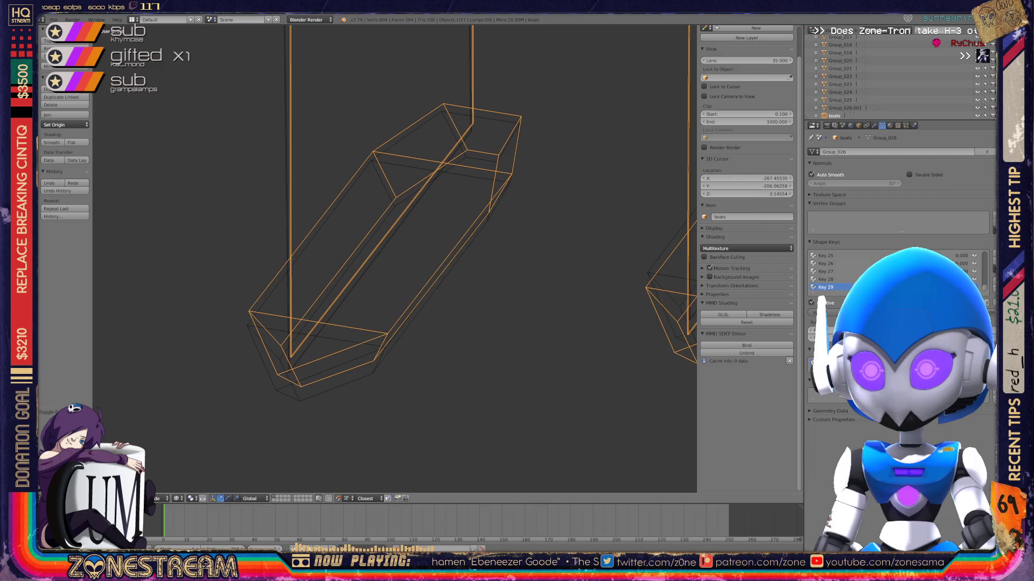
# Enter Edit Mode on the long narrow seat and pull one corner vertex down.
pyautogui.press('Tab')
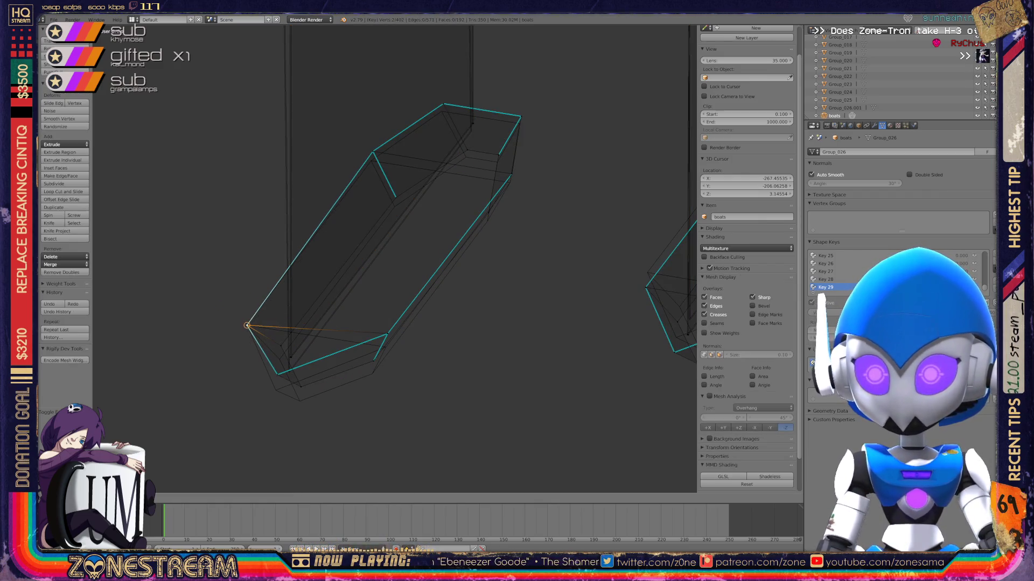
pyautogui.moveTo(393, 258); pyautogui.dragTo(376, 269, button='middle')
pyautogui.rightClick(258, 363)
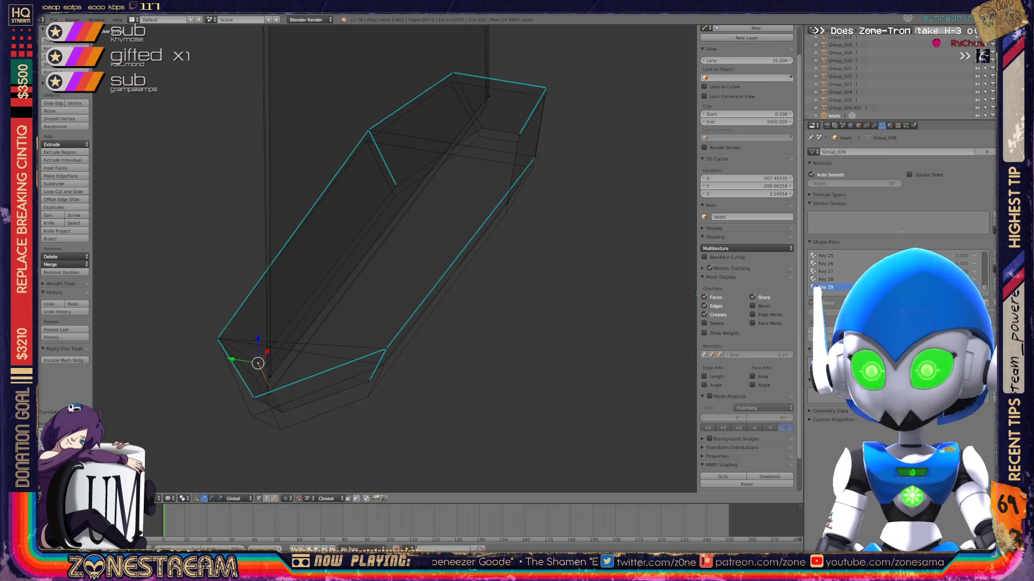
pyautogui.moveTo(258, 363)
pyautogui.mouseDown(button='right')
pyautogui.moveTo(252, 416)
pyautogui.moveTo(280, 415)
pyautogui.moveTo(280, 429)
pyautogui.mouseUp(button='right')
# Select hull and rim vertices near the front end and nudge a lower hull vertex right.
pyautogui.moveTo(377, 269); pyautogui.dragTo(333, 253, button='middle')
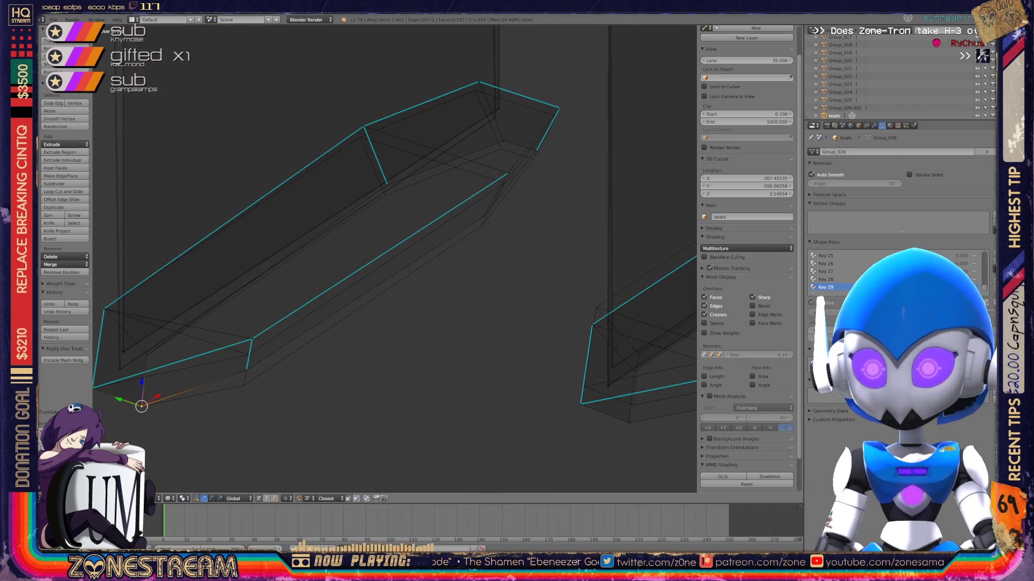
pyautogui.rightClick(246, 370)
pyautogui.rightClick(248, 375)
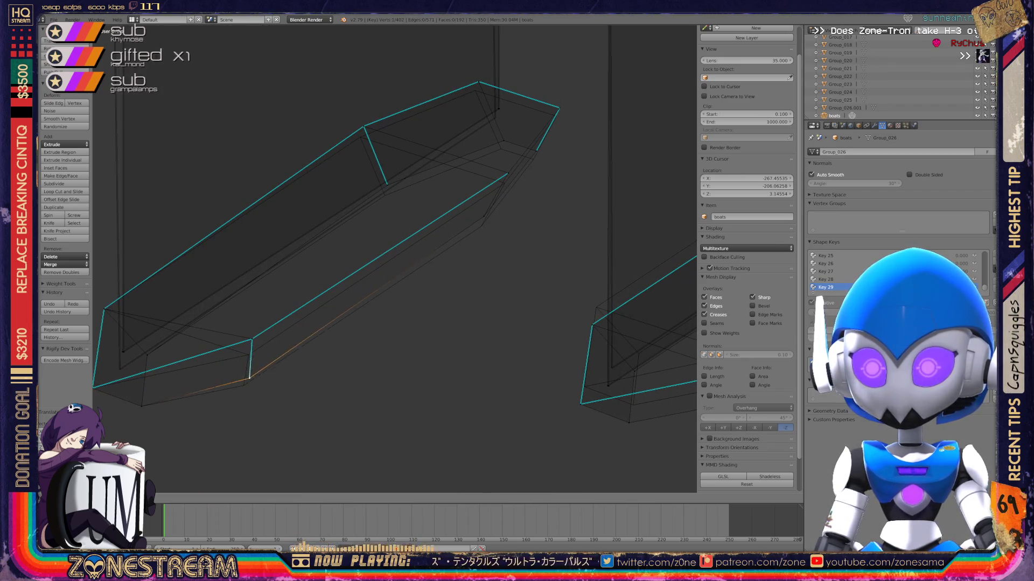
pyautogui.rightClick(252, 339)
pyautogui.rightClick(251, 339)
pyautogui.keyDown('shift'); pyautogui.moveTo(252, 339); pyautogui.dragTo(389, 329, button='middle'); pyautogui.keyUp('shift')
pyautogui.scroll(3, 388, 329)
pyautogui.moveTo(380, 403)
pyautogui.keyDown('shift'); pyautogui.mouseDown(button='middle')
pyautogui.moveTo(531, 340)
pyautogui.moveTo(596, 373)
pyautogui.mouseUp(button='middle'); pyautogui.keyUp('shift')
pyautogui.rightClick(223, 365)
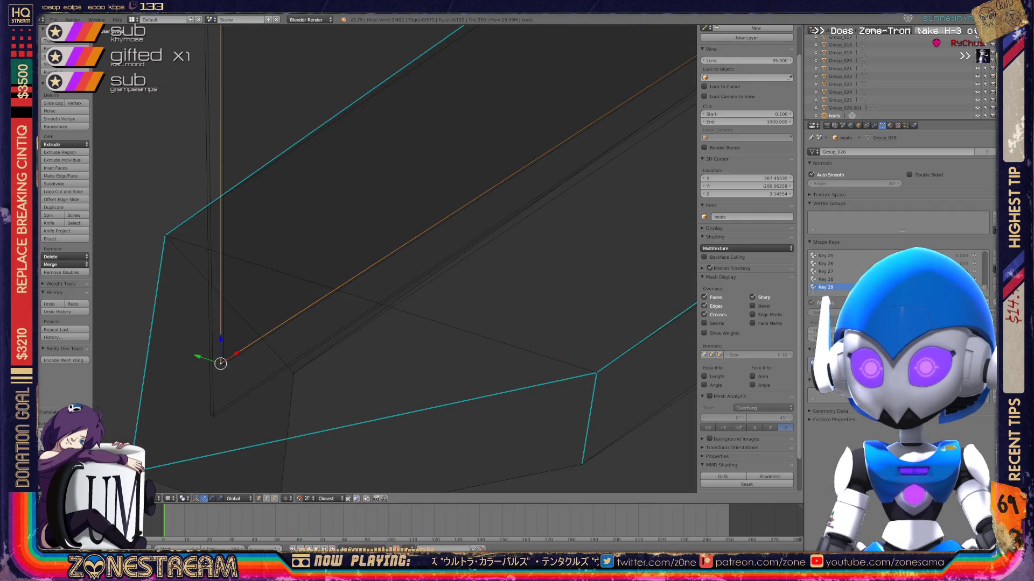
pyautogui.rightClick(210, 415)
pyautogui.moveTo(209, 416)
pyautogui.mouseDown(button='right')
pyautogui.moveTo(221, 362)
pyautogui.moveTo(214, 417)
pyautogui.mouseUp(button='right')
# Lower a hull vertex, the edge's lower end and the upper rim vertex.
pyautogui.scroll(-3, 395, 258)
pyautogui.moveTo(396, 259)
pyautogui.mouseDown(button='middle')
pyautogui.moveTo(426, 237)
pyautogui.moveTo(366, 290)
pyautogui.mouseUp(button='middle')
pyautogui.scroll(3, 396, 259)
pyautogui.moveTo(395, 258); pyautogui.dragTo(323, 291, button='middle')
pyautogui.scroll(2, 395, 259)
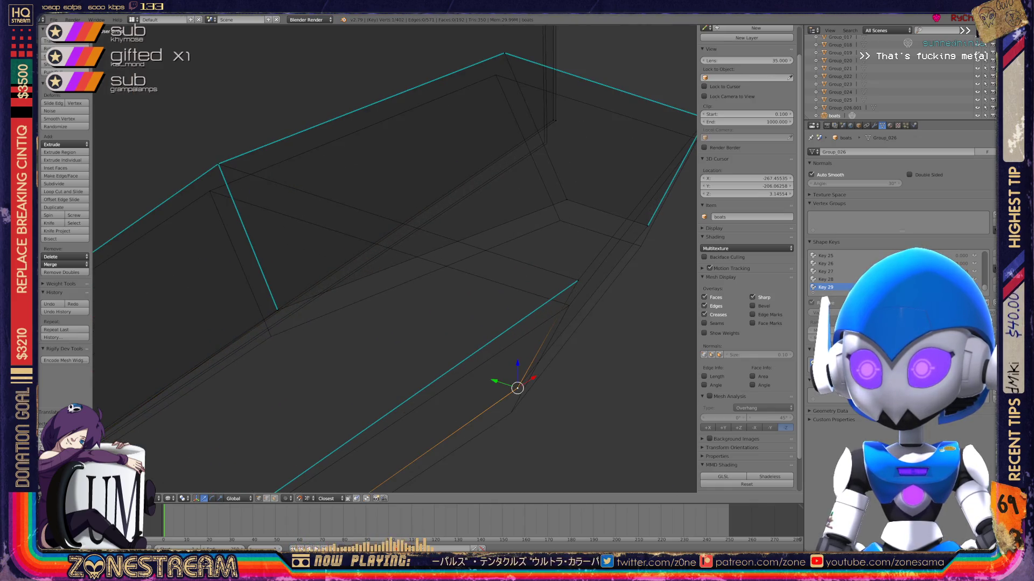
pyautogui.moveTo(518, 388); pyautogui.dragTo(511, 413, button='right')
pyautogui.moveTo(277, 310)
pyautogui.mouseDown(button='right')
pyautogui.moveTo(263, 323)
pyautogui.moveTo(271, 336)
pyautogui.mouseUp(button='right')
pyautogui.rightClick(218, 165)
pyautogui.moveTo(219, 164); pyautogui.dragTo(209, 191, button='right')
# Lower the corner, top, lower-corner and top-right vertices slightly.
pyautogui.keyDown('shift'); pyautogui.moveTo(567, 199); pyautogui.dragTo(418, 284, button='middle'); pyautogui.keyUp('shift')
pyautogui.rightClick(417, 282)
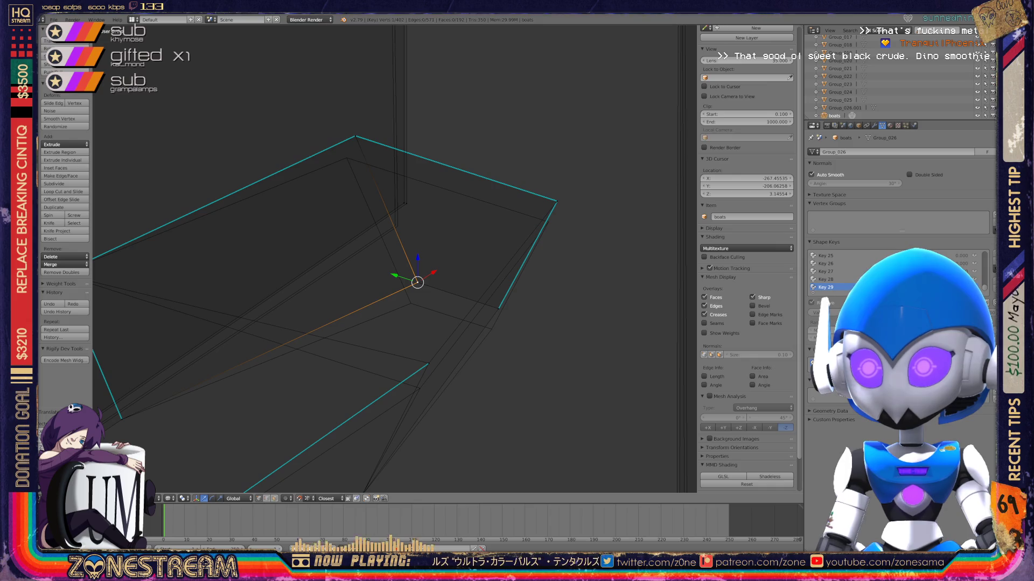
pyautogui.moveTo(417, 282); pyautogui.dragTo(411, 304, button='right')
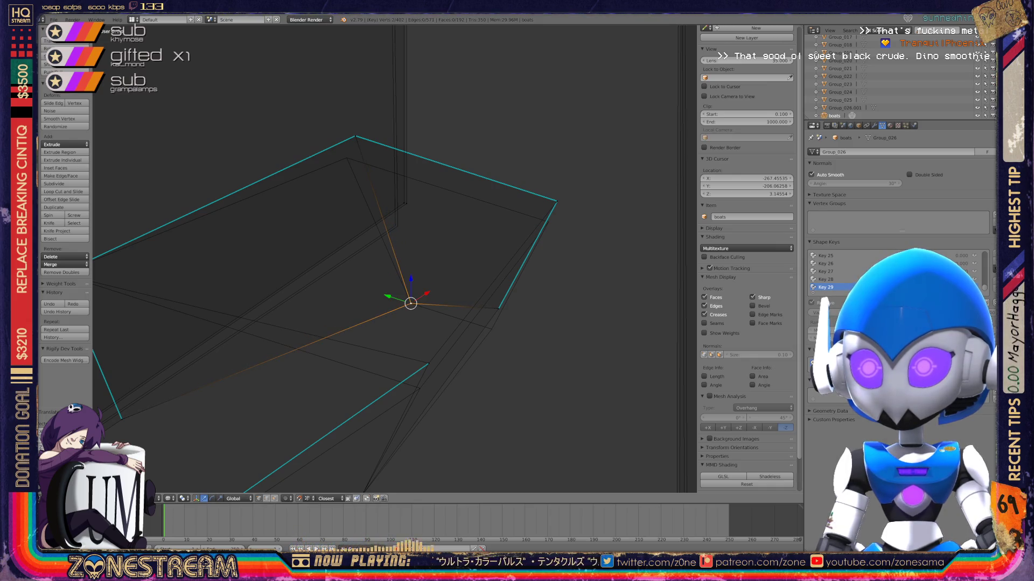
pyautogui.rightClick(356, 136)
pyautogui.moveTo(354, 135); pyautogui.dragTo(346, 158, button='right')
pyautogui.rightClick(498, 309)
pyautogui.moveTo(498, 308); pyautogui.dragTo(491, 327, button='right')
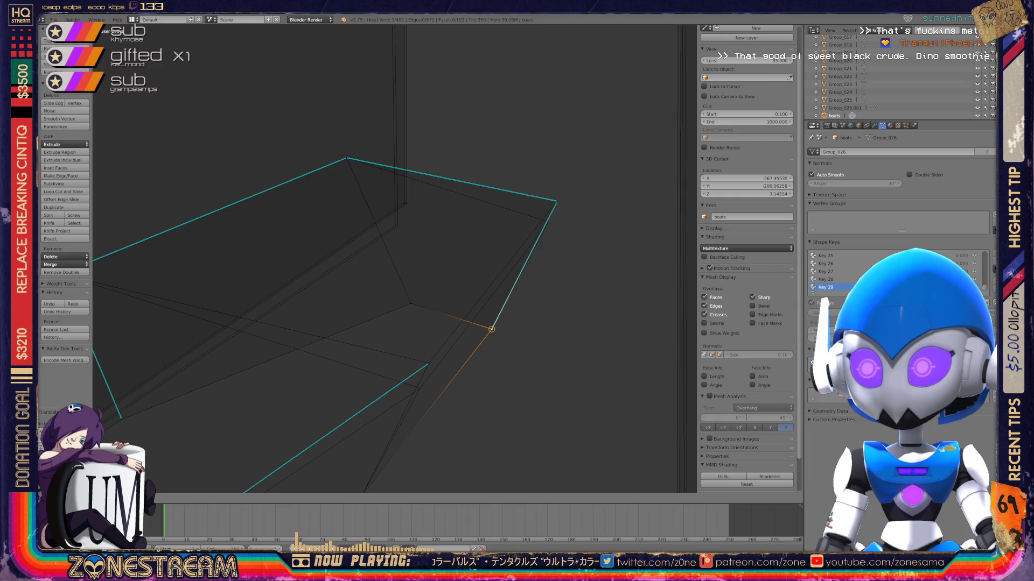
pyautogui.rightClick(556, 201)
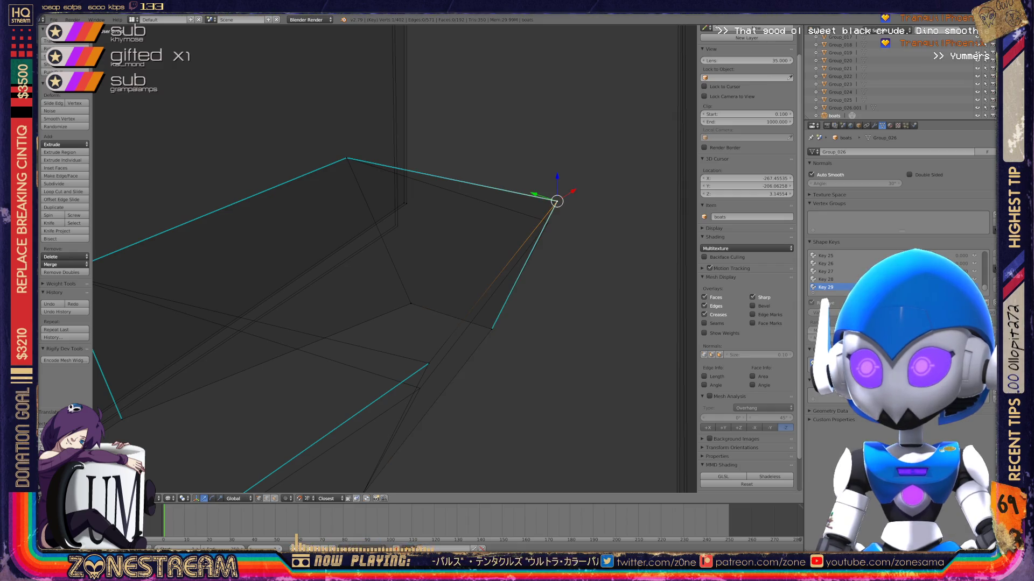
pyautogui.moveTo(557, 201); pyautogui.dragTo(548, 221, button='right')
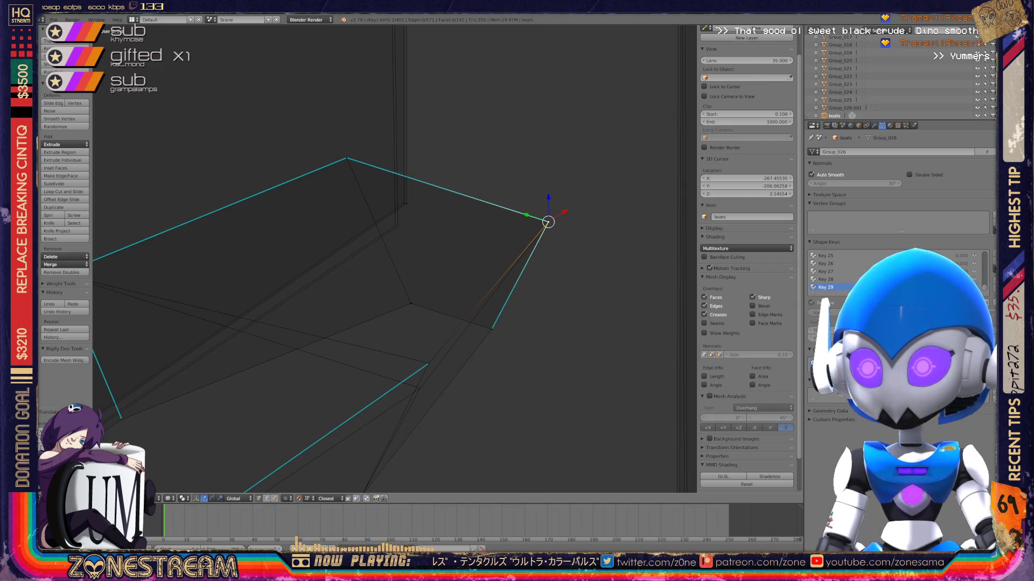
# Move the lower inner vertex and drag the corner vertex where the edges meet.
pyautogui.rightClick(428, 363)
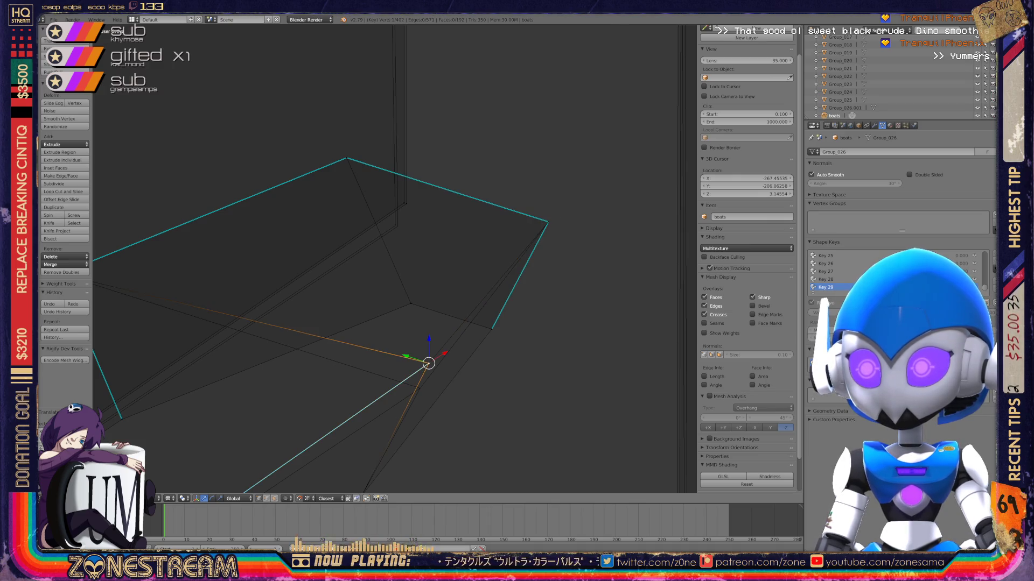
pyautogui.moveTo(429, 363)
pyautogui.mouseDown(button='middle')
pyautogui.moveTo(421, 310)
pyautogui.moveTo(538, 282)
pyautogui.moveTo(573, 221)
pyautogui.mouseUp(button='middle')
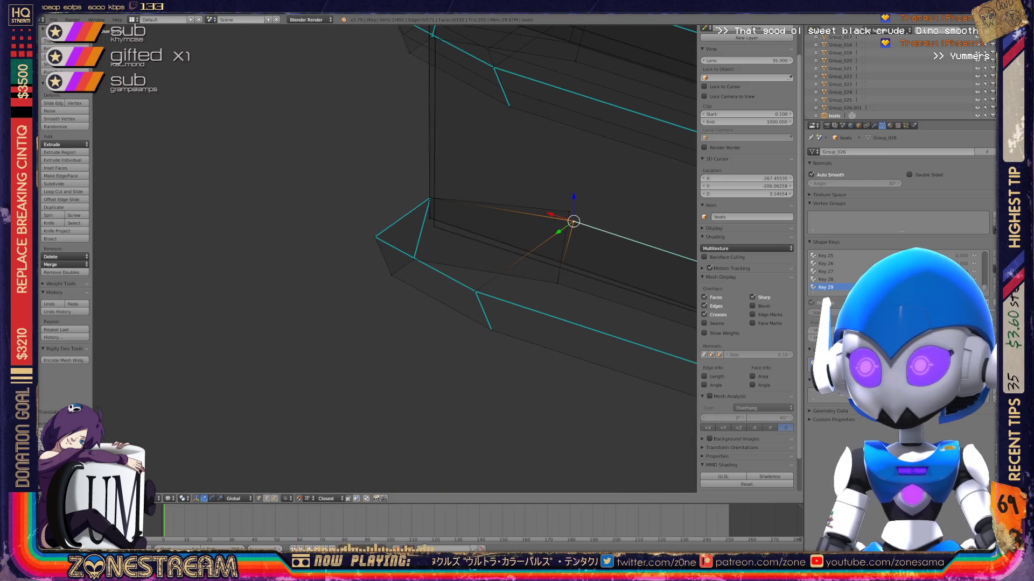
pyautogui.press('g')
pyautogui.click(573, 221)
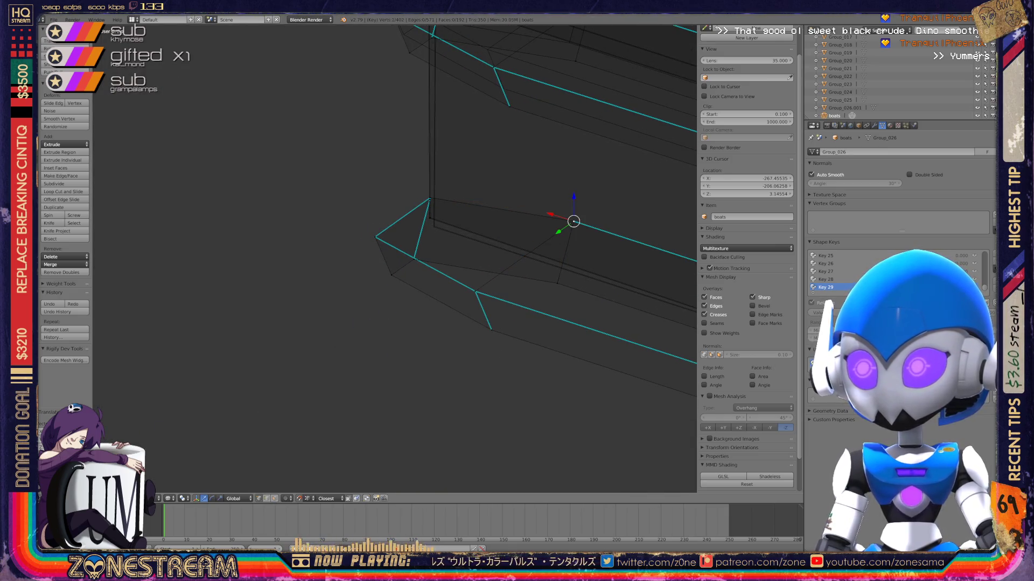
pyautogui.moveTo(572, 224)
pyautogui.mouseDown(button='middle')
pyautogui.moveTo(560, 210)
pyautogui.moveTo(538, 231)
pyautogui.mouseUp(button='middle')
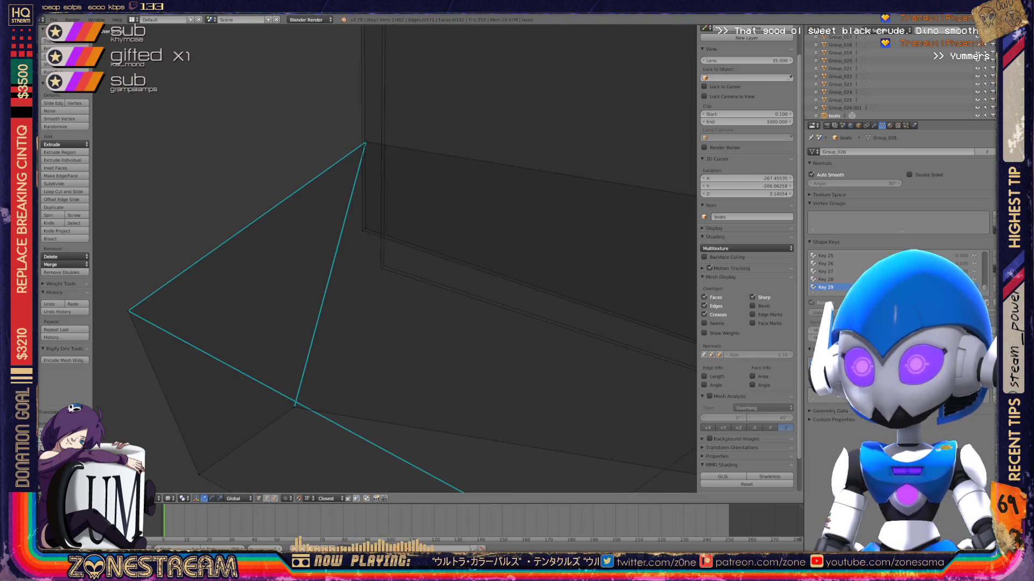
pyautogui.moveTo(364, 229)
pyautogui.mouseDown(button='right')
pyautogui.moveTo(376, 231)
pyautogui.moveTo(382, 266)
pyautogui.mouseUp(button='right')
# Undo the trial corner move and shift the corner vertex down and right instead.
pyautogui.hotkey('ctrl', 'z')
pyautogui.moveTo(362, 231); pyautogui.dragTo(380, 266, button='right')
pyautogui.scroll(-3, 380, 266)
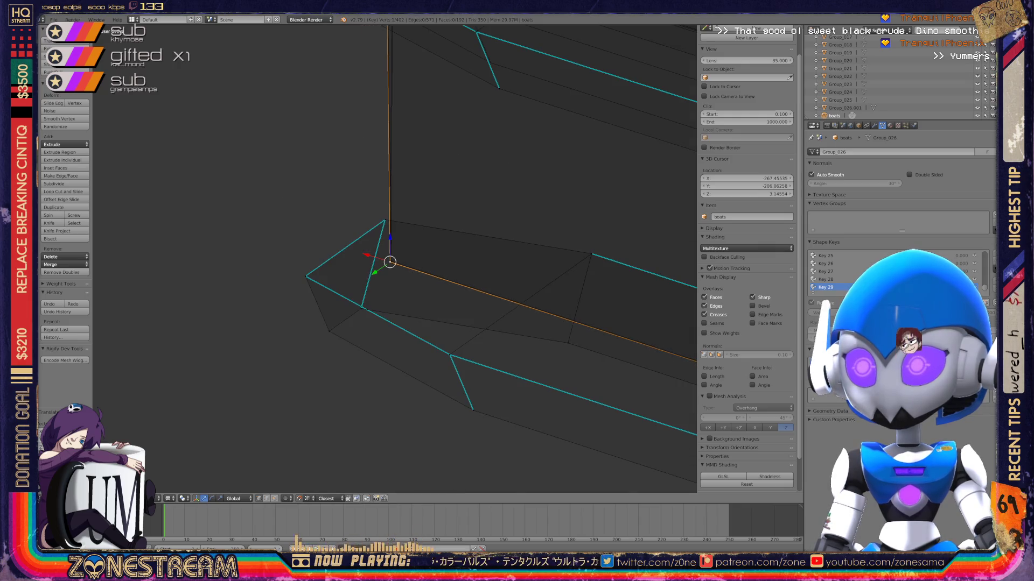
pyautogui.keyDown('shift'); pyautogui.moveTo(387, 260); pyautogui.dragTo(291, 437, button='middle'); pyautogui.keyUp('shift')
pyautogui.scroll(8, 397, 258)
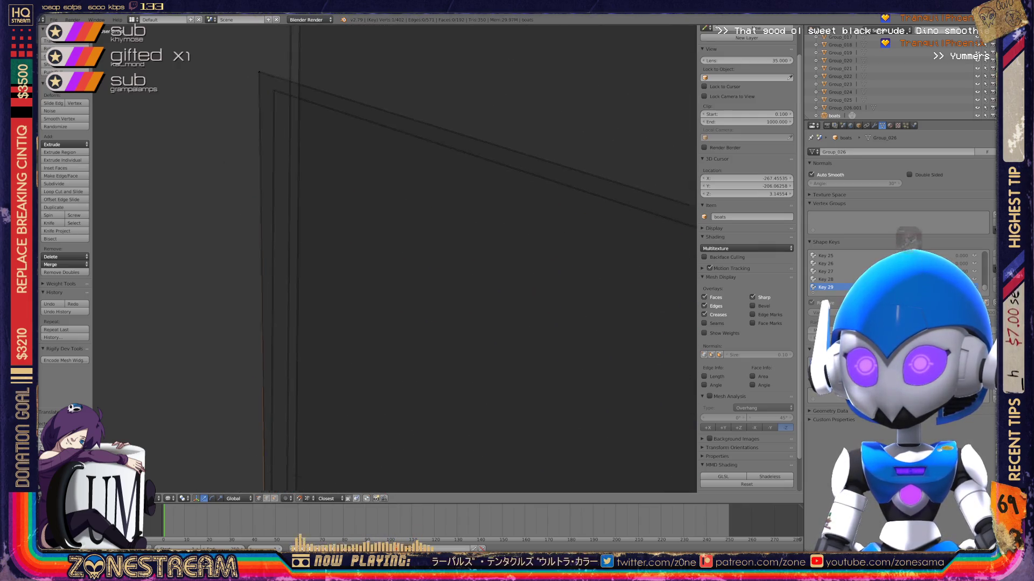
pyautogui.scroll(3, 395, 259)
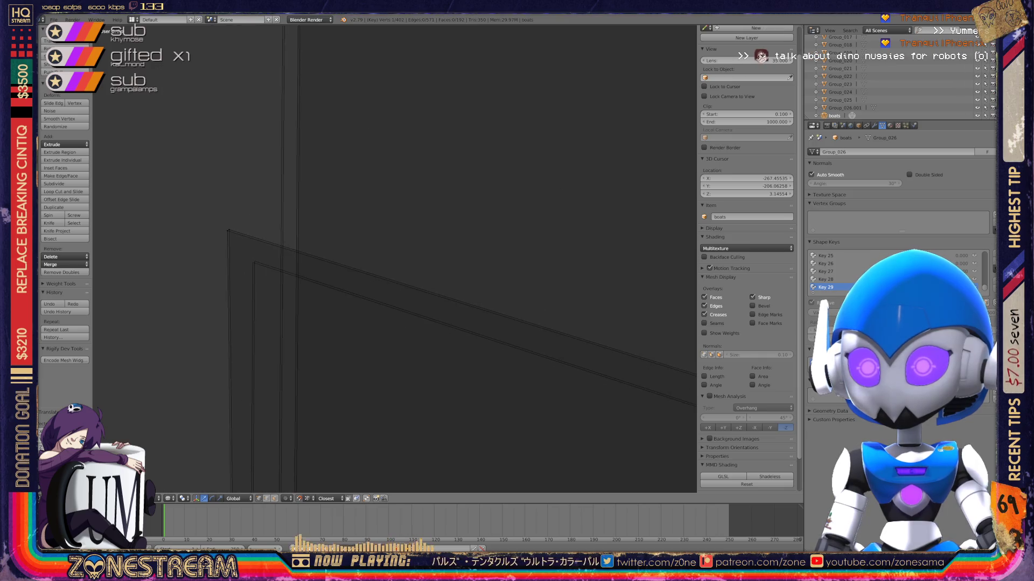
# Merge the doubled outer and inner corner vertices into one with Alt+M.
pyautogui.rightClick(228, 231)
pyautogui.rightClick(254, 263)
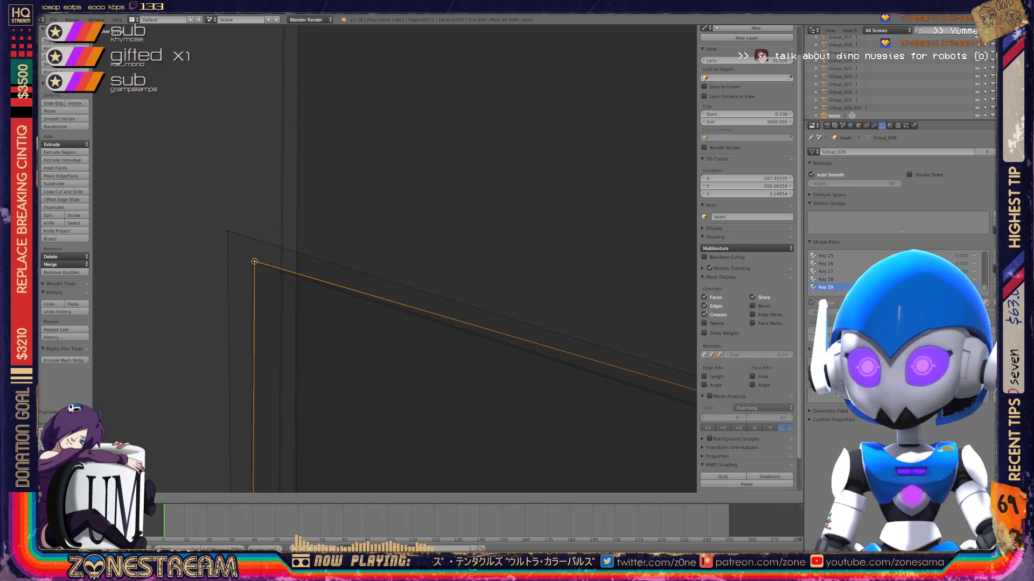
pyautogui.keyDown('shift'); pyautogui.rightClick(228, 231); pyautogui.keyUp('shift')
pyautogui.hotkey('alt', 'm')
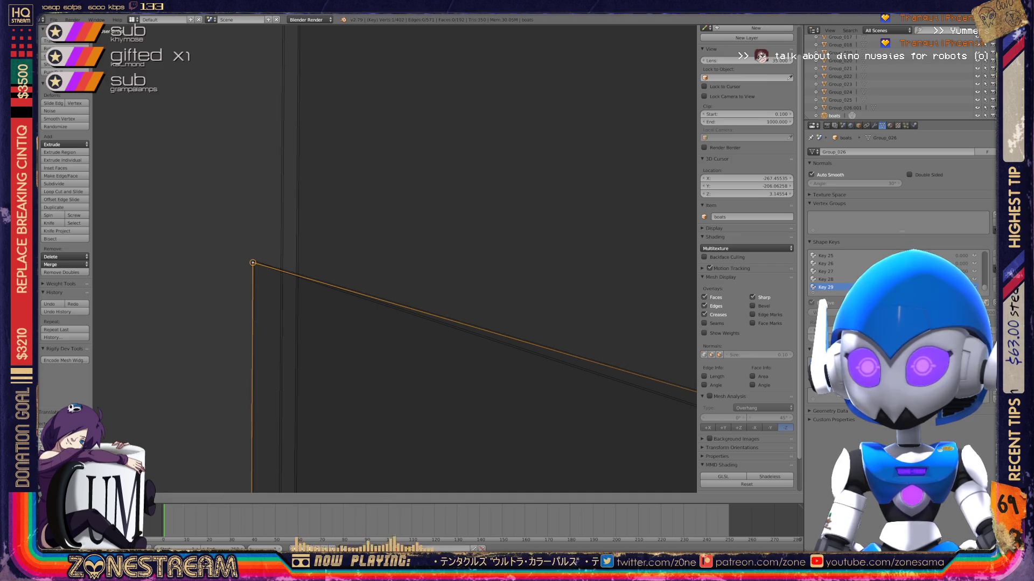
# Pull the merged corner vertex downward.
pyautogui.scroll(-3, 396, 258)
pyautogui.keyDown('shift'); pyautogui.moveTo(395, 258); pyautogui.dragTo(350, 226, button='middle'); pyautogui.keyUp('shift')
pyautogui.scroll(5, 350, 226)
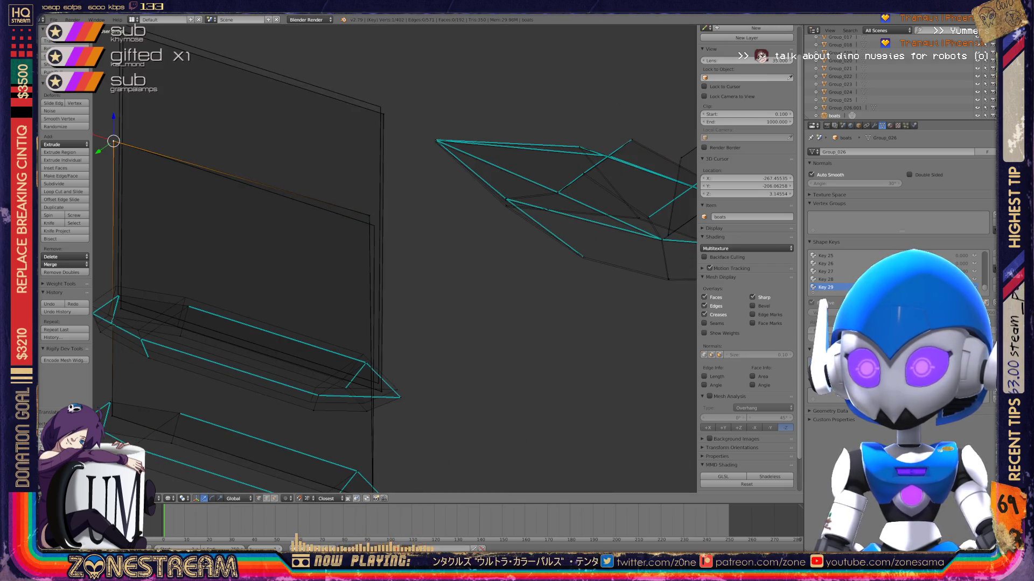
pyautogui.scroll(3, 395, 259)
pyautogui.moveTo(350, 242)
pyautogui.keyDown('shift'); pyautogui.mouseDown(button='middle')
pyautogui.moveTo(409, 291)
pyautogui.moveTo(377, 301)
pyautogui.moveTo(344, 253)
pyautogui.mouseUp(button='middle'); pyautogui.keyUp('shift')
pyautogui.scroll(3, 396, 259)
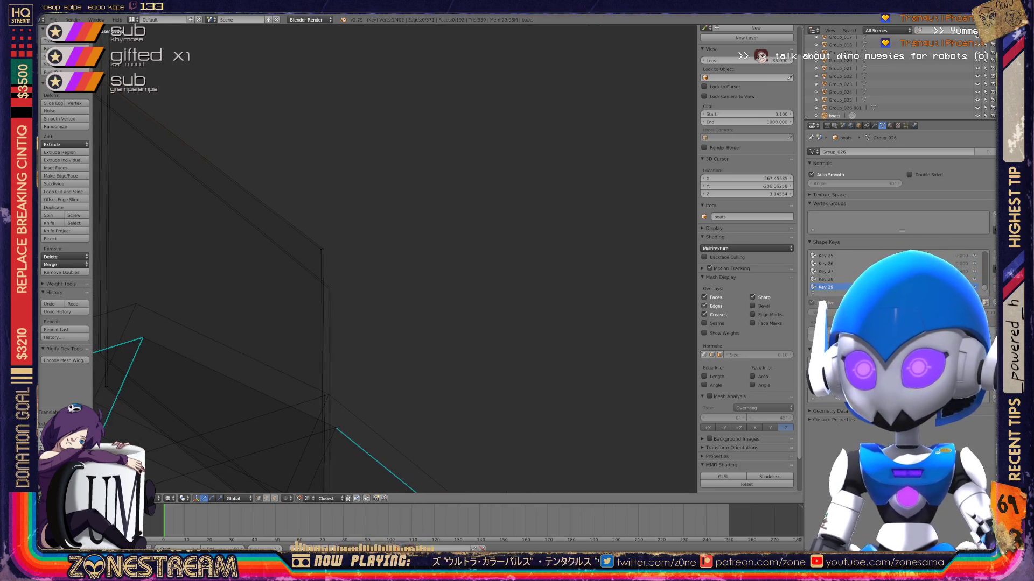
pyautogui.moveTo(322, 248); pyautogui.dragTo(327, 288)
# Raise the seat's bottom corner vertex slightly.
pyautogui.moveTo(344, 279)
pyautogui.mouseDown(button='middle')
pyautogui.moveTo(377, 269)
pyautogui.moveTo(412, 223)
pyautogui.mouseUp(button='middle')
pyautogui.scroll(-3, 396, 258)
pyautogui.scroll(3, 219, 416)
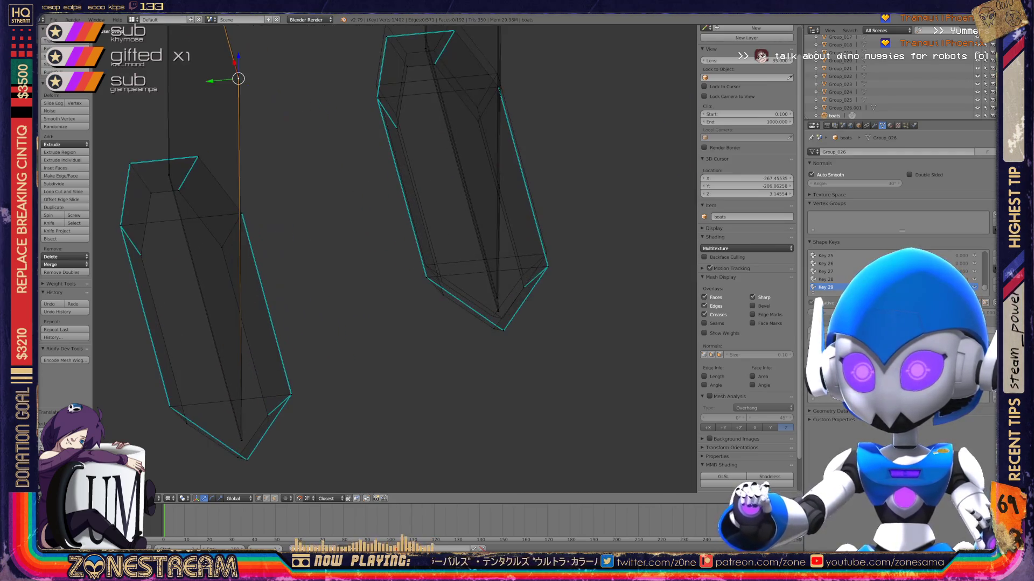
pyautogui.moveTo(377, 258); pyautogui.dragTo(318, 328, button='middle')
pyautogui.rightClick(265, 337)
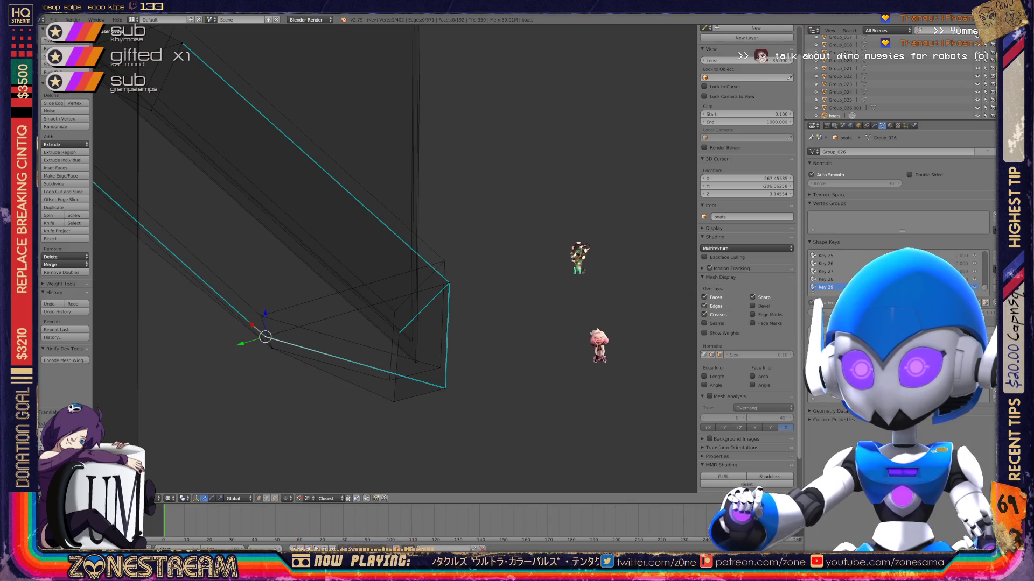
pyautogui.keyDown('shift'); pyautogui.rightClick(253, 301); pyautogui.keyUp('shift')
pyautogui.rightClick(393, 402)
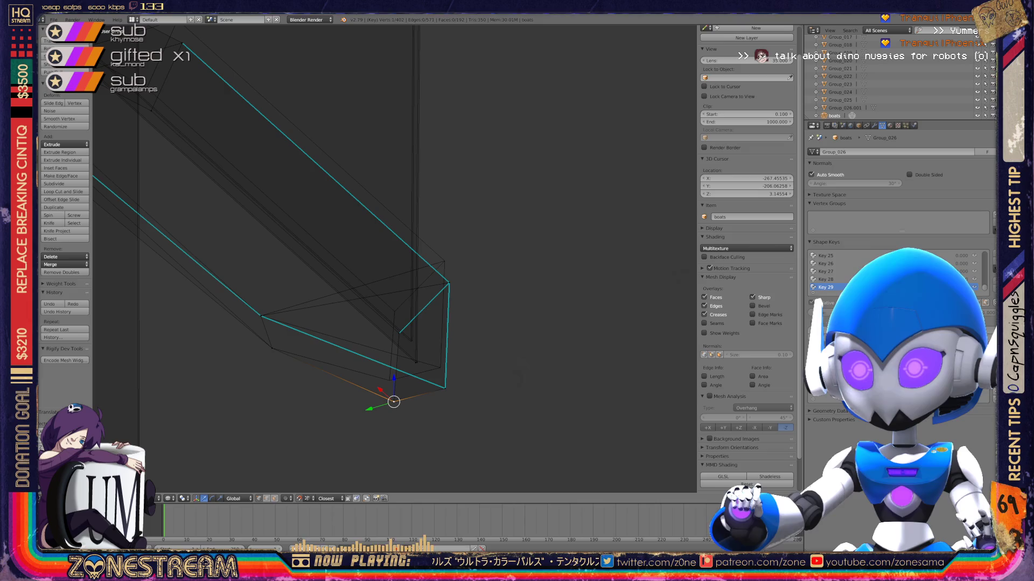
pyautogui.rightClick(389, 379)
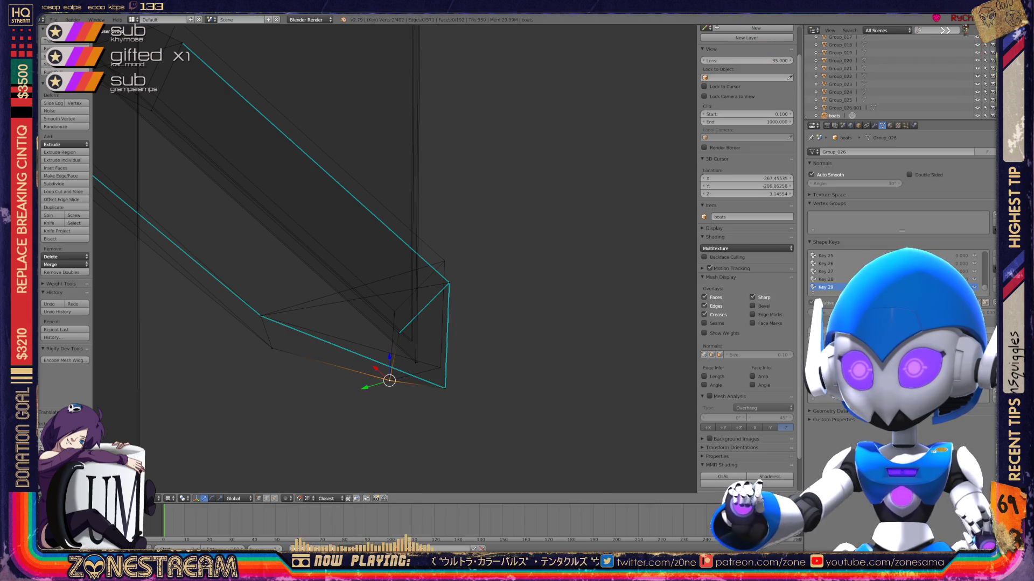
pyautogui.rightClick(444, 387)
pyautogui.moveTo(445, 388); pyautogui.dragTo(440, 367, button='right')
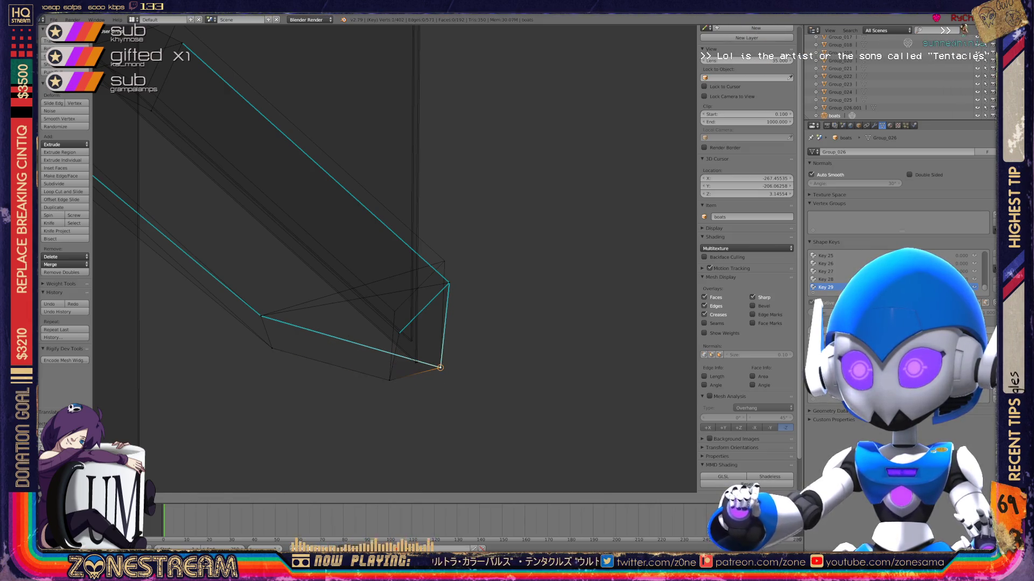
# Raise the neighbouring corner vertices to match and adjust the lower one.
pyautogui.rightClick(449, 282)
pyautogui.moveTo(449, 283); pyautogui.dragTo(445, 262, button='right')
pyautogui.rightClick(399, 333)
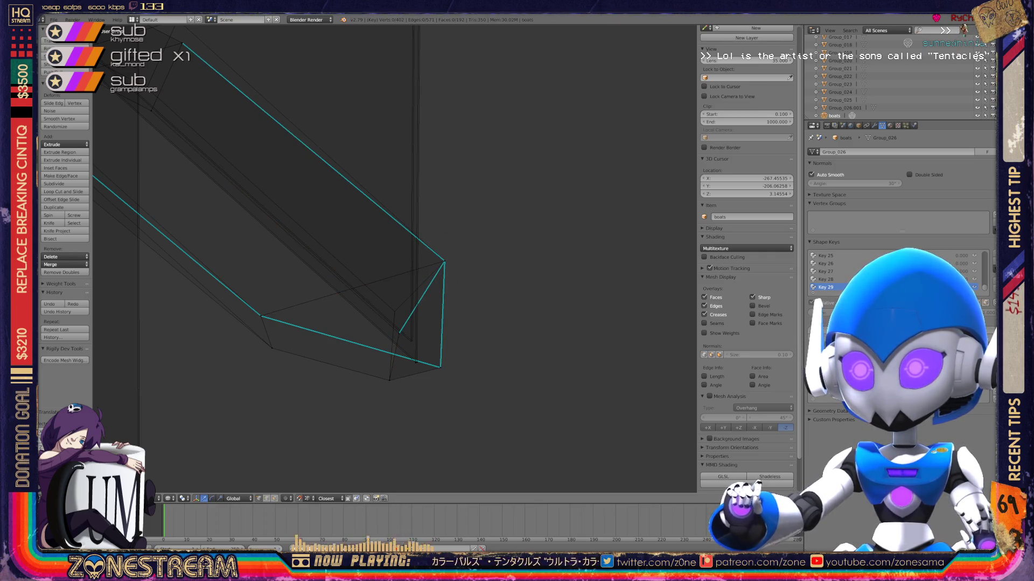
pyautogui.moveTo(398, 333); pyautogui.dragTo(394, 311, button='right')
pyautogui.rightClick(415, 363)
pyautogui.moveTo(415, 362)
pyautogui.mouseDown(button='right')
pyautogui.moveTo(419, 334)
pyautogui.moveTo(416, 362)
pyautogui.mouseUp(button='right')
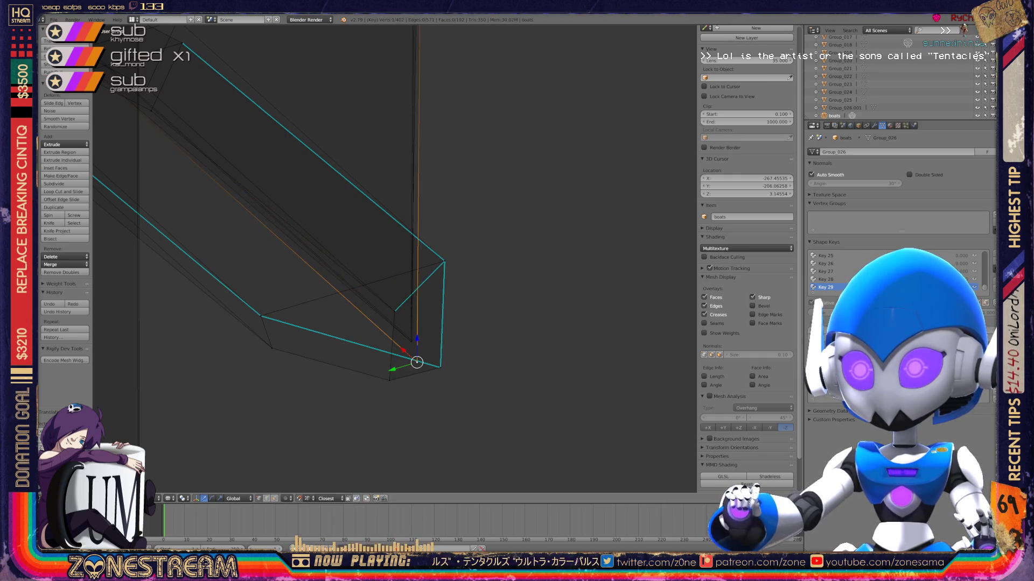
pyautogui.moveTo(416, 361)
pyautogui.keyDown('shift'); pyautogui.mouseDown(button='middle')
pyautogui.moveTo(438, 354)
pyautogui.moveTo(487, 376)
pyautogui.moveTo(449, 293)
pyautogui.mouseUp(button='middle'); pyautogui.keyUp('shift')
# Raise the left, lower and right rim vertices of the seat's upright part along Z.
pyautogui.rightClick(377, 315)
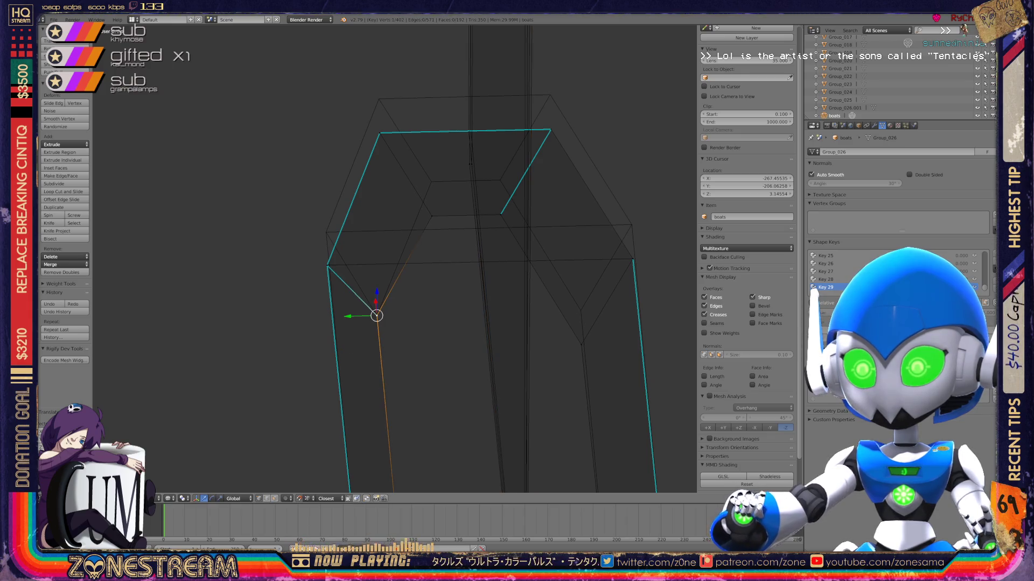
pyautogui.rightClick(327, 265)
pyautogui.moveTo(327, 242); pyautogui.dragTo(325, 209)
pyautogui.keyDown('shift'); pyautogui.moveTo(326, 209); pyautogui.dragTo(212, 225, button='middle'); pyautogui.keyUp('shift')
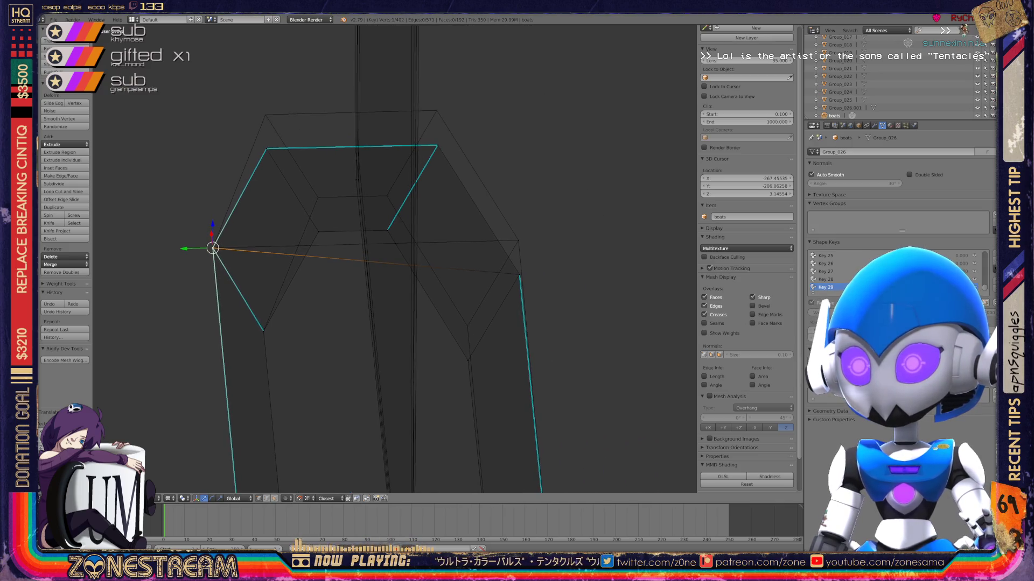
pyautogui.rightClick(468, 360)
pyautogui.moveTo(467, 360); pyautogui.dragTo(466, 324)
pyautogui.rightClick(519, 275)
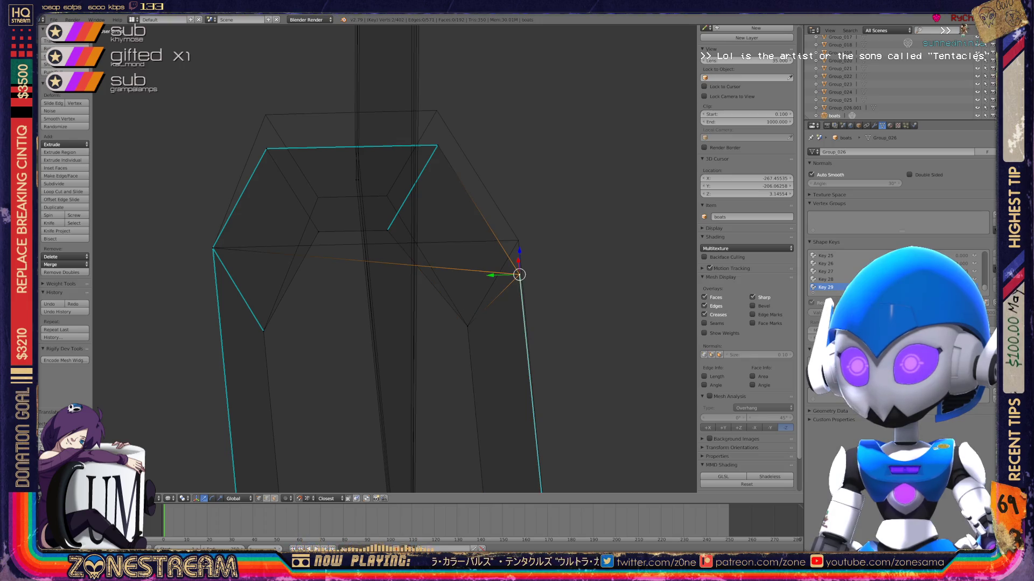
pyautogui.moveTo(518, 275); pyautogui.dragTo(518, 240)
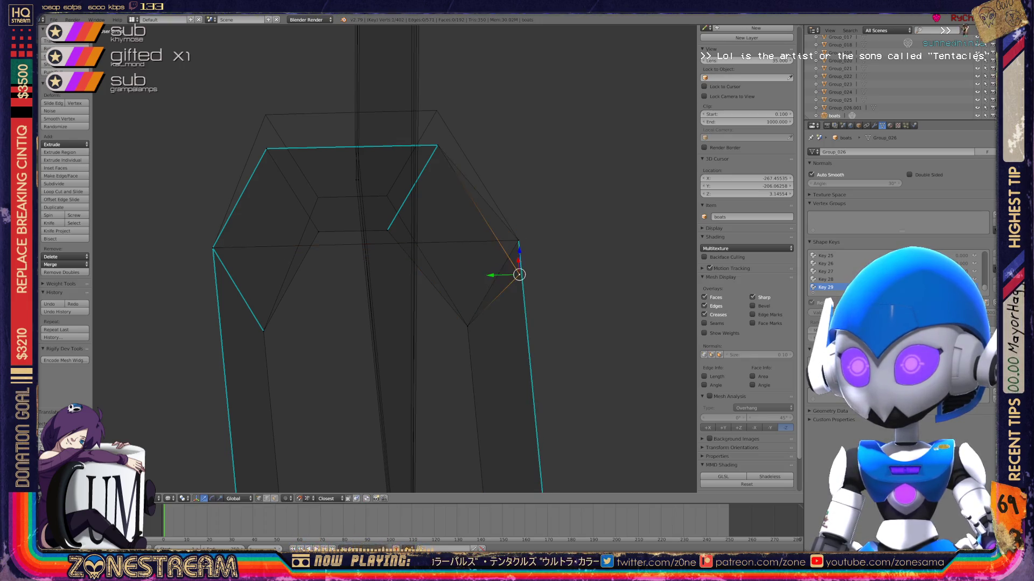
# Lift two more rim vertices to level, then select the top-left corner vertex.
pyautogui.keyDown('shift'); pyautogui.moveTo(518, 241); pyautogui.dragTo(541, 295, button='middle'); pyautogui.keyUp('shift')
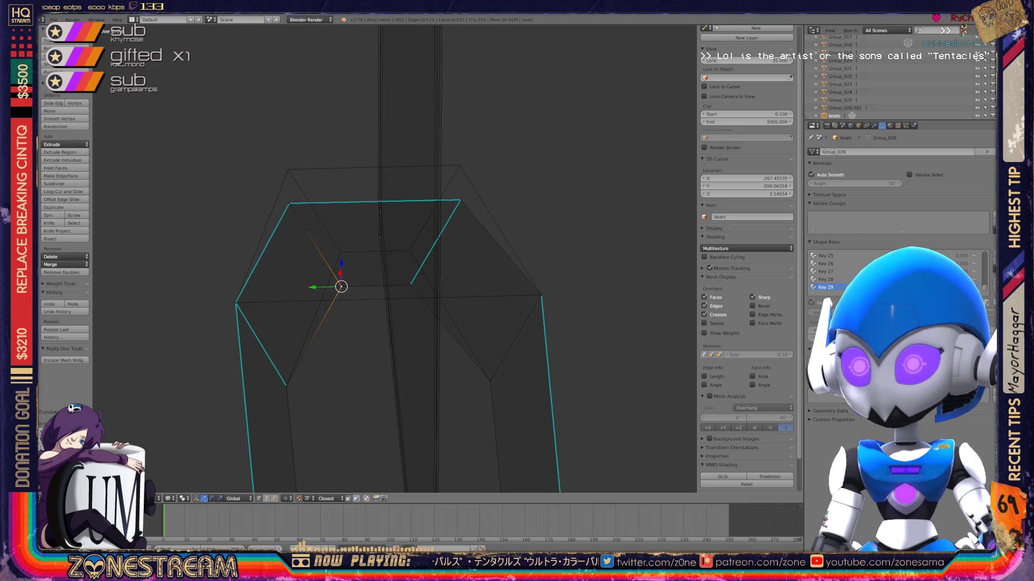
pyautogui.moveTo(340, 286); pyautogui.dragTo(341, 252)
pyautogui.rightClick(410, 284)
pyautogui.moveTo(411, 284); pyautogui.dragTo(409, 250)
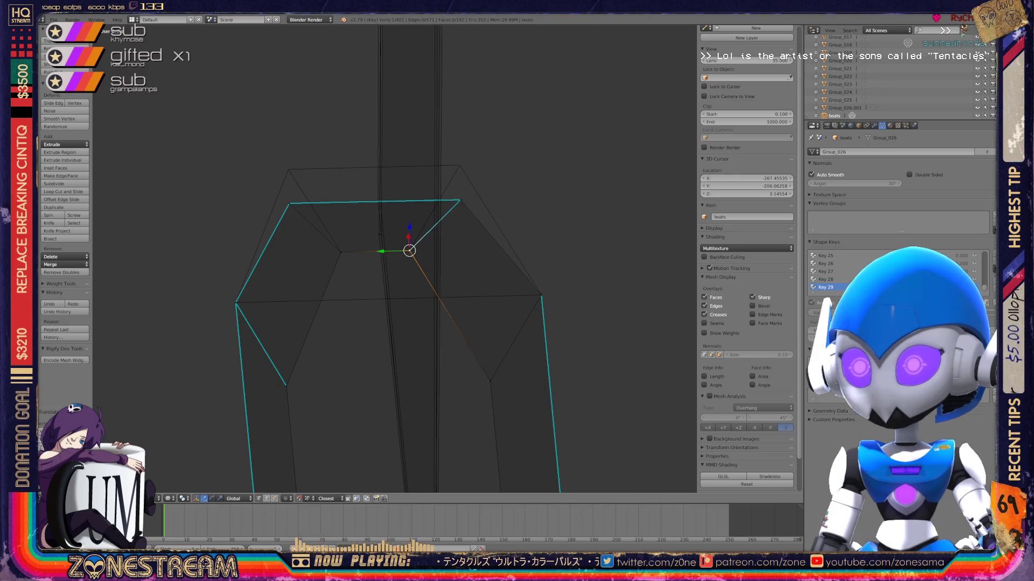
pyautogui.rightClick(289, 204)
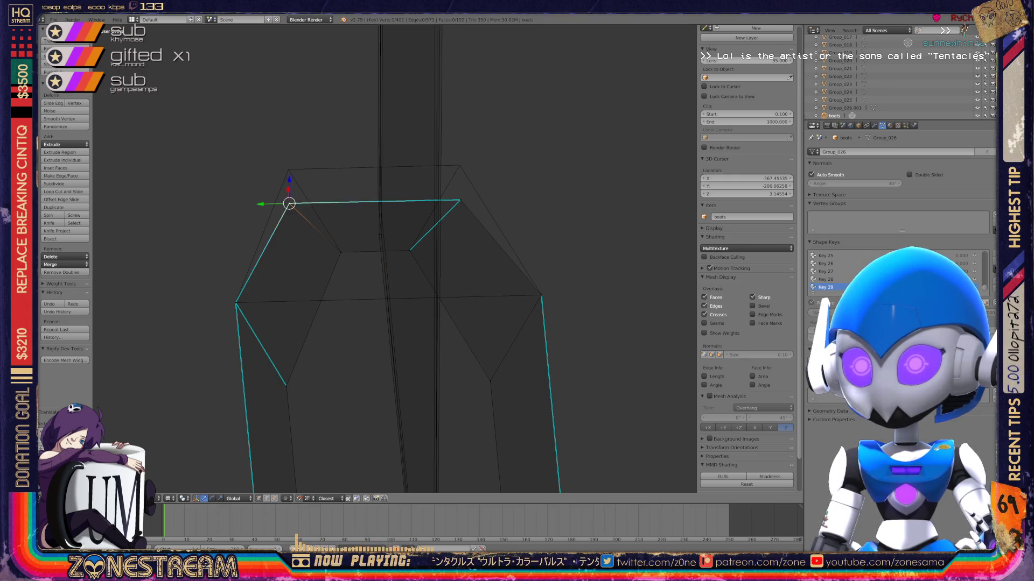